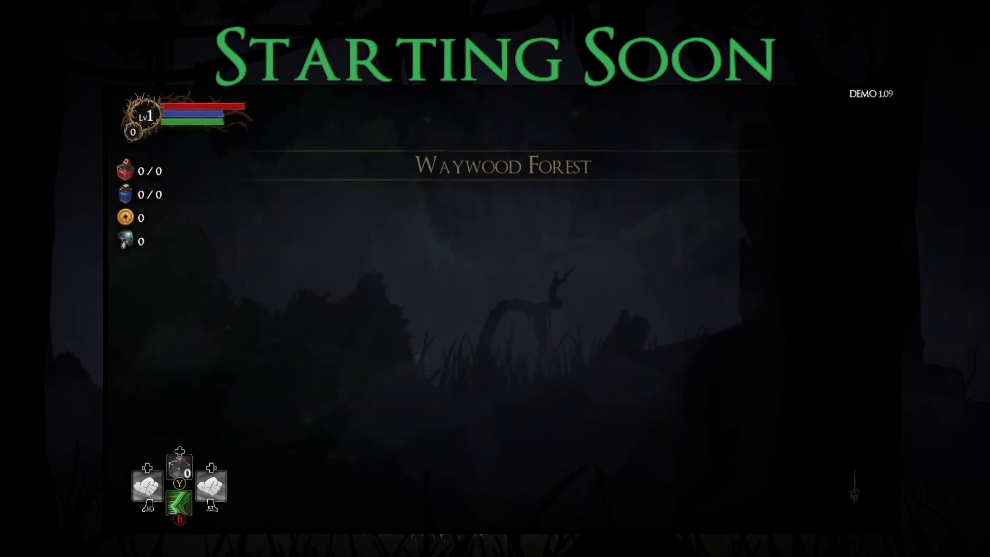
Accept the Wooden Sword reward and equip the Iron Dagger in left hand slot 1
{"action": "key", "text": "Return"}
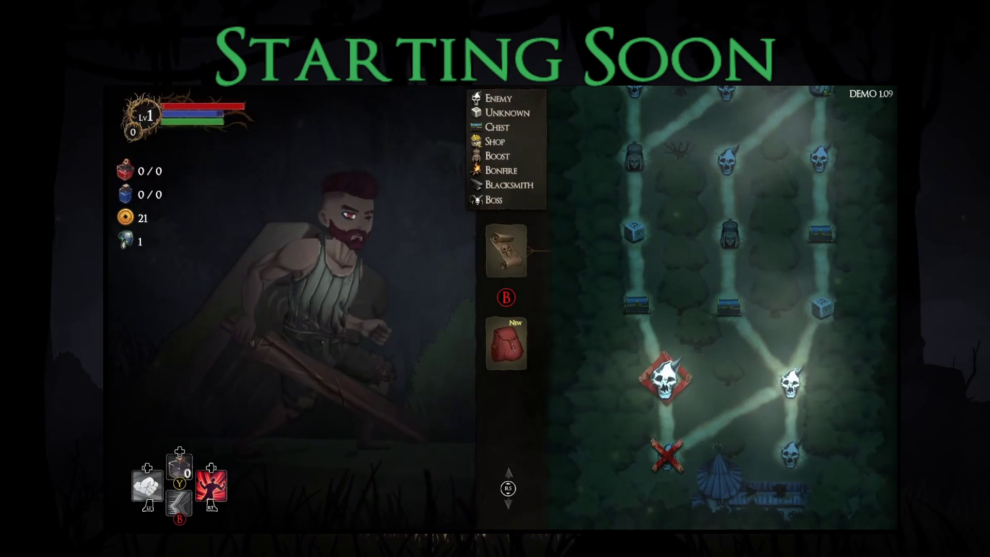
{"action": "key", "text": "Down"}
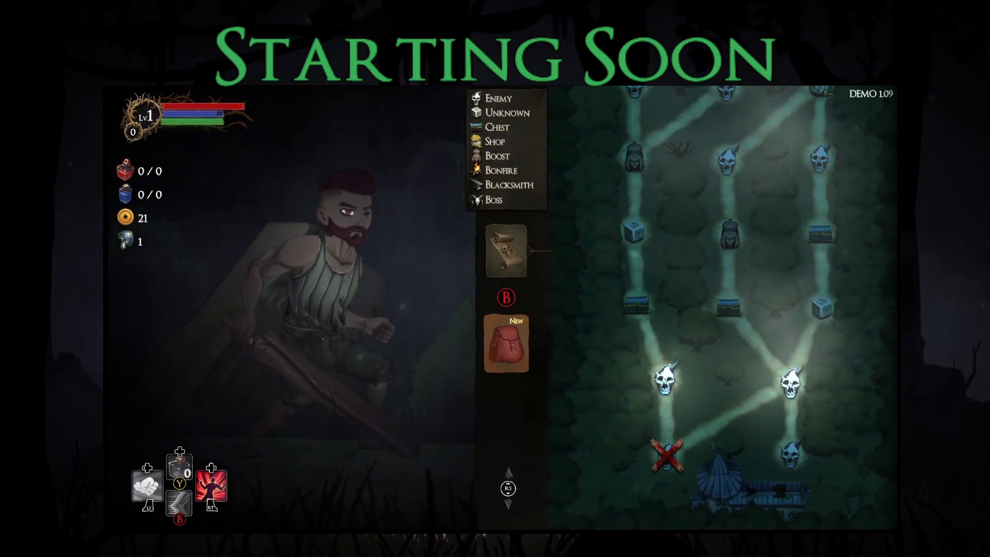
{"action": "key", "text": "Right"}
{"action": "key", "text": "Return"}
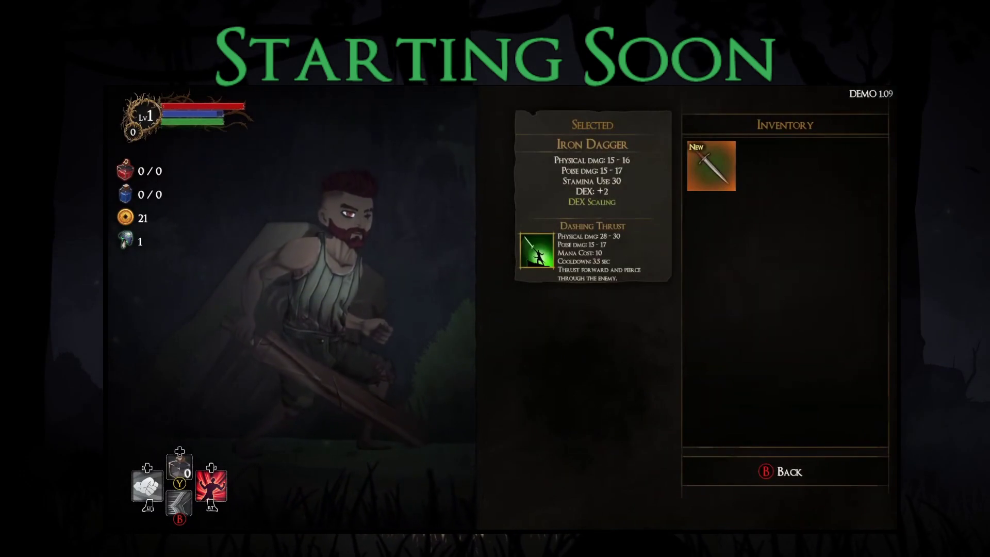
{"action": "key", "text": "Return"}
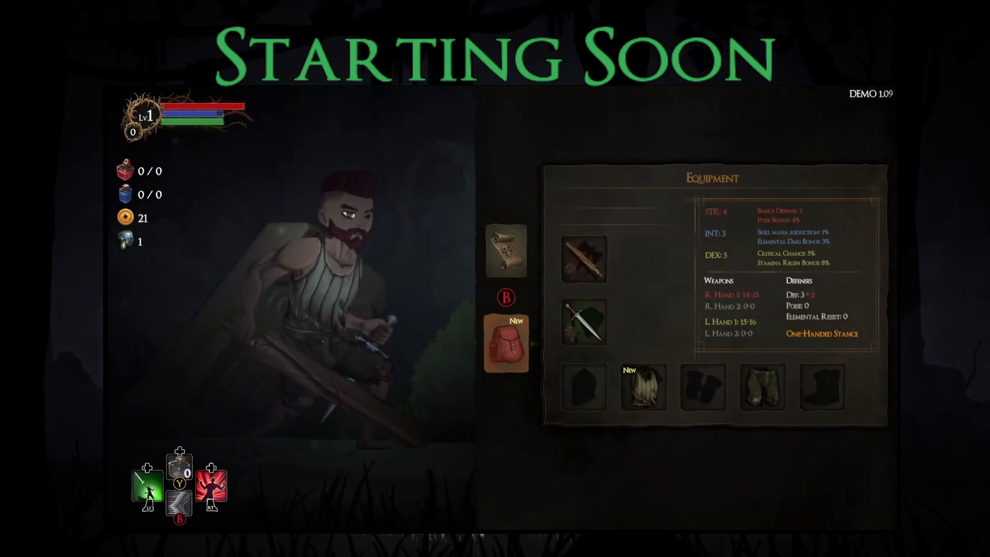
Equip the Guard's Armor in the body slot from the backpack
{"action": "key", "text": "Right"}
{"action": "key", "text": "Down"}
{"action": "key", "text": "Right"}
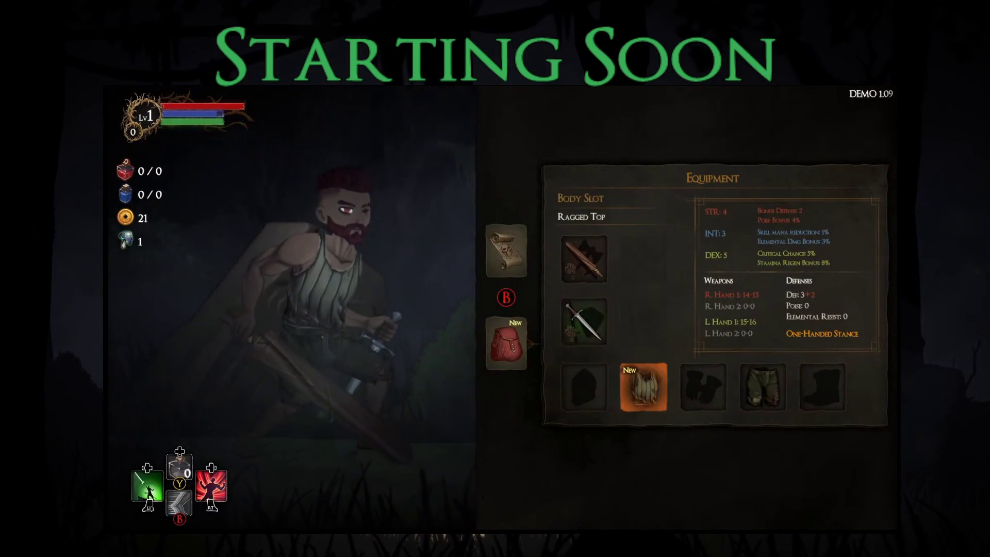
{"action": "key", "text": "Return"}
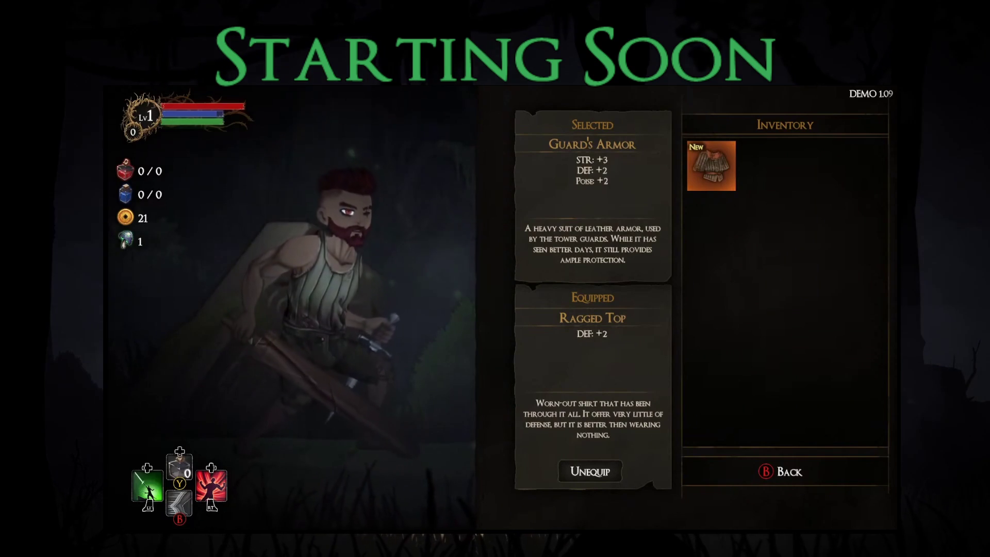
{"action": "key", "text": "Return"}
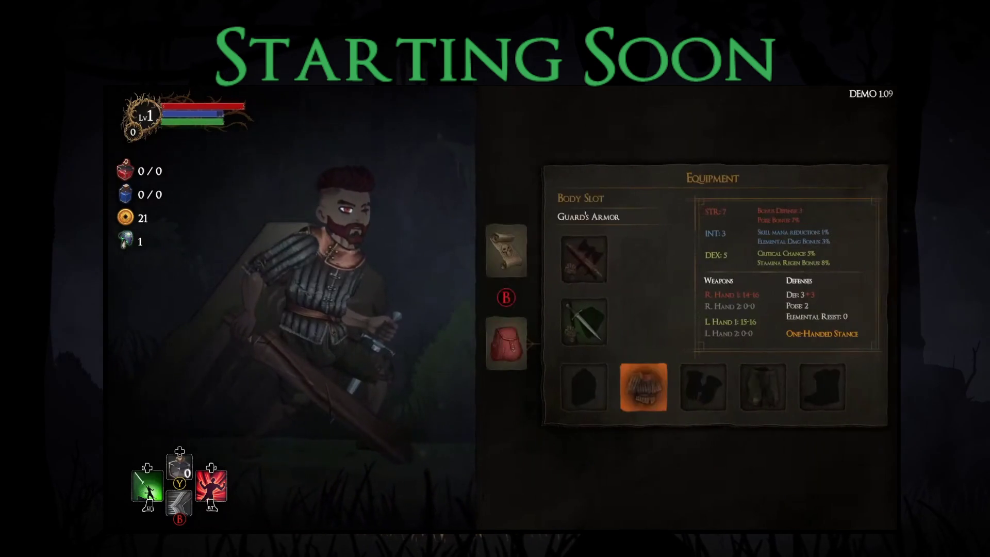
{"action": "key", "text": "Right"}
{"action": "key", "text": "Right"}
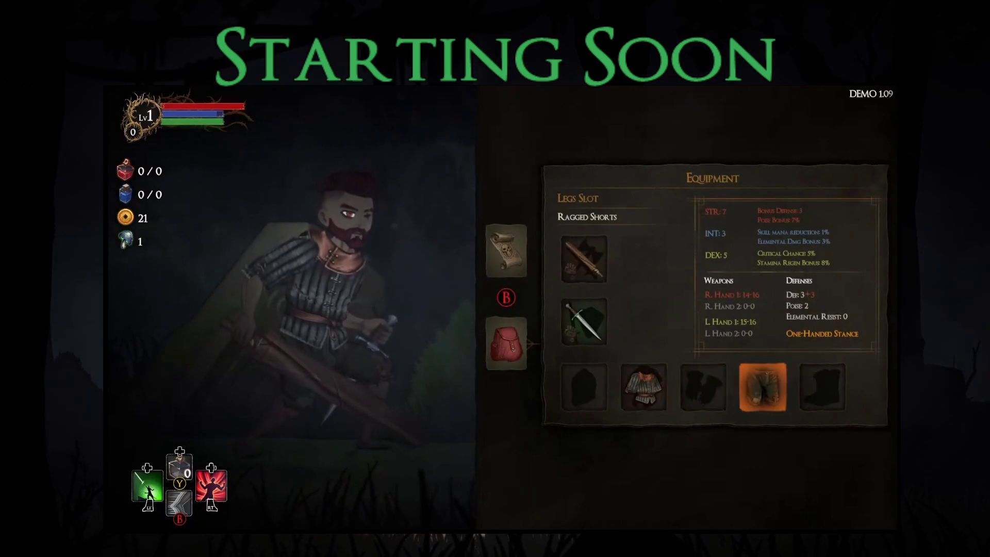
Back on the Waywood Forest map, travel to the right-hand skull enemy node
{"action": "key", "text": "Escape"}
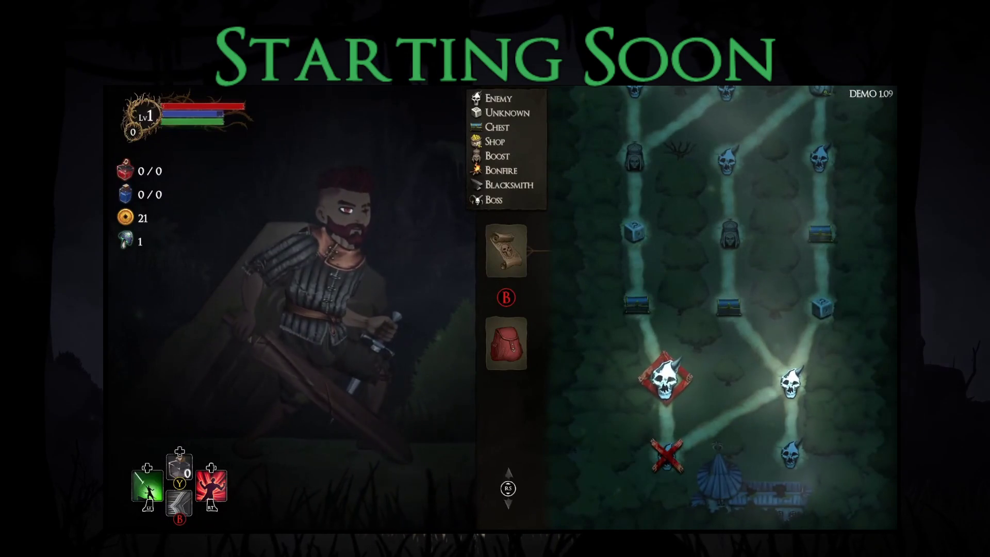
{"action": "key", "text": "Right"}
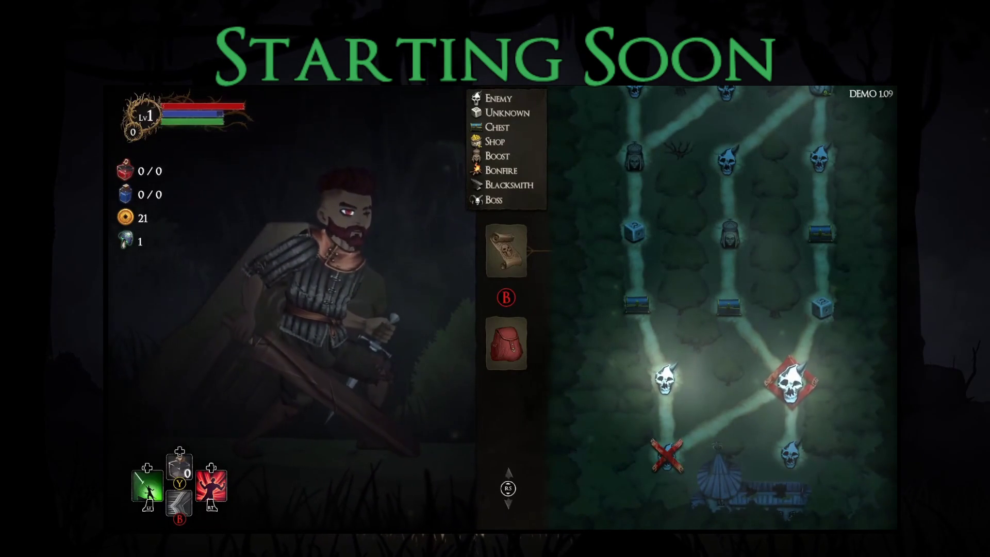
{"action": "key", "text": "Return"}
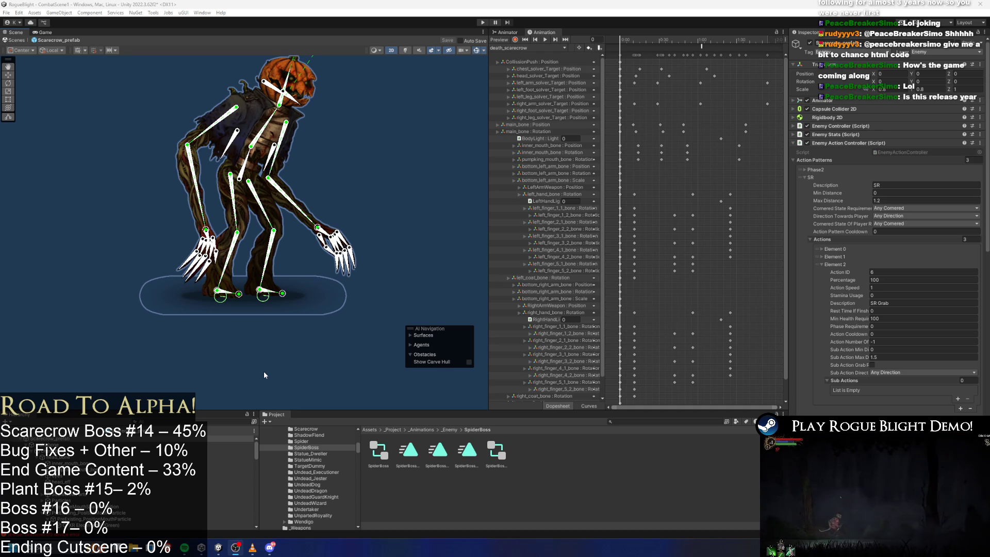
Drop down the death_scarecrow clip list to view the scarecrow's clips, then close it unchanged
{"action": "left_click", "coordinate": [530, 49]}
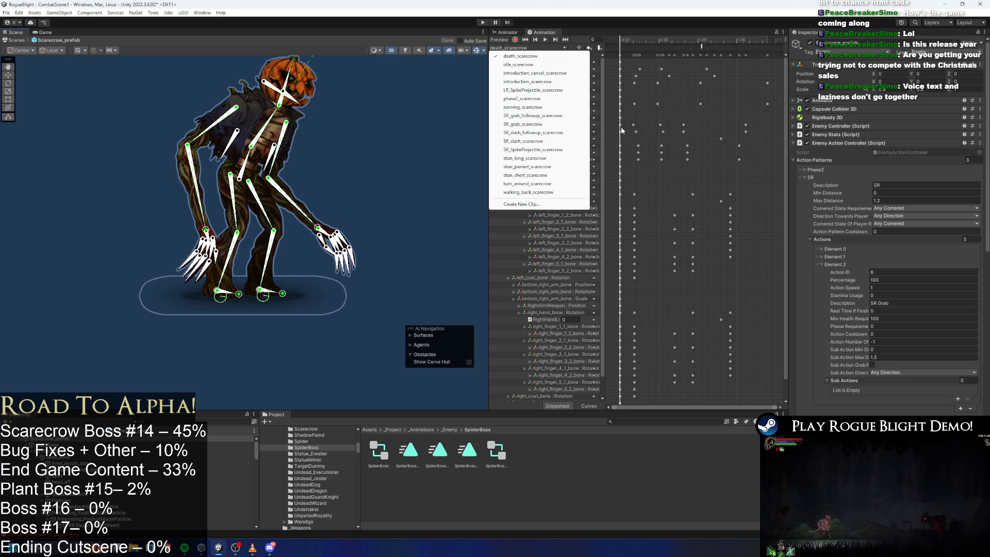
{"action": "left_click", "coordinate": [664, 22]}
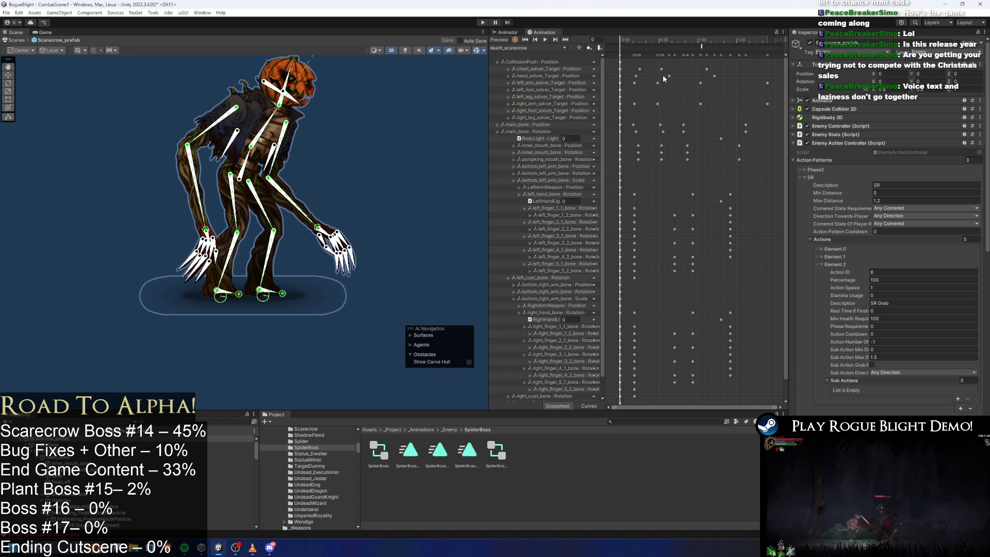
{"action": "left_click", "coordinate": [540, 49]}
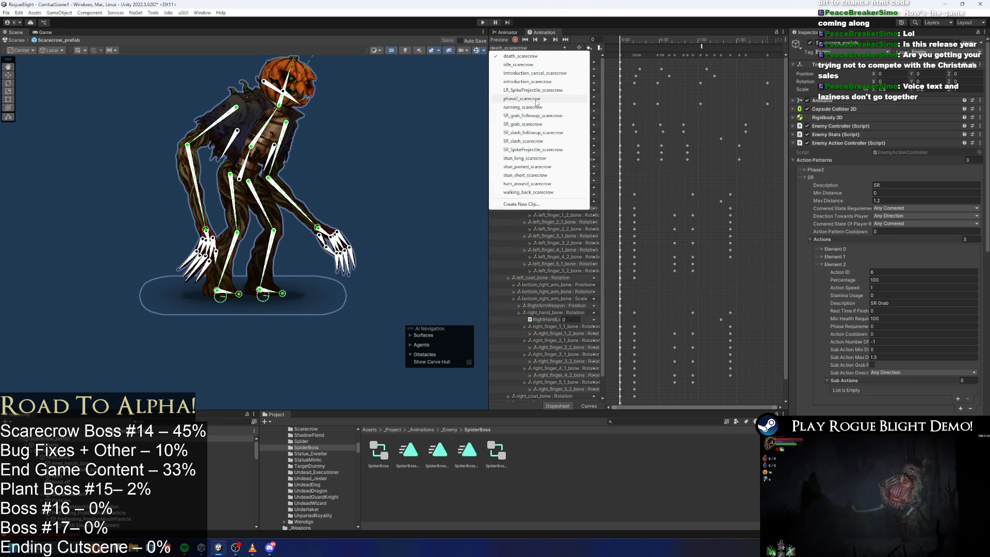
Preview SR_grab_followup_scarecrow, then load SR_grab_scarecrow and jump to frame 28
{"action": "left_click", "coordinate": [577, 117]}
{"action": "left_click_drag", "start_coordinate": [701, 47], "coordinate": [611, 42]}
{"action": "left_click", "coordinate": [528, 47]}
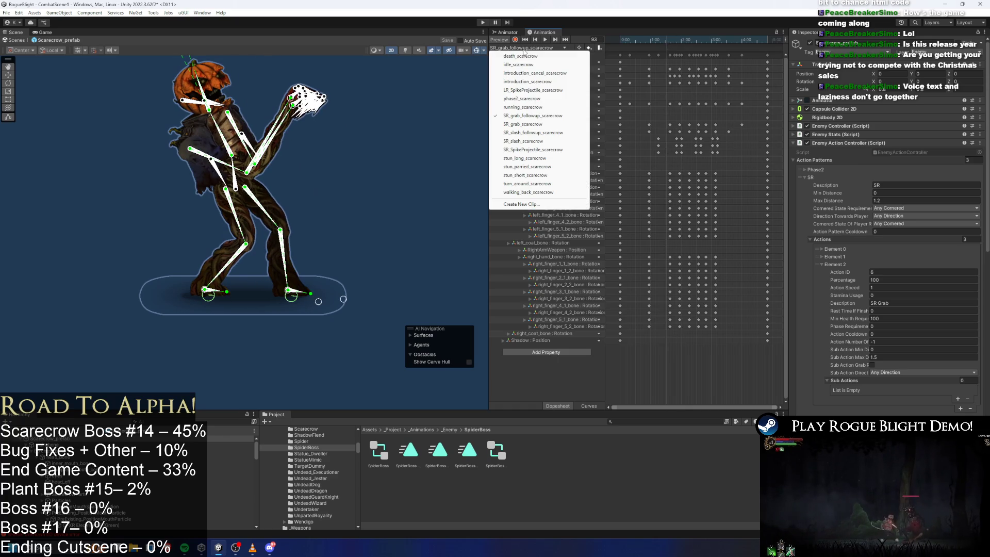
{"action": "left_click", "coordinate": [532, 126]}
{"action": "left_click", "coordinate": [647, 40]}
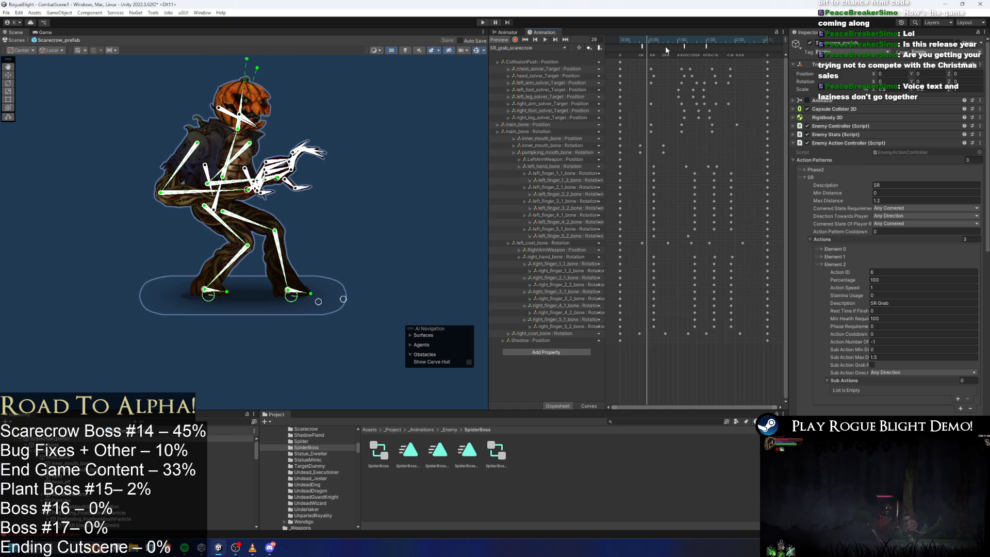
Search the Project for 'wendigo' and open the wendigo prefab
{"action": "left_click", "coordinate": [619, 421]}
{"action": "type", "text": "w"}
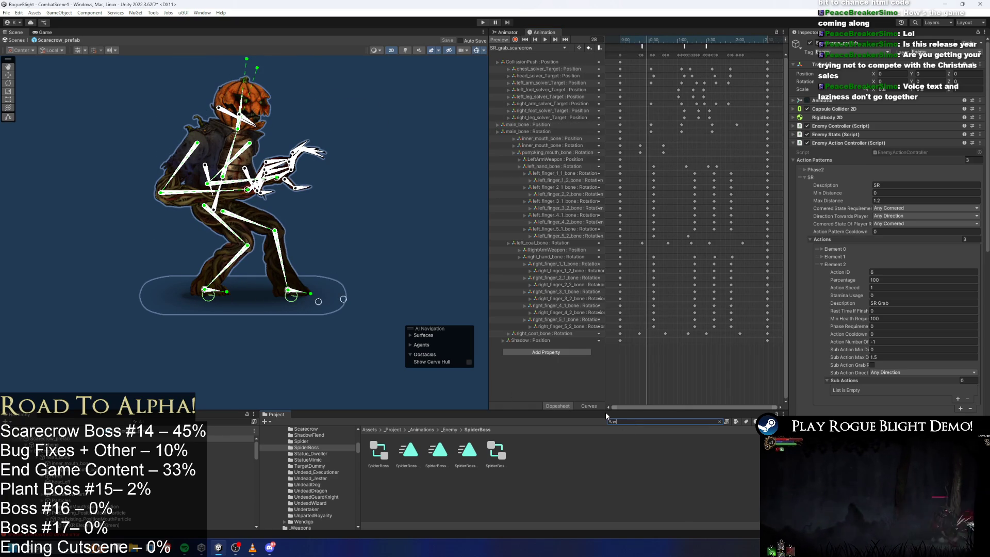
{"action": "type", "text": "enb"}
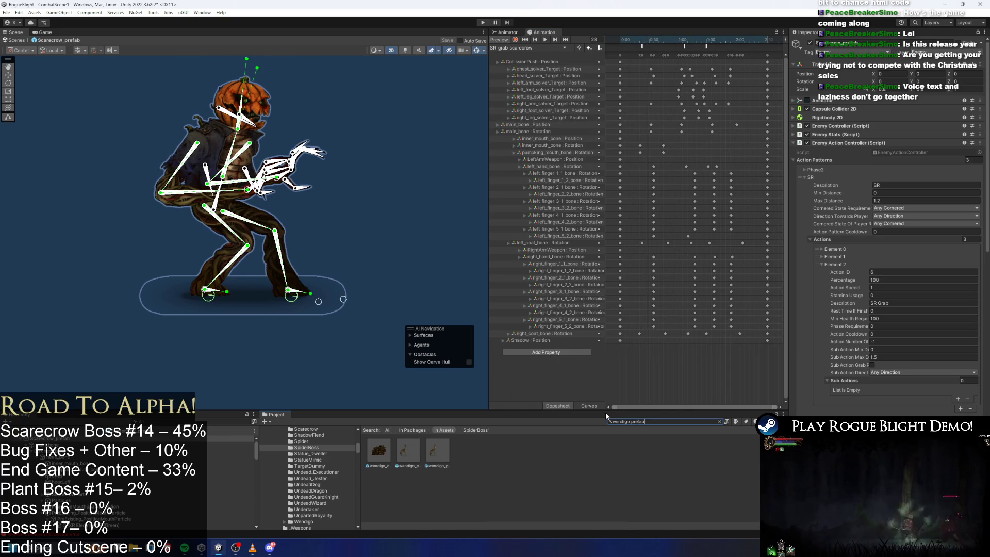
{"action": "double_click", "coordinate": [414, 444]}
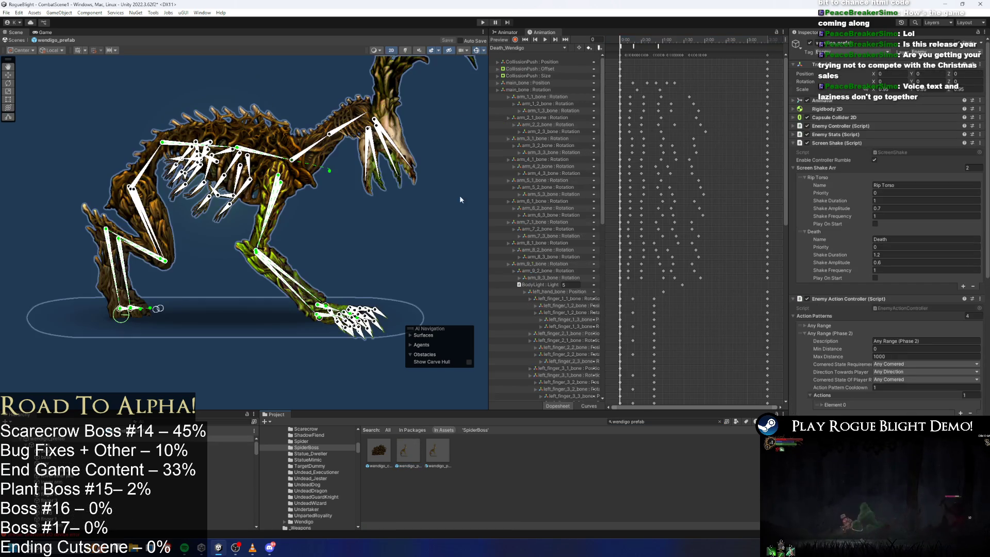
Load Grab_Attack_1_2_Wendigo, inspect its PutInFrontLayer and grab sound events, then clear the asset search
{"action": "left_click", "coordinate": [529, 48]}
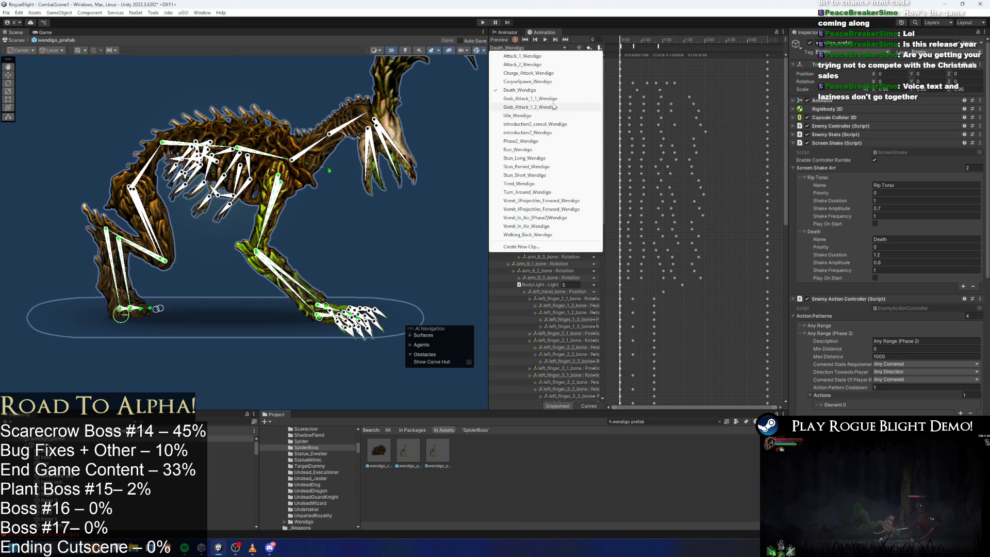
{"action": "left_click", "coordinate": [536, 106]}
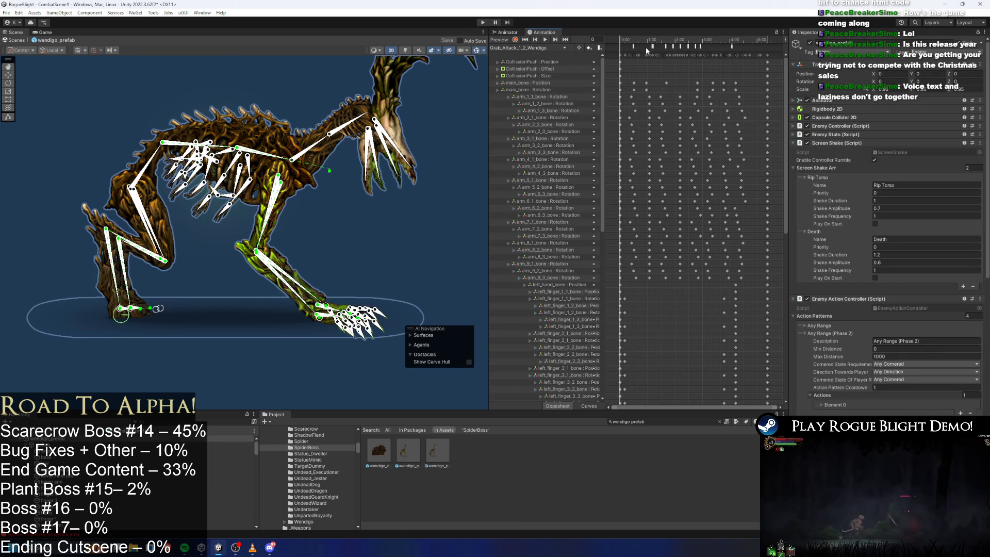
{"action": "left_click", "coordinate": [648, 48]}
{"action": "left_click", "coordinate": [653, 47]}
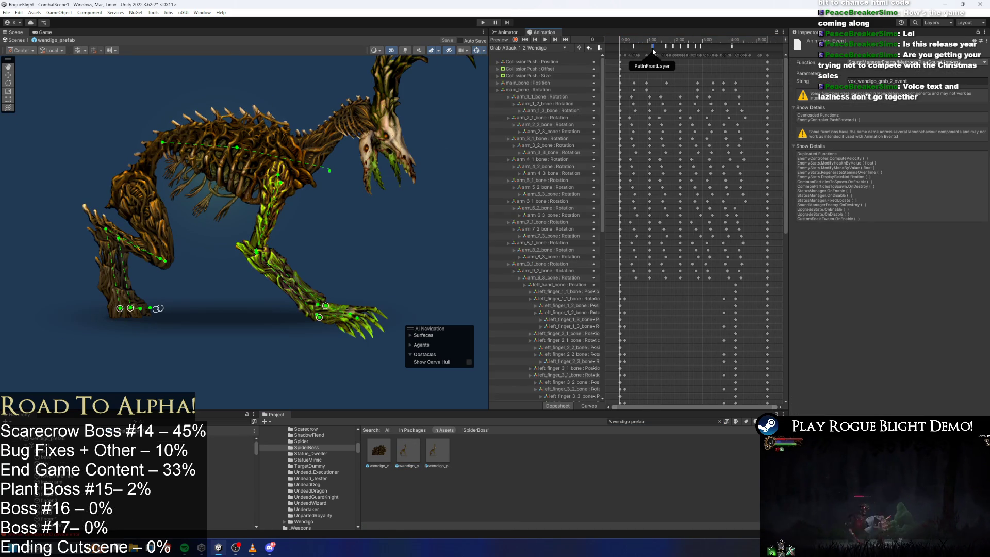
{"action": "left_click_drag", "start_coordinate": [694, 52], "coordinate": [653, 48]}
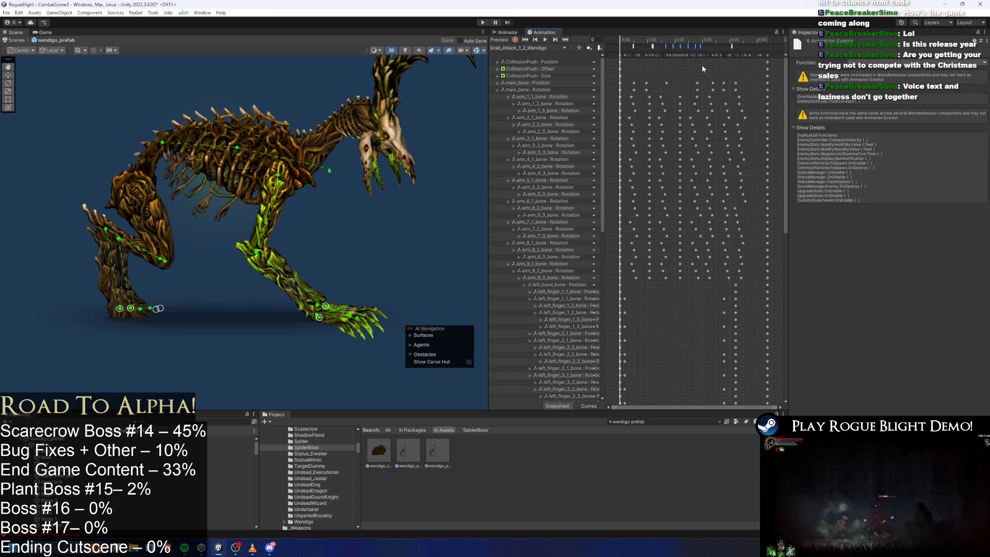
{"action": "left_click", "coordinate": [632, 421]}
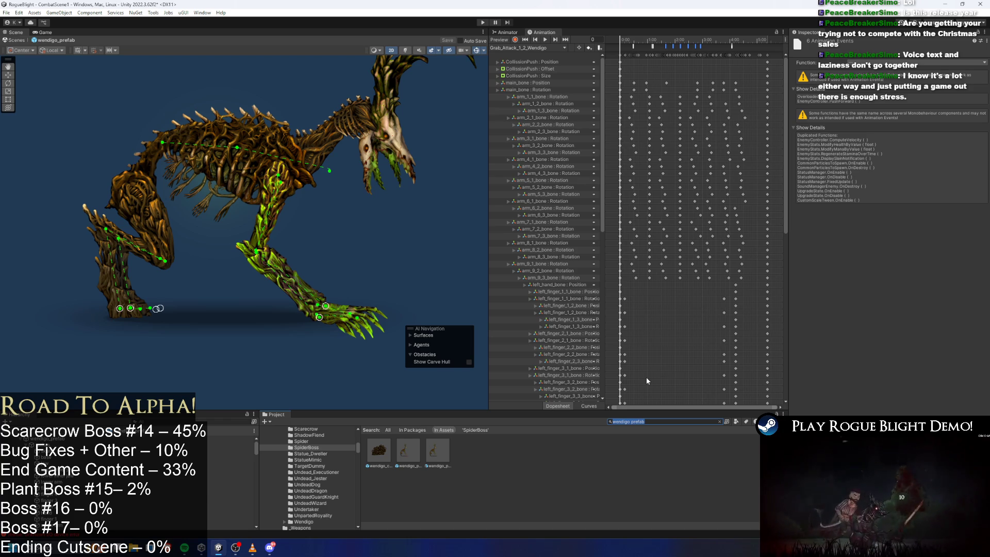
{"action": "key", "text": "BackSpace"}
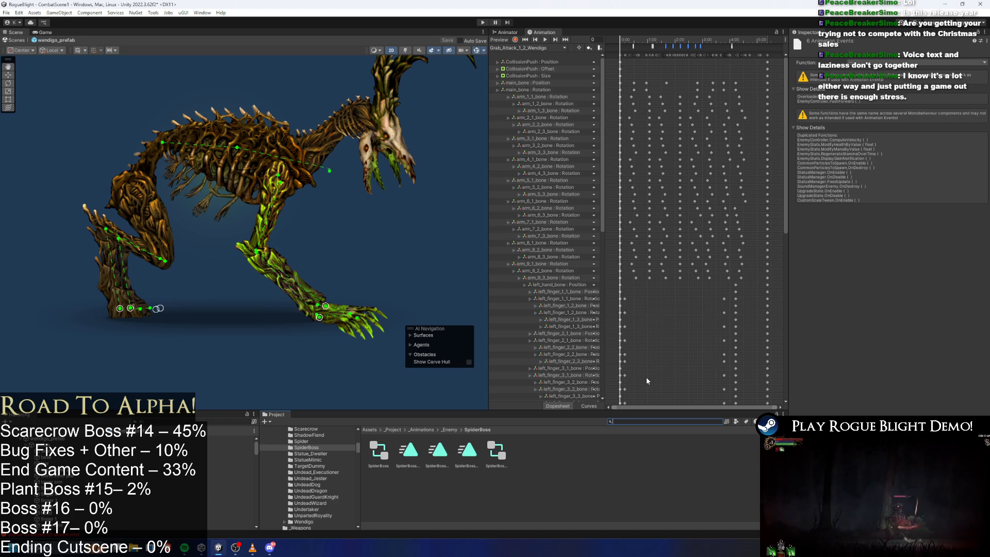
Search the Project for the scarecrow prefab, open Scarecrow_prefab, and list its animation clips
{"action": "type", "text": "player"}
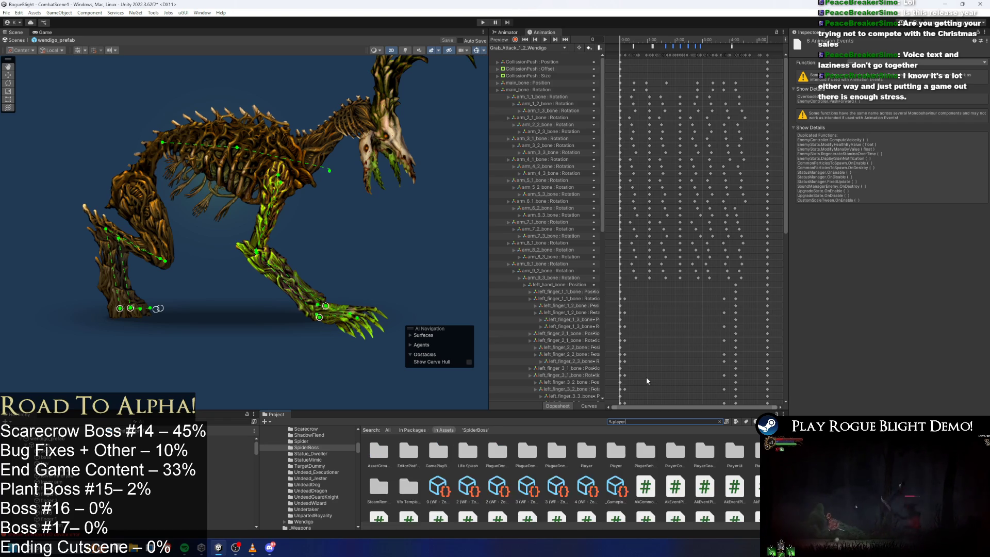
{"action": "key", "text": "Escape"}
{"action": "type", "text": "scare"}
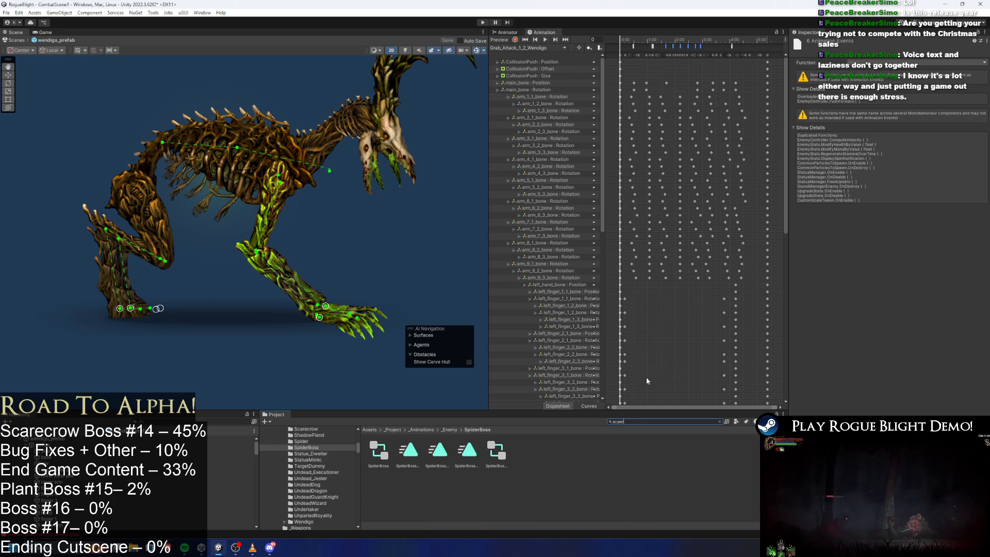
{"action": "type", "text": "crow prefa"}
{"action": "key", "text": "ctrl+a"}
{"action": "type", "text": "s"}
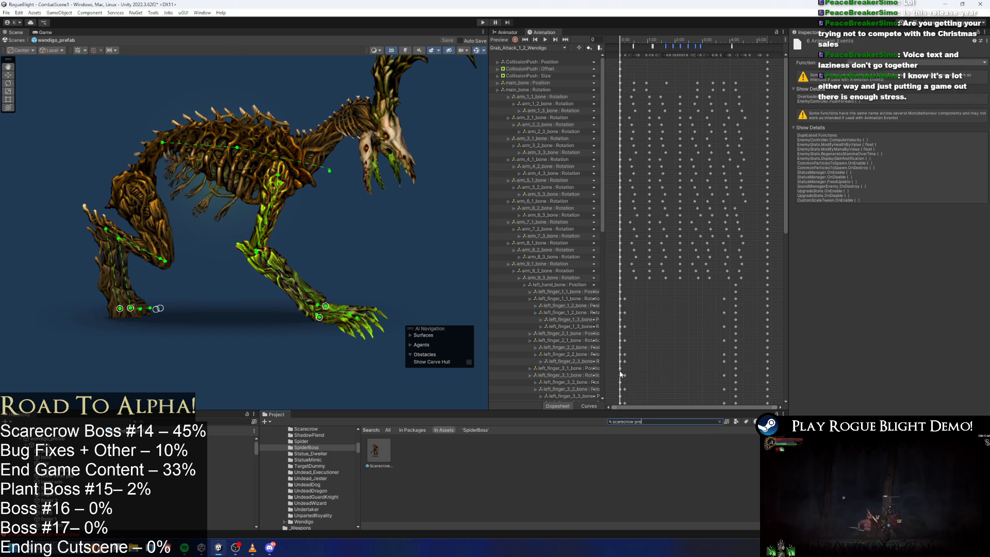
{"action": "double_click", "coordinate": [378, 451]}
{"action": "left_click", "coordinate": [531, 48]}
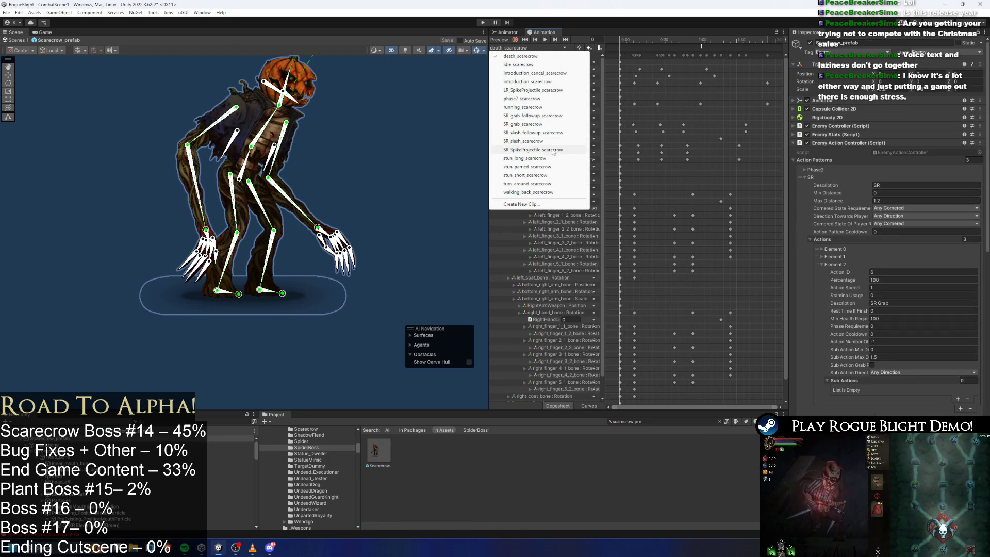
Load SR_grab_scarecrow, scrub from frame 44 to 66, and select the PushForward event
{"action": "left_click", "coordinate": [561, 116]}
{"action": "left_click", "coordinate": [526, 47]}
{"action": "left_click", "coordinate": [539, 125]}
{"action": "left_click", "coordinate": [663, 40]}
{"action": "left_click_drag", "start_coordinate": [674, 42], "coordinate": [692, 42]}
{"action": "right_click", "coordinate": [701, 56]}
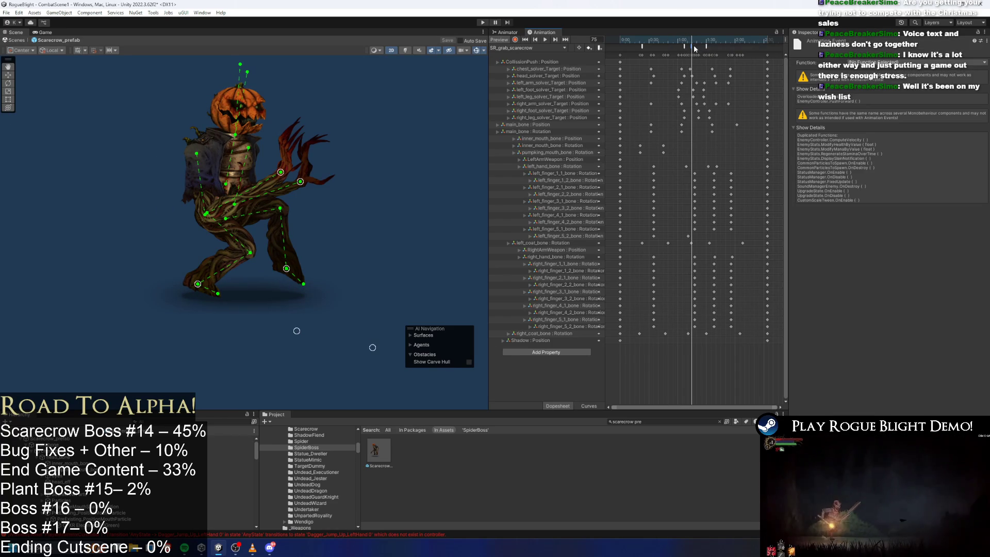
{"action": "right_click", "coordinate": [692, 46]}
{"action": "left_click", "coordinate": [726, 77]}
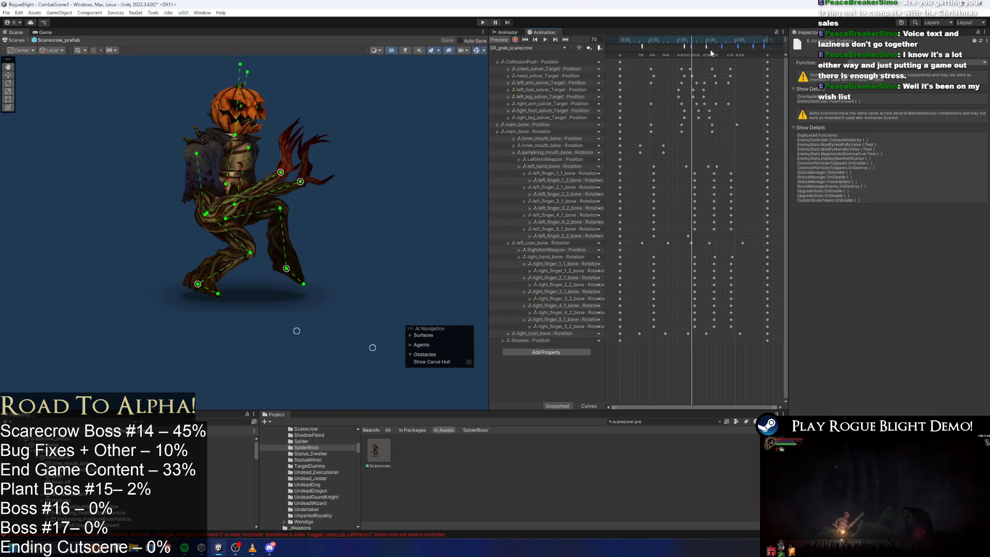
Inspect the SpawnProjectile, PushForward and StopForward events, then clear the asset search
{"action": "left_click", "coordinate": [693, 46]}
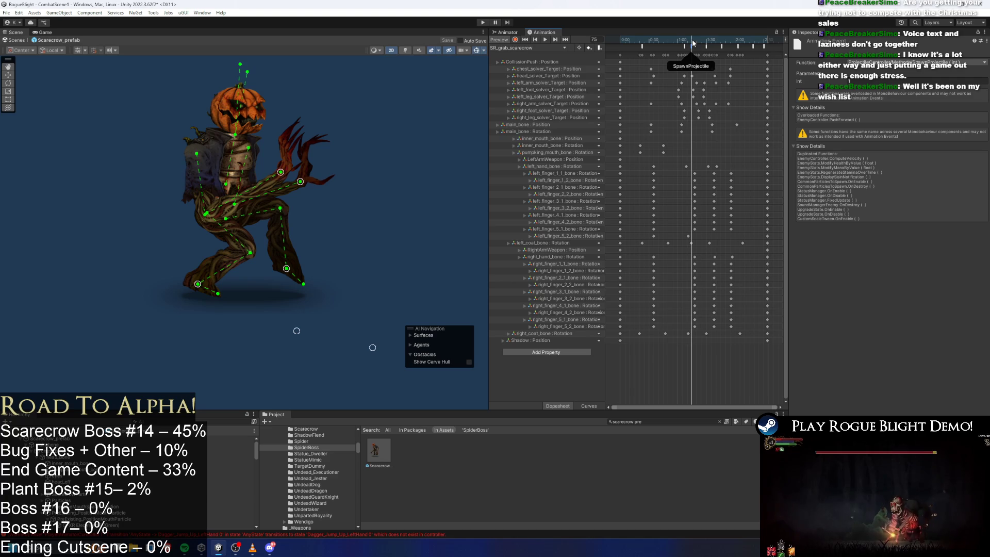
{"action": "left_click", "coordinate": [683, 46]}
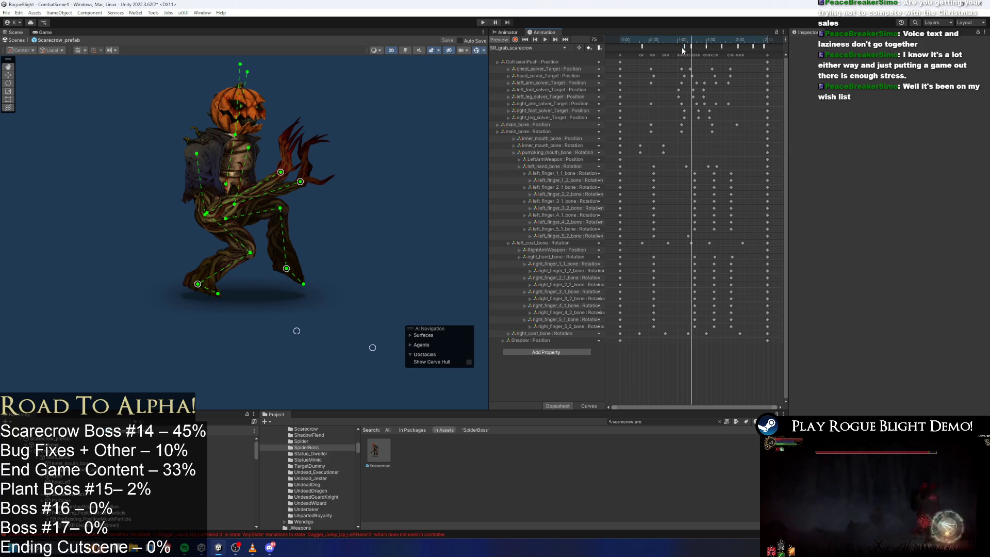
{"action": "left_click", "coordinate": [692, 47]}
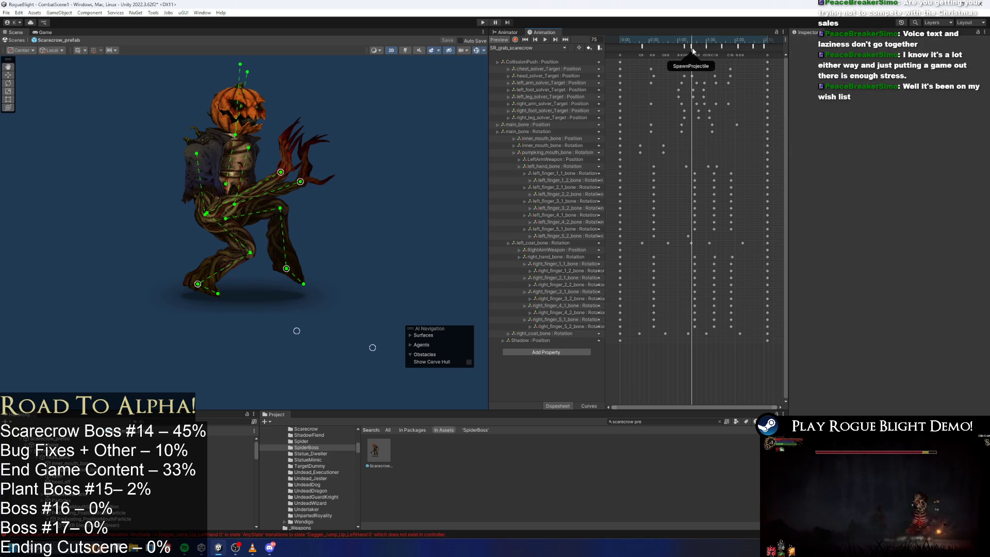
{"action": "left_click", "coordinate": [706, 47]}
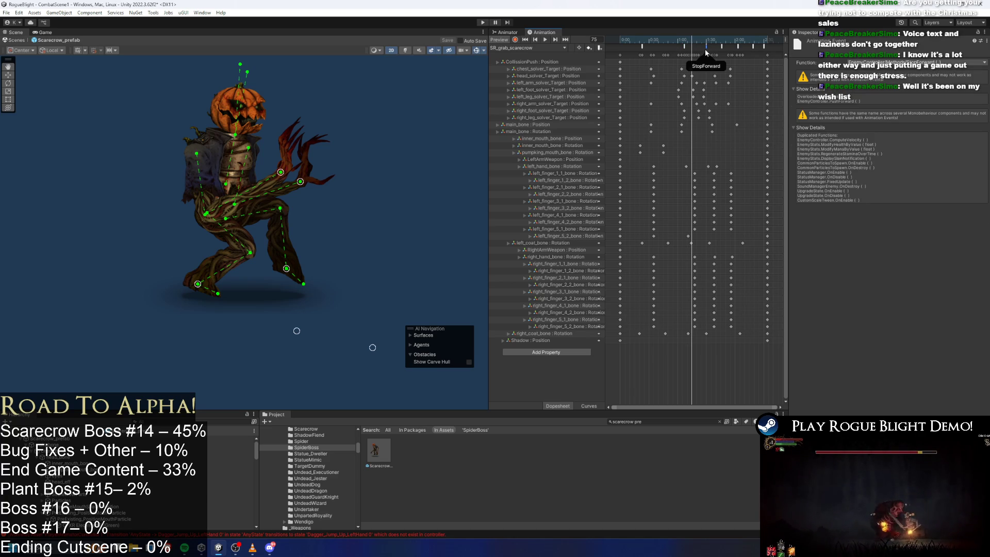
{"action": "left_click", "coordinate": [705, 46]}
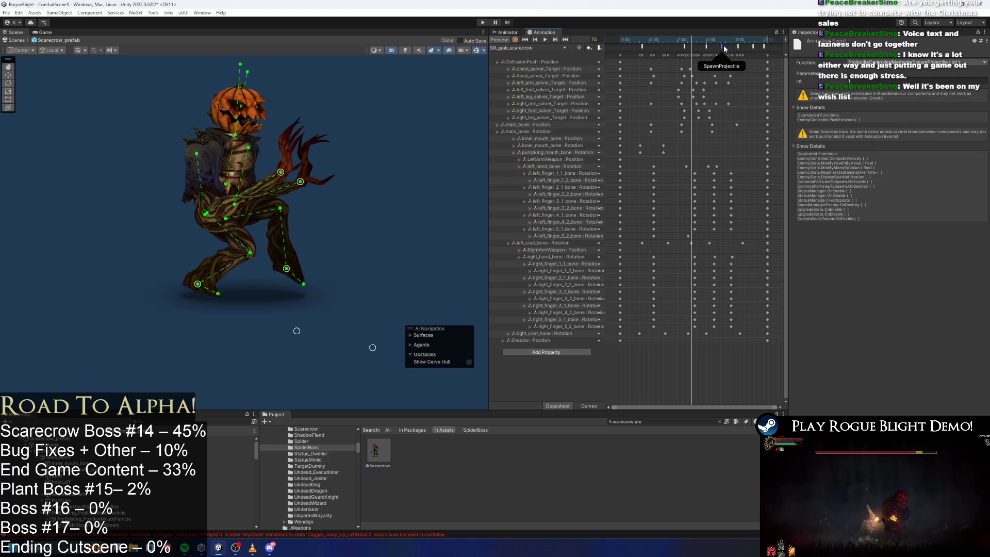
{"action": "left_click", "coordinate": [737, 55]}
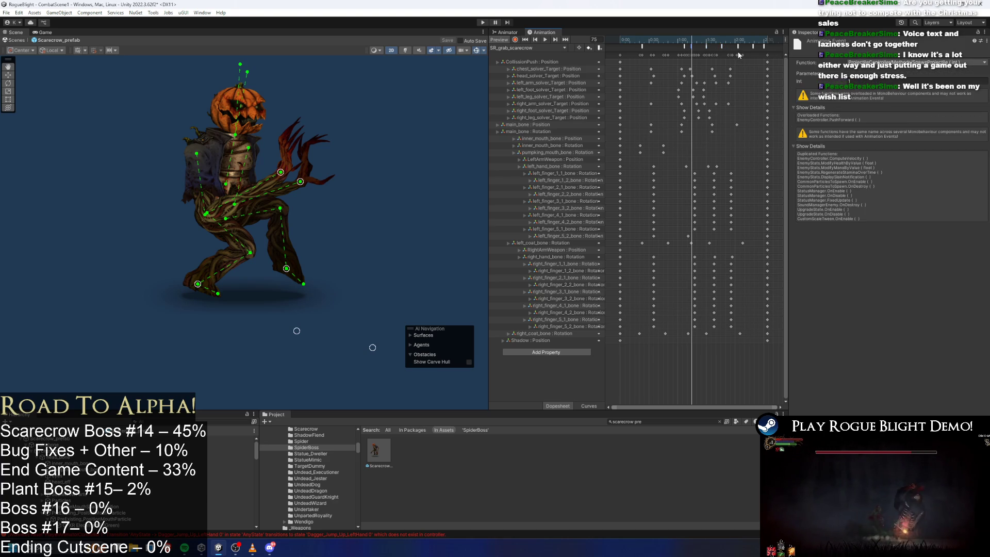
{"action": "left_click", "coordinate": [745, 54]}
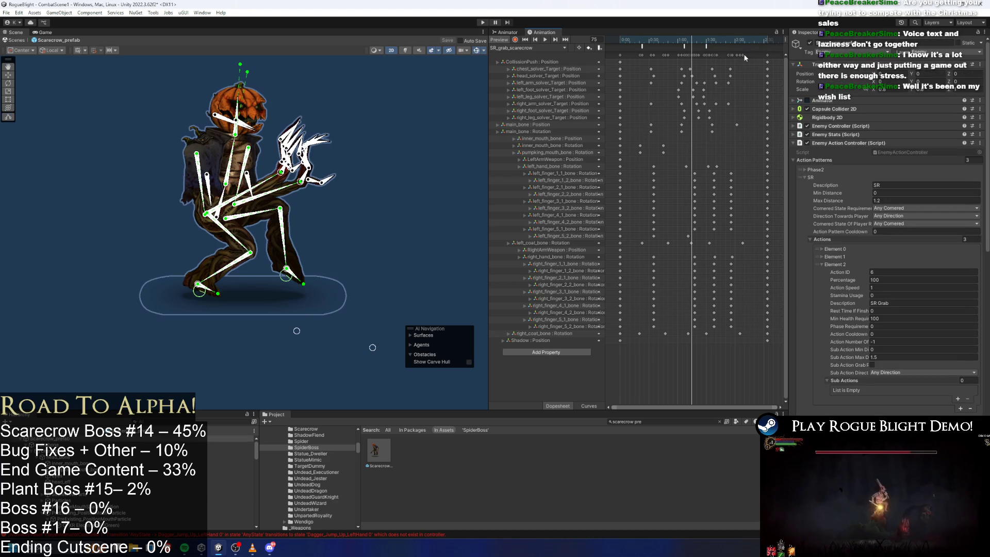
{"action": "left_click", "coordinate": [682, 421]}
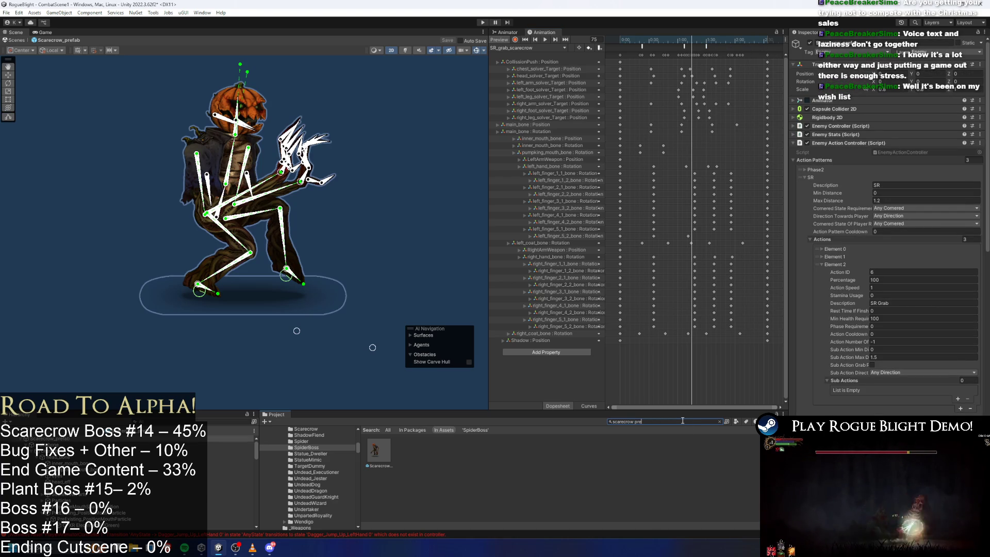
{"action": "key", "text": "ctrl+a"}
Open the wendigo prefab, load Grab_Attack_1_1_Wendigo, and box-select its animation events
{"action": "type", "text": "wendigo prefab"}
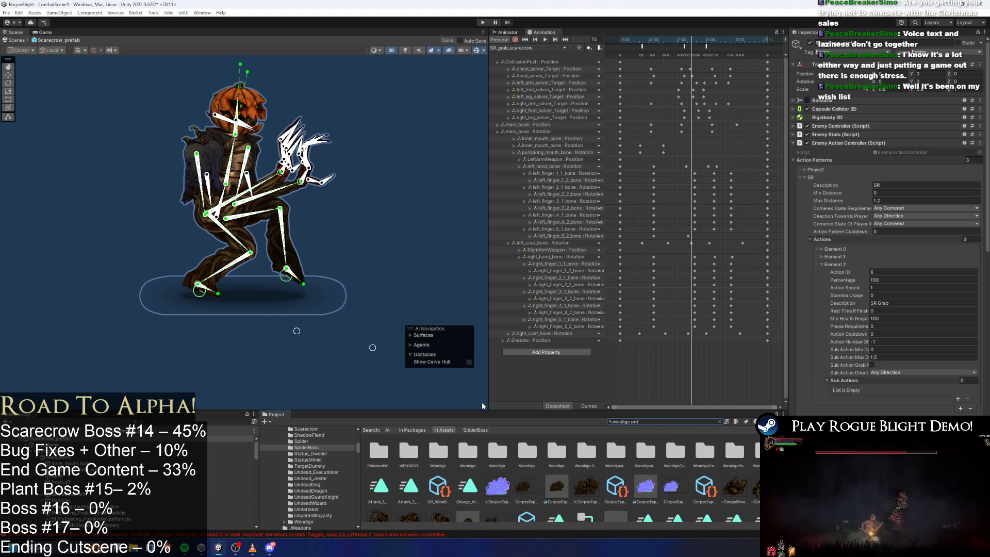
{"action": "scroll", "coordinate": [482, 402], "scroll_direction": "up", "scroll_amount": 1}
{"action": "double_click", "coordinate": [405, 451]}
{"action": "left_click", "coordinate": [523, 50]}
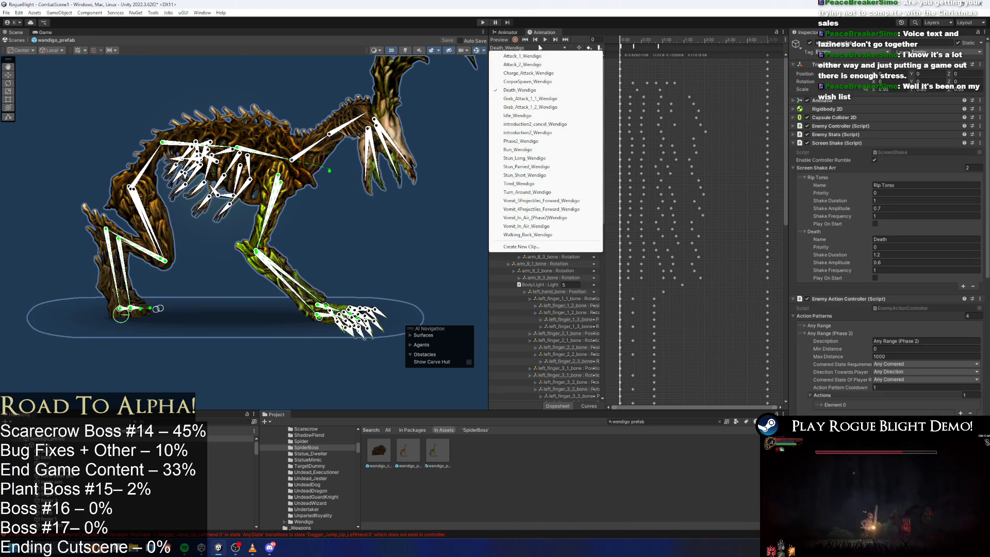
{"action": "left_click", "coordinate": [564, 91]}
{"action": "left_click_drag", "start_coordinate": [710, 42], "coordinate": [676, 50]}
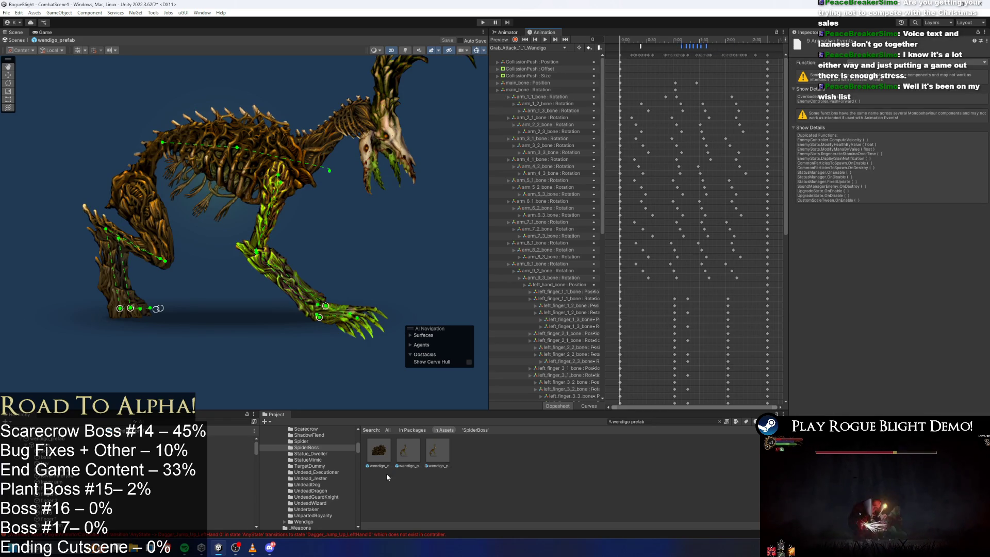
Search 'scarecrow prefa' in the Project and open the scarecrow prefab
{"action": "left_click", "coordinate": [680, 420]}
{"action": "type", "text": "scarecrow prefa"}
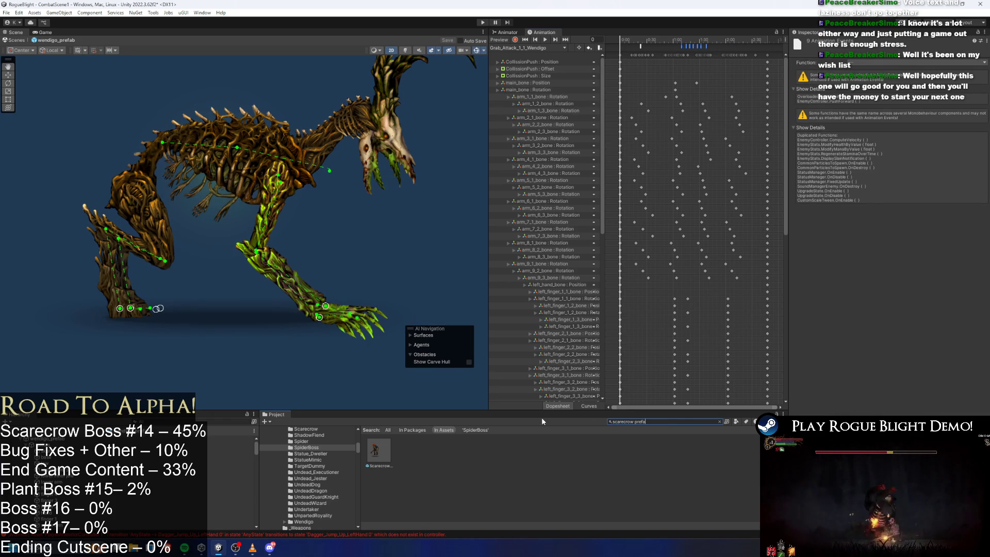
{"action": "double_click", "coordinate": [379, 450]}
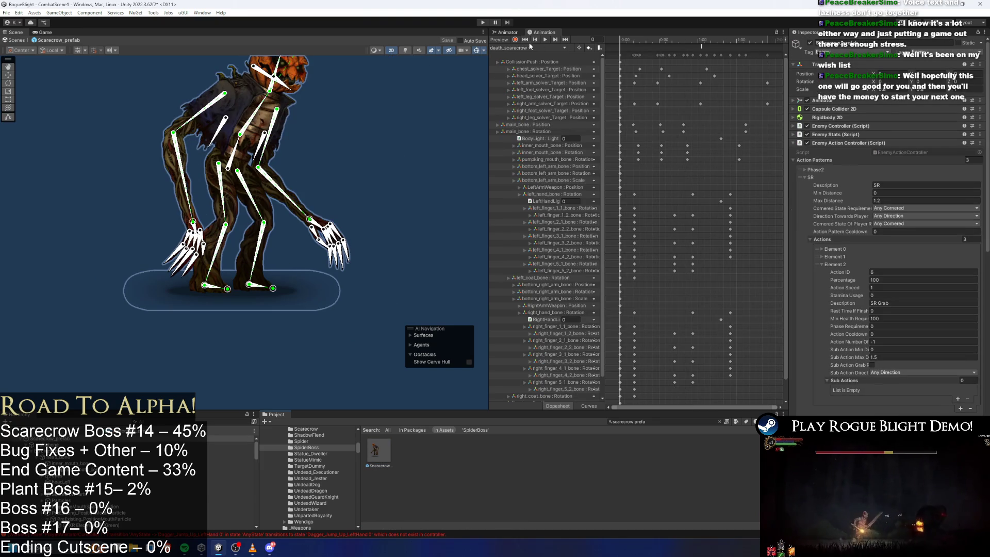
Load SR_slash_followup_scarecrow, scrub to frame 50, and select the PushForward event at frame 55
{"action": "left_click", "coordinate": [533, 47]}
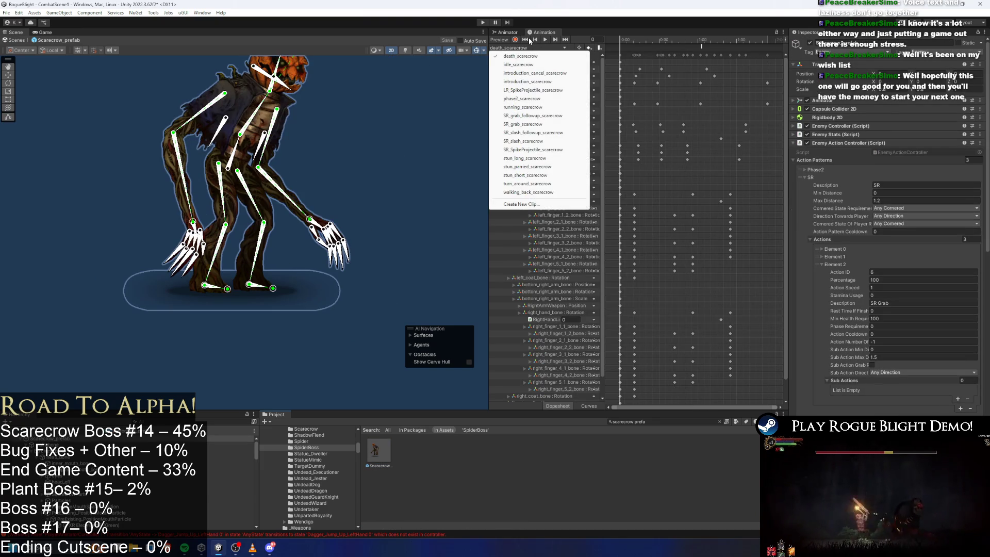
{"action": "left_click", "coordinate": [541, 115]}
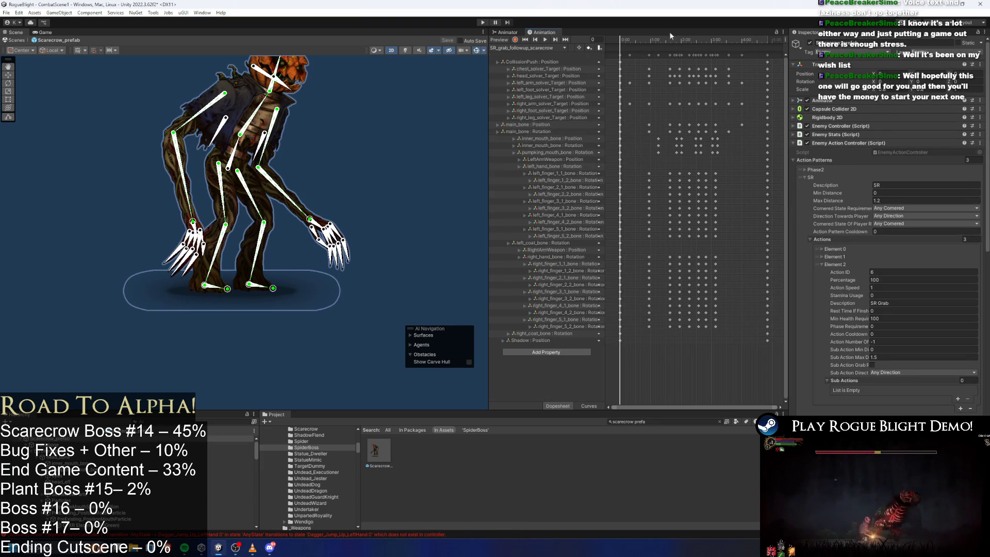
{"action": "left_click", "coordinate": [536, 47]}
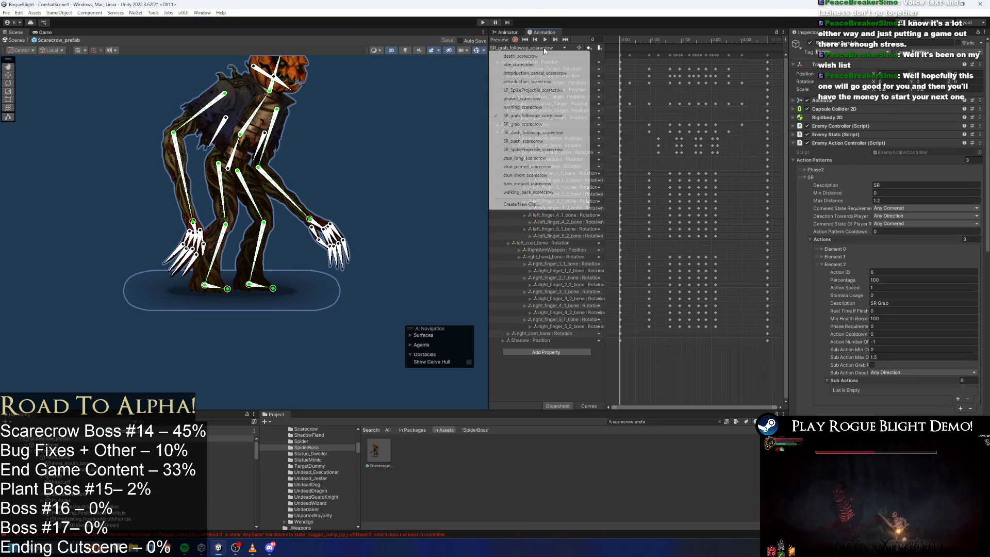
{"action": "left_click", "coordinate": [555, 133]}
{"action": "left_click_drag", "start_coordinate": [661, 42], "coordinate": [689, 46]}
{"action": "left_click", "coordinate": [681, 47]}
{"action": "scroll", "coordinate": [692, 53], "scroll_direction": "up", "scroll_amount": 1}
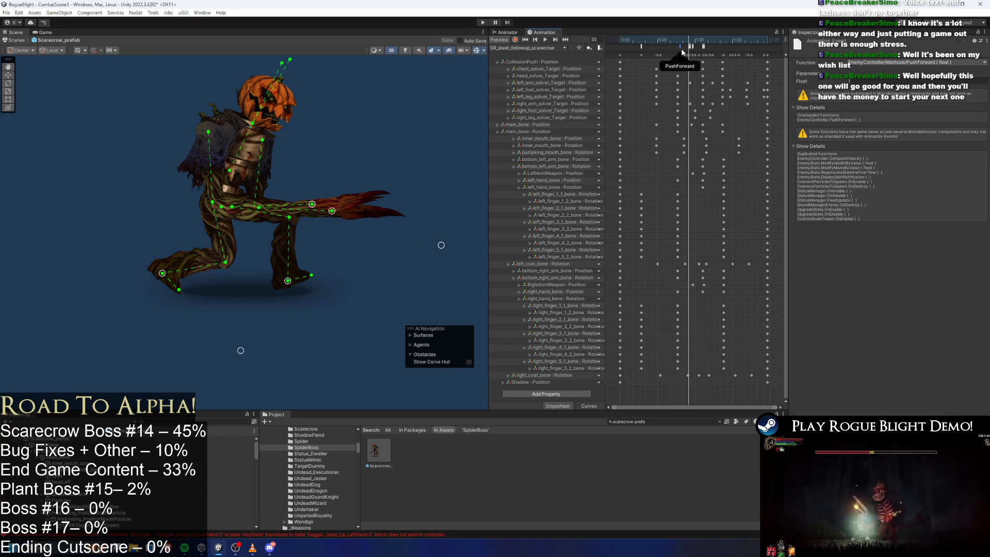
{"action": "scroll", "coordinate": [692, 54], "scroll_direction": "up", "scroll_amount": 1}
Inspect the DisableAttackCollision and EnableAttackCollision events, step to frame 65, then load SR_grab_followup_scarecrow
{"action": "left_click", "coordinate": [708, 46]}
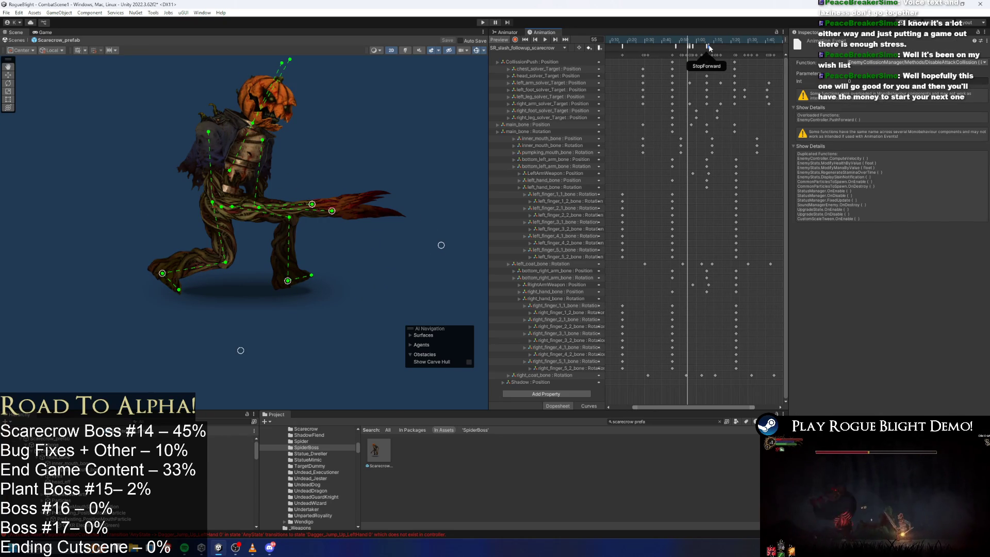
{"action": "scroll", "coordinate": [704, 50], "scroll_direction": "up", "scroll_amount": 1}
{"action": "scroll", "coordinate": [700, 52], "scroll_direction": "up", "scroll_amount": 1}
{"action": "scroll", "coordinate": [700, 66], "scroll_direction": "up", "scroll_amount": 1}
{"action": "left_click", "coordinate": [656, 48]}
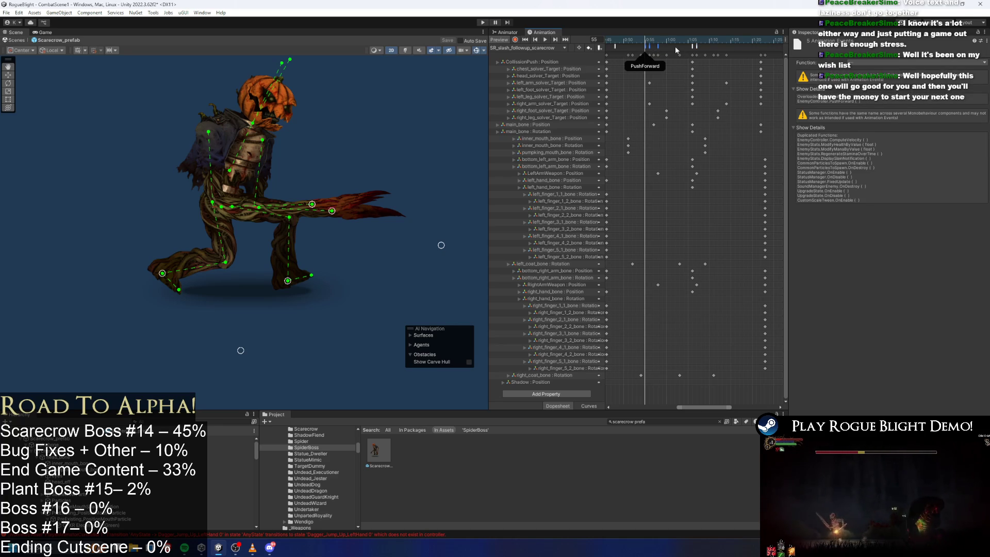
{"action": "left_click", "coordinate": [658, 47]}
{"action": "left_click", "coordinate": [649, 47]}
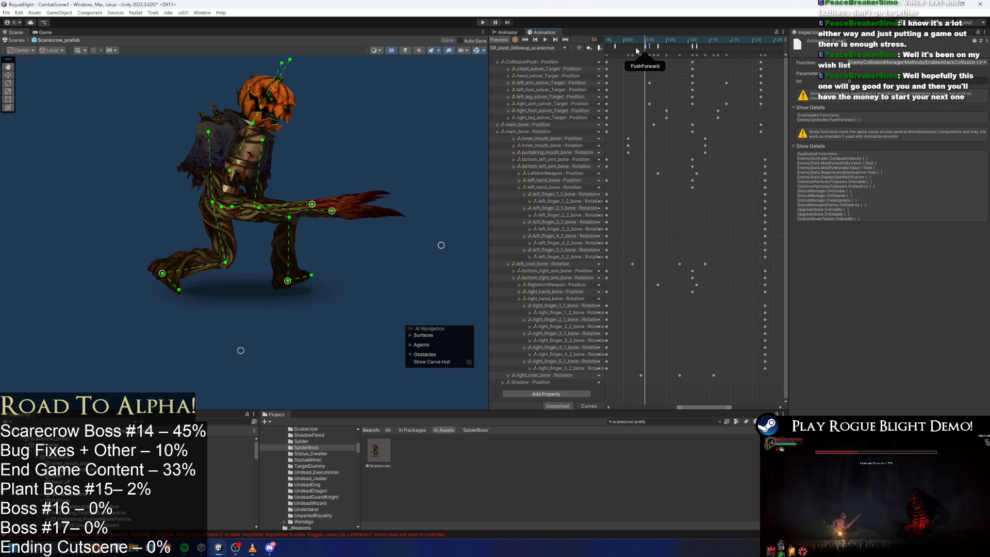
{"action": "key", "text": "period"}
{"action": "key", "text": "period"}
{"action": "key", "text": "period"}
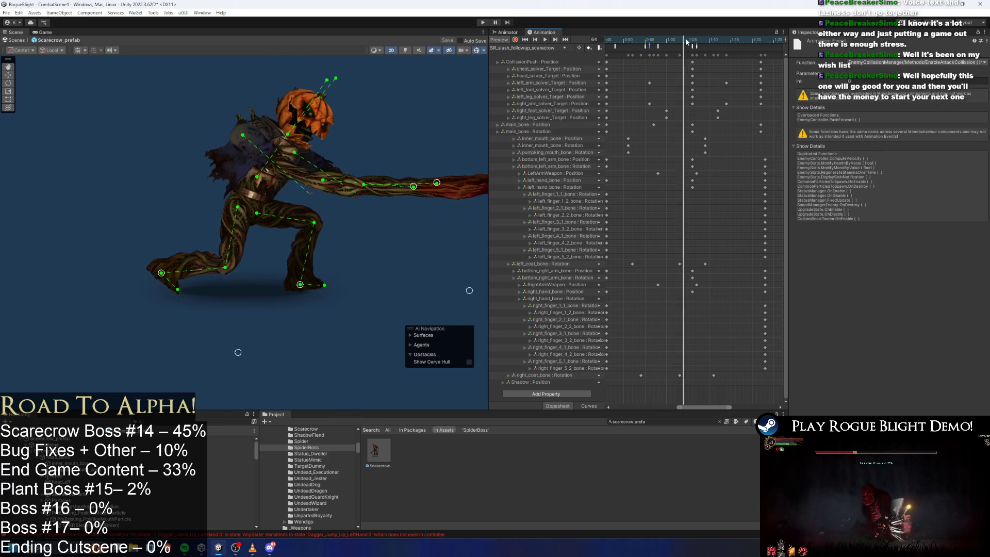
{"action": "left_click", "coordinate": [638, 53]}
{"action": "scroll", "coordinate": [638, 52], "scroll_direction": "left", "scroll_amount": 3}
{"action": "left_click", "coordinate": [530, 48]}
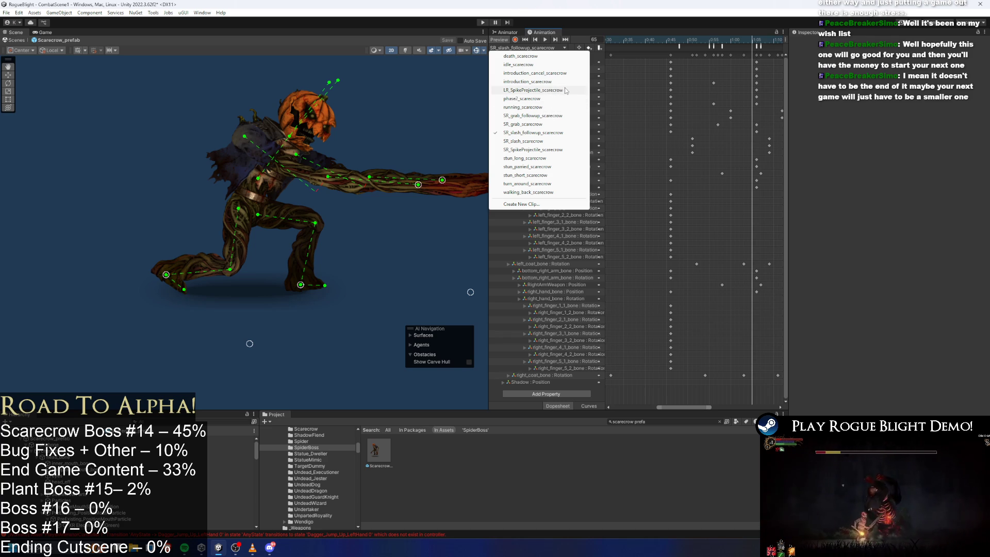
{"action": "left_click", "coordinate": [548, 116]}
Load SR_grab_scarecrow and inspect its PushForward, EnableAttackCollision and ActionFinishing events across frames 45–105
{"action": "left_click", "coordinate": [558, 47]}
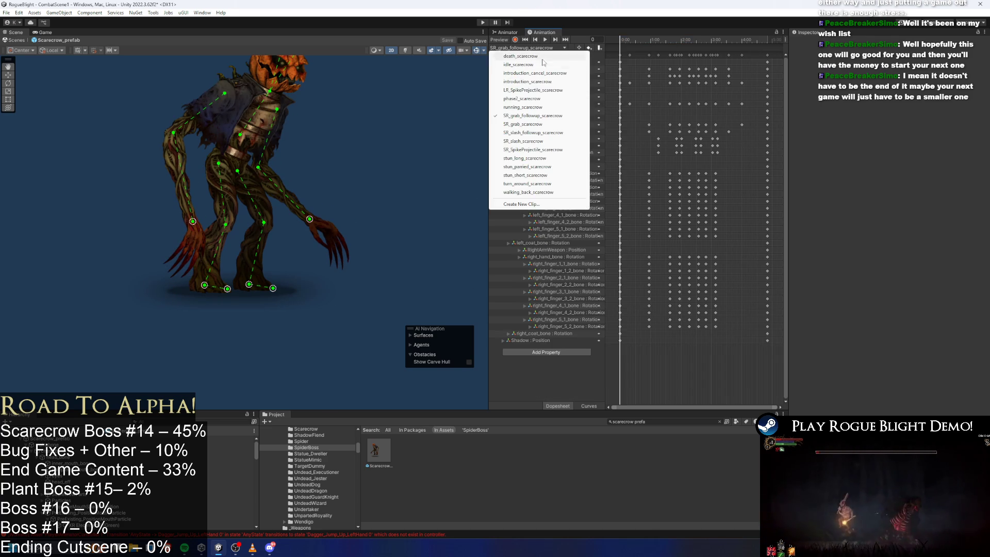
{"action": "left_click", "coordinate": [562, 125]}
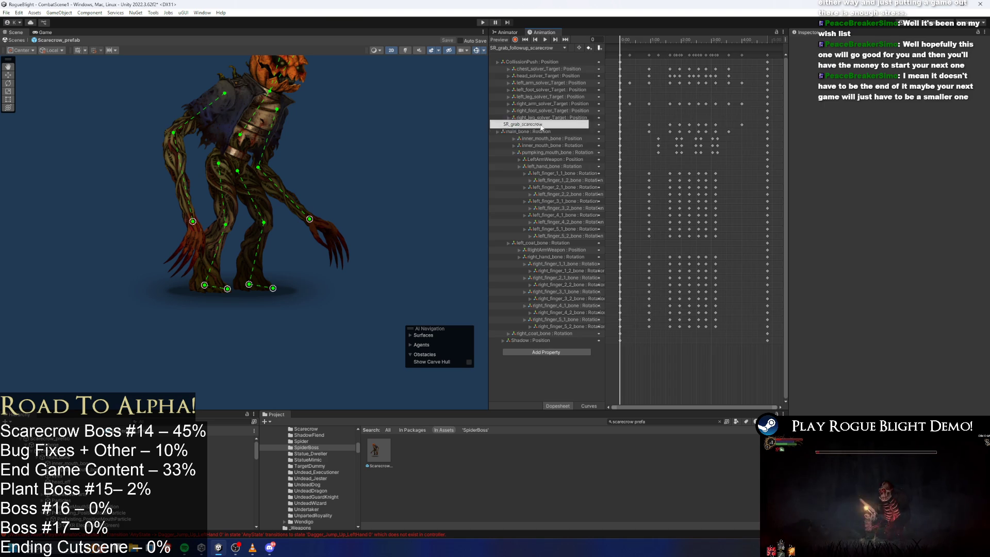
{"action": "left_click", "coordinate": [663, 44]}
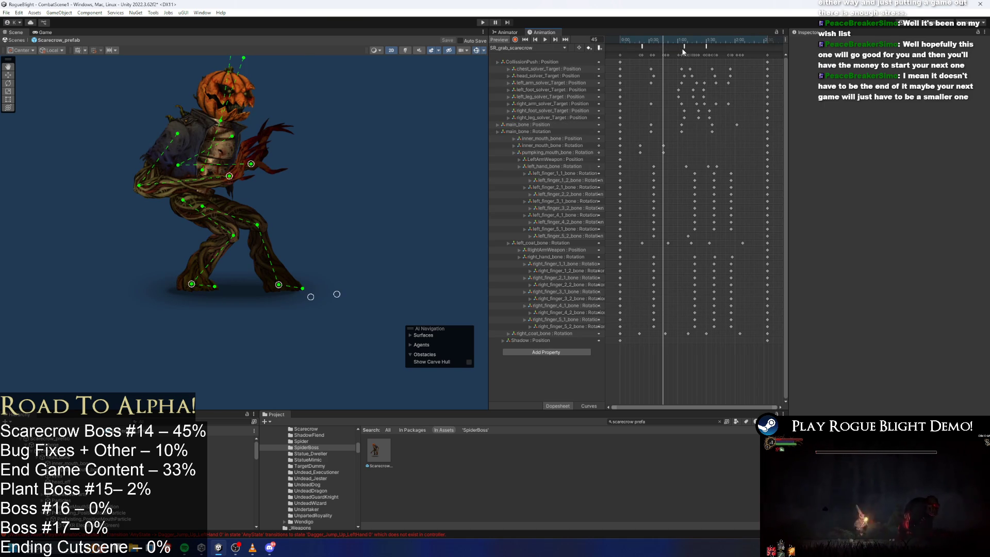
{"action": "left_click", "coordinate": [684, 46]}
{"action": "mouse_move", "coordinate": [680, 42]}
{"action": "left_mouse_down"}
{"action": "mouse_move", "coordinate": [724, 41]}
{"action": "mouse_move", "coordinate": [693, 50]}
{"action": "mouse_move", "coordinate": [679, 41]}
{"action": "mouse_move", "coordinate": [690, 41]}
{"action": "left_mouse_up"}
{"action": "scroll", "coordinate": [736, 74], "scroll_direction": "down", "scroll_amount": 2}
{"action": "left_click", "coordinate": [695, 50]}
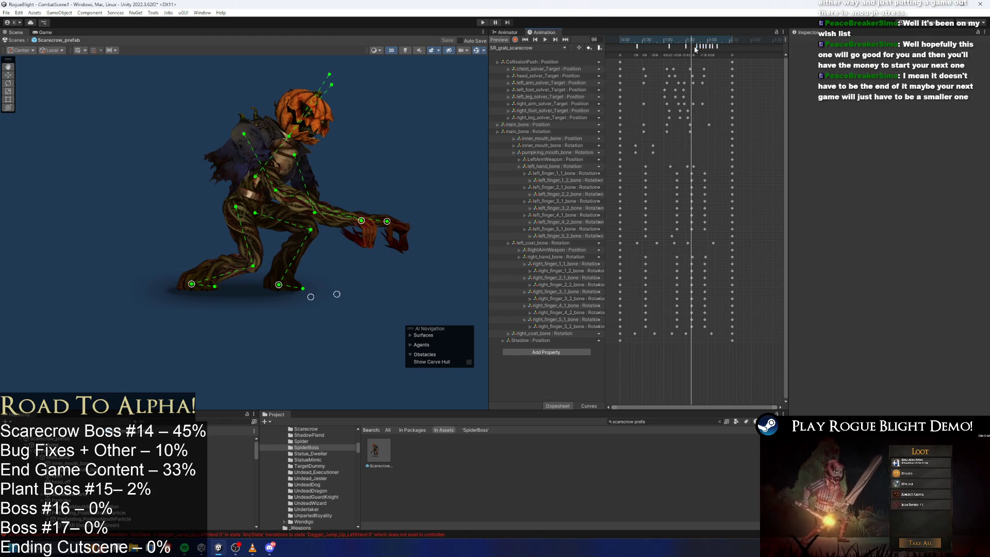
{"action": "left_click", "coordinate": [697, 47]}
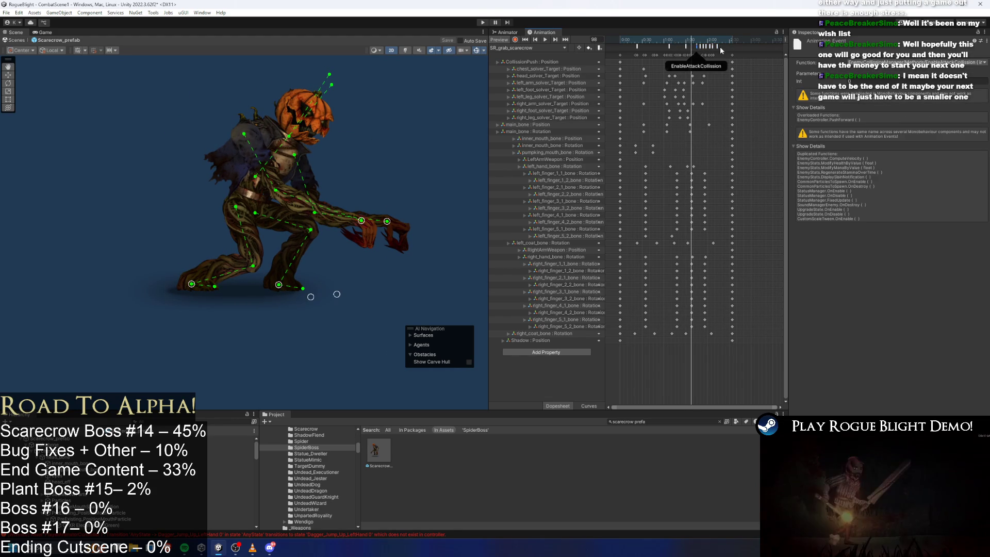
{"action": "left_click", "coordinate": [712, 47]}
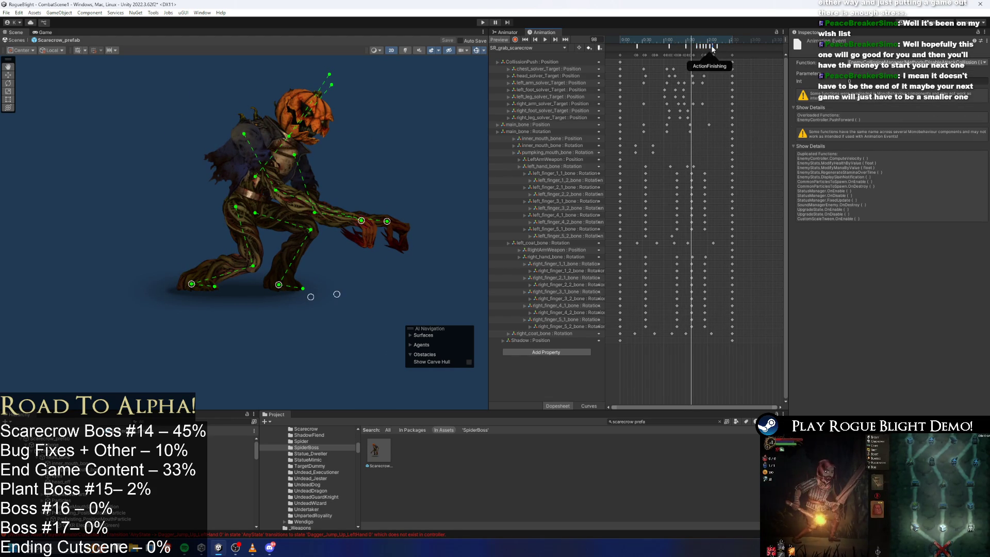
{"action": "left_click", "coordinate": [713, 47]}
{"action": "mouse_move", "coordinate": [691, 42]}
{"action": "left_mouse_down"}
{"action": "mouse_move", "coordinate": [660, 43]}
{"action": "mouse_move", "coordinate": [675, 47]}
{"action": "left_mouse_up"}
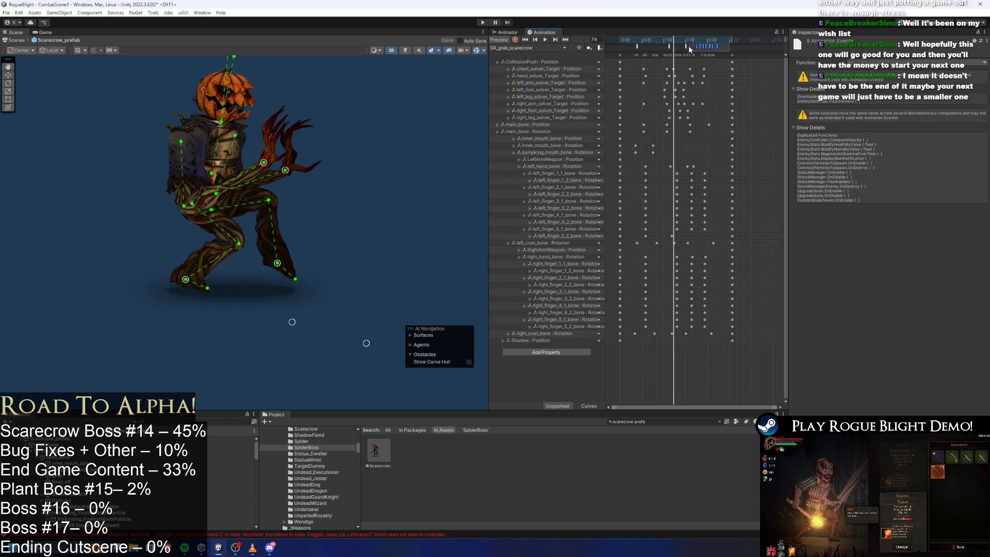
Select the nine-event cluster ending at ActionFinishing and shift it earlier in the clip
{"action": "left_click", "coordinate": [746, 49]}
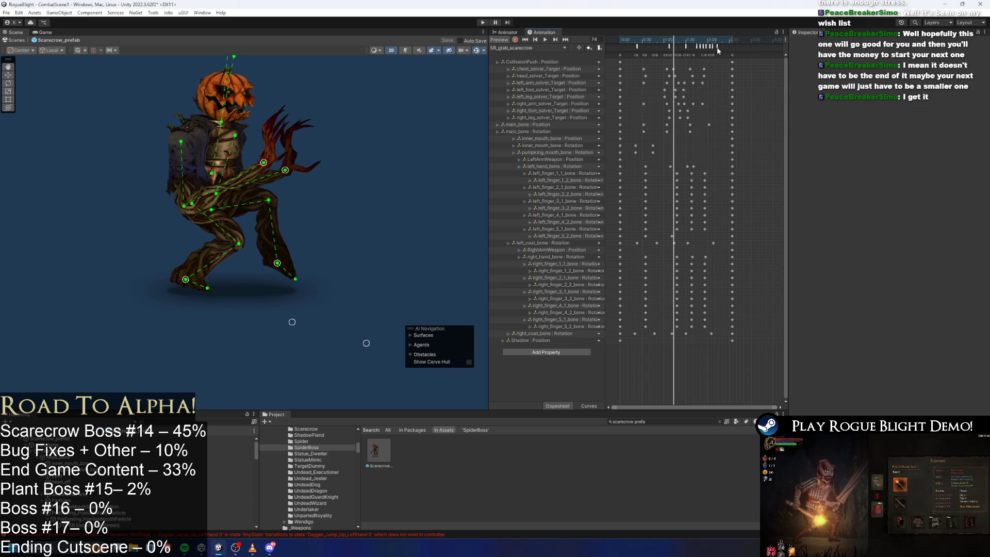
{"action": "scroll", "coordinate": [679, 95], "scroll_direction": "up", "scroll_amount": 3}
{"action": "scroll", "coordinate": [746, 91], "scroll_direction": "up", "scroll_amount": 2}
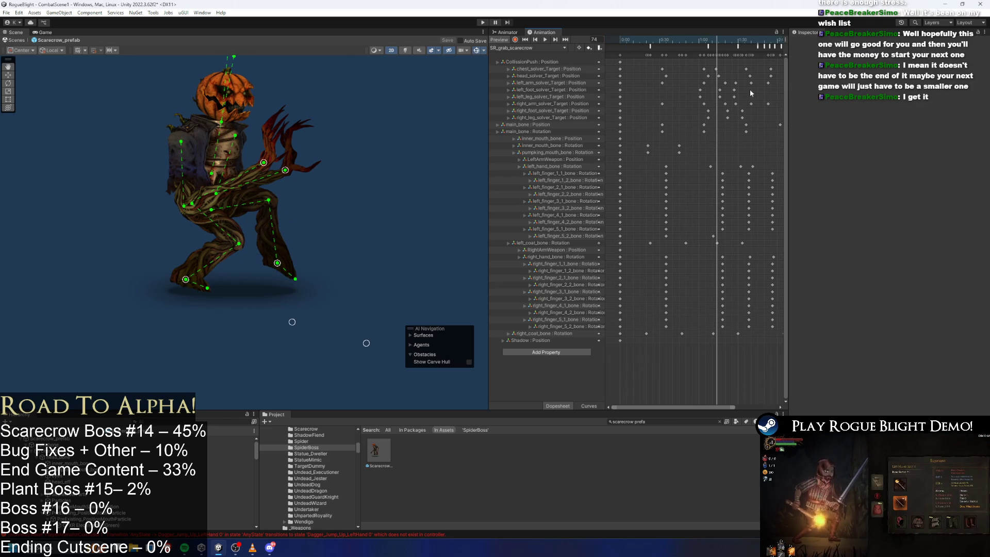
{"action": "scroll", "coordinate": [722, 63], "scroll_direction": "down", "scroll_amount": 1}
{"action": "left_click", "coordinate": [763, 47]}
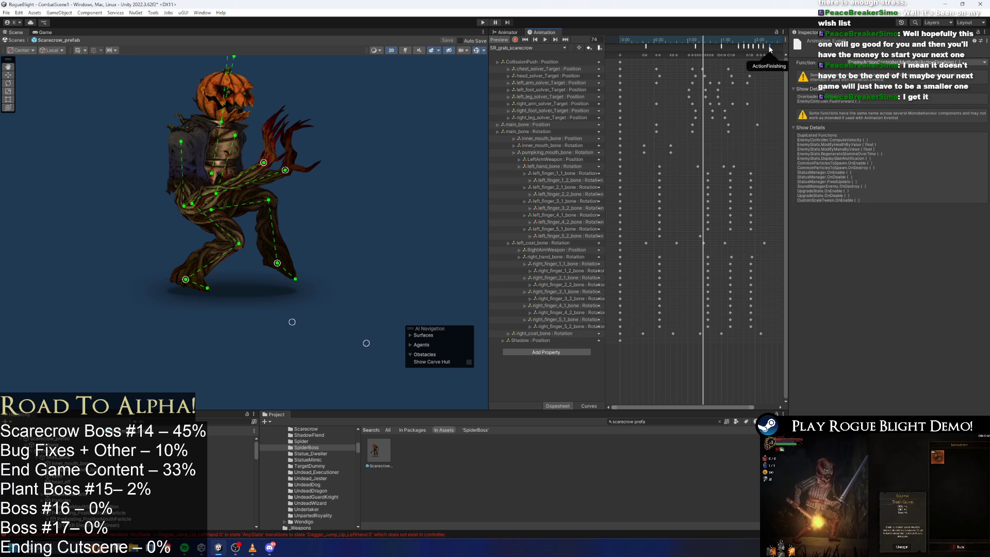
{"action": "left_click", "coordinate": [738, 47], "text": "shift"}
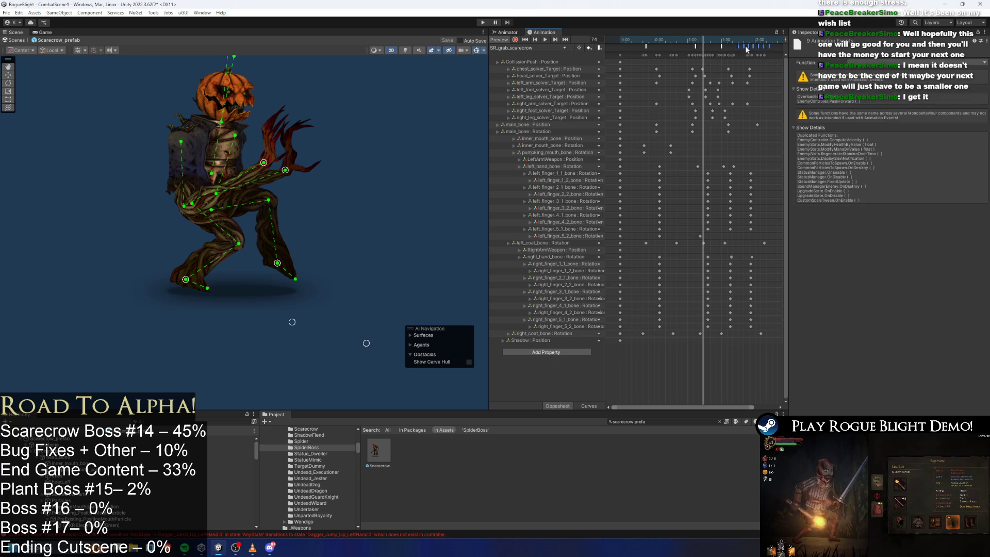
{"action": "mouse_move", "coordinate": [738, 45]}
{"action": "left_mouse_down"}
{"action": "mouse_move", "coordinate": [698, 53]}
{"action": "mouse_move", "coordinate": [699, 41]}
{"action": "mouse_move", "coordinate": [732, 46]}
{"action": "left_mouse_up"}
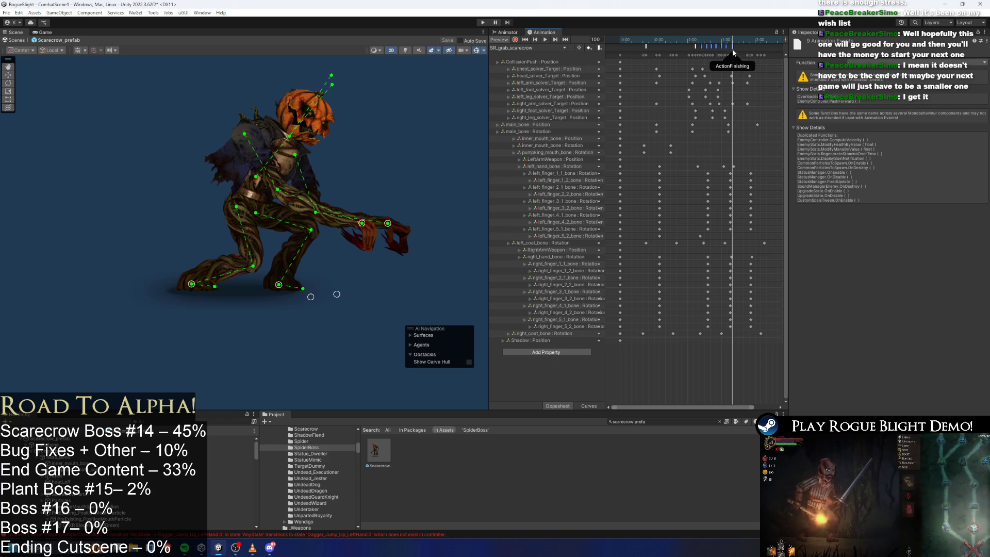
{"action": "mouse_move", "coordinate": [731, 48]}
{"action": "left_mouse_down"}
{"action": "mouse_move", "coordinate": [725, 40]}
{"action": "mouse_move", "coordinate": [727, 51]}
{"action": "left_mouse_up"}
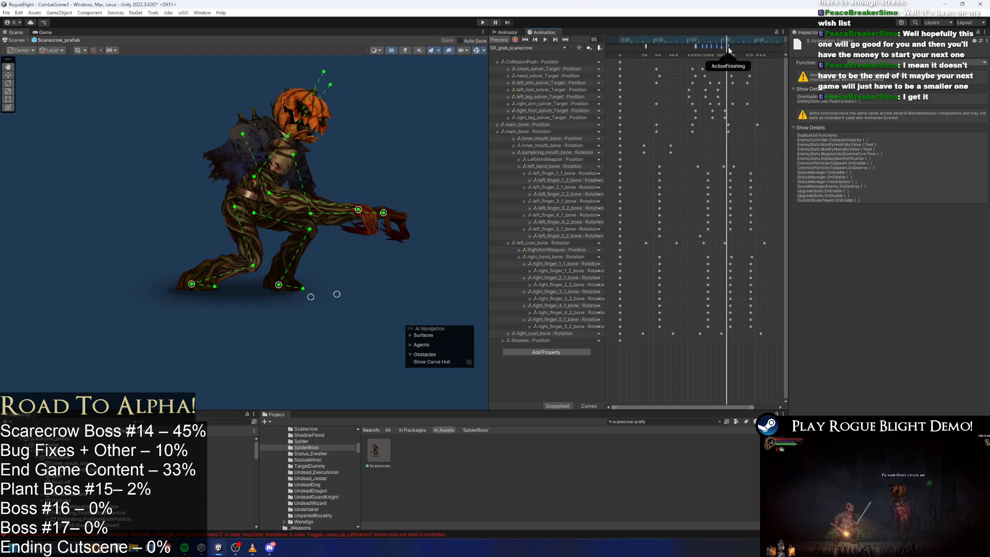
Shift the selected events slightly later and nudge EnableAttackCollission later too
{"action": "left_click_drag", "start_coordinate": [729, 49], "coordinate": [758, 49]}
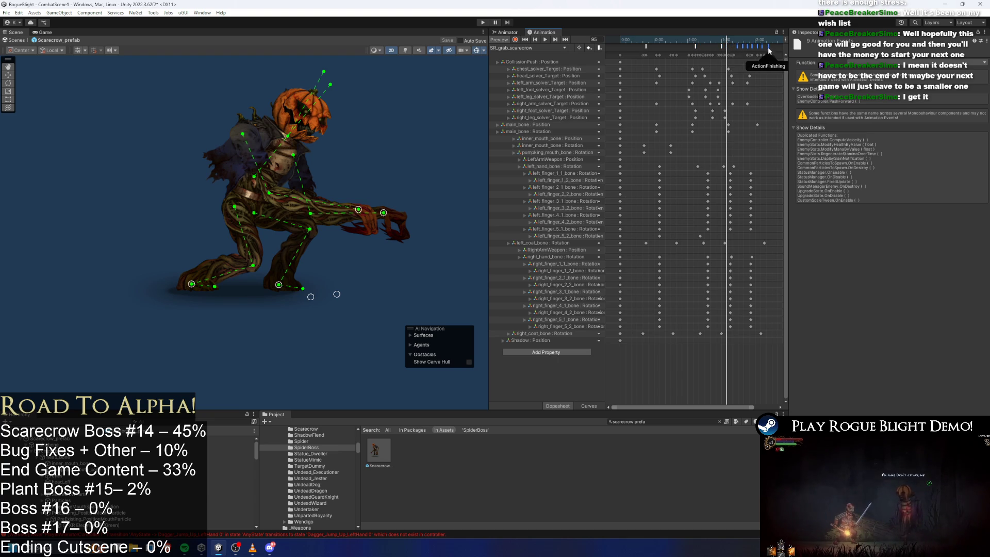
{"action": "left_click", "coordinate": [739, 47]}
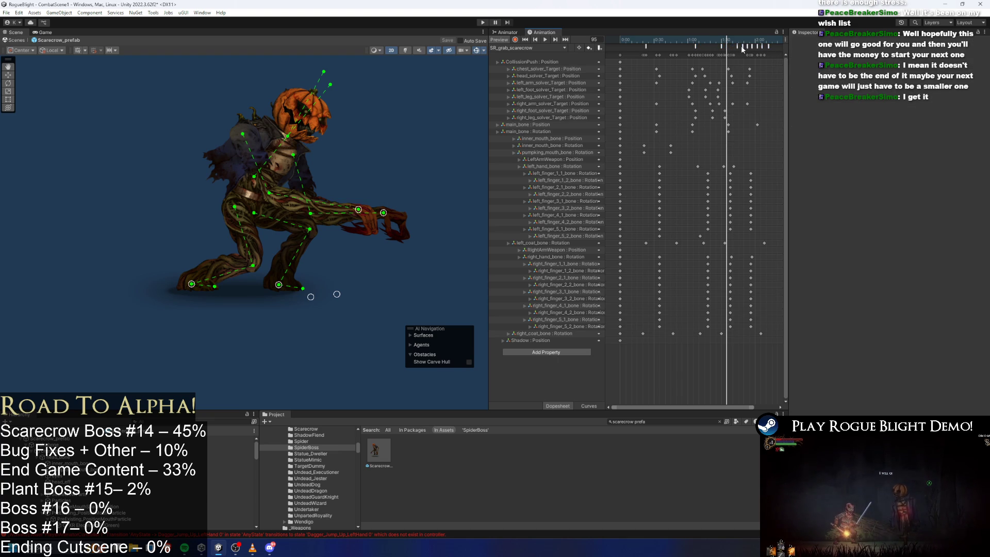
{"action": "left_click", "coordinate": [741, 47]}
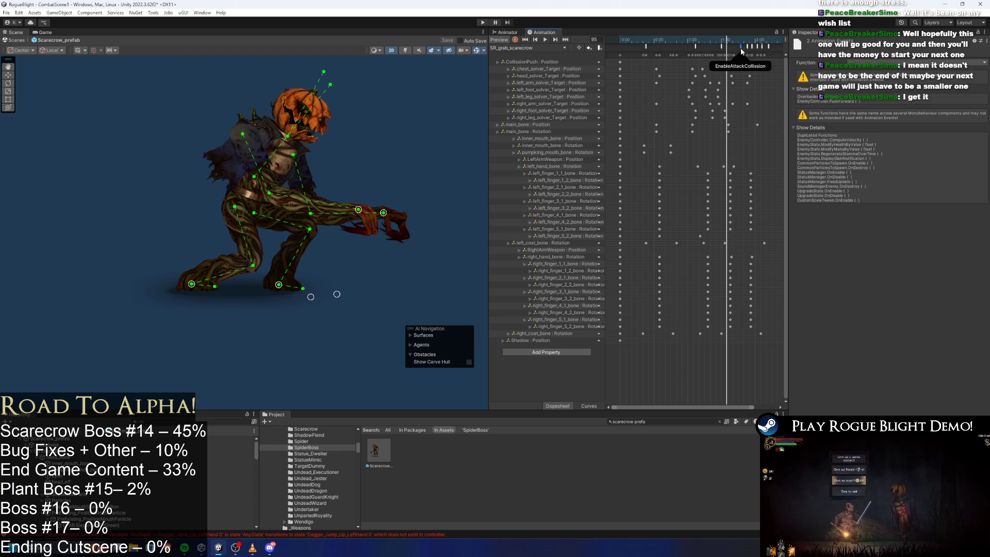
{"action": "left_click_drag", "start_coordinate": [744, 45], "coordinate": [743, 47]}
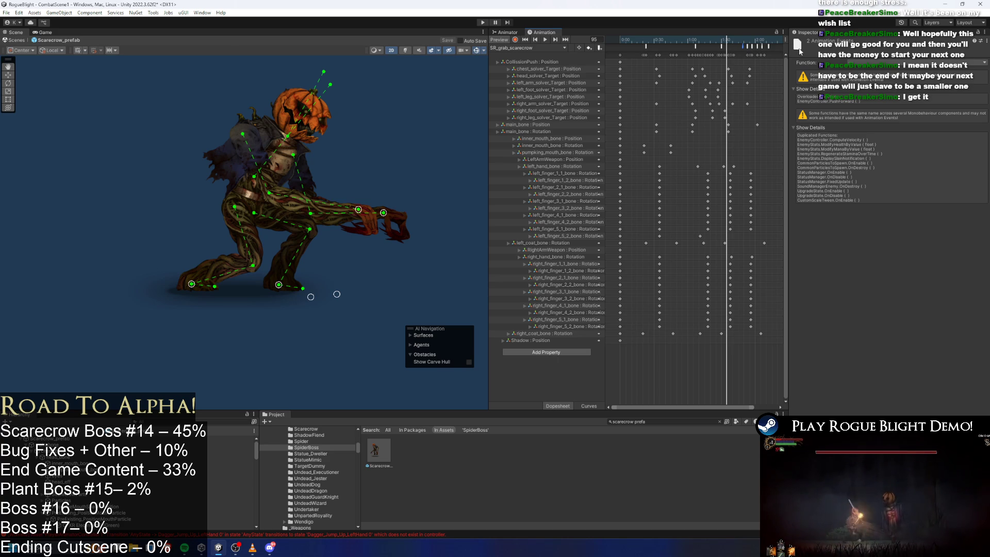
Select the eight-event group and delete the extra ActionFinishing event
{"action": "mouse_move", "coordinate": [769, 45]}
{"action": "left_mouse_down"}
{"action": "mouse_move", "coordinate": [680, 45]}
{"action": "mouse_move", "coordinate": [750, 57]}
{"action": "left_mouse_up"}
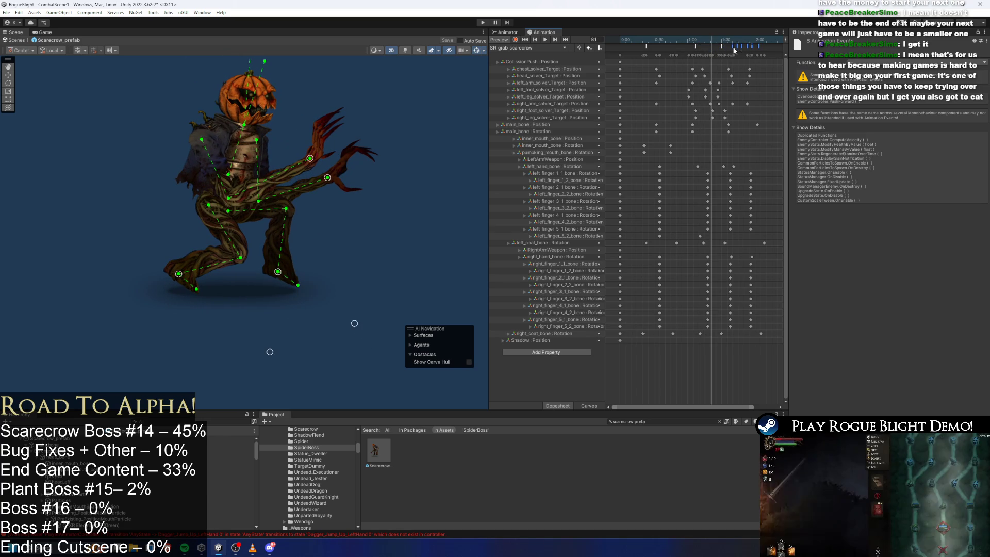
{"action": "left_click", "coordinate": [736, 48]}
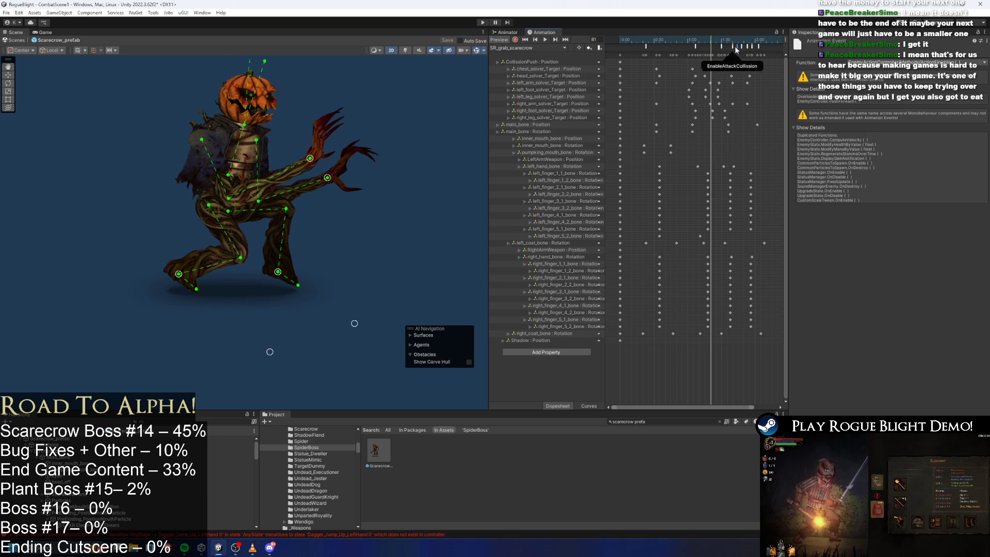
{"action": "left_click", "coordinate": [741, 46]}
{"action": "key", "text": "Delete"}
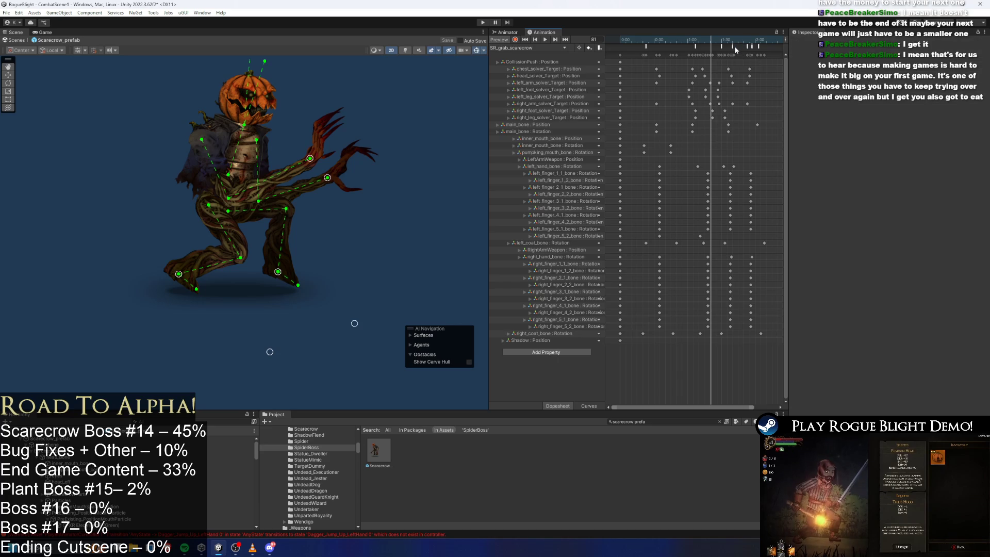
{"action": "left_click", "coordinate": [732, 46]}
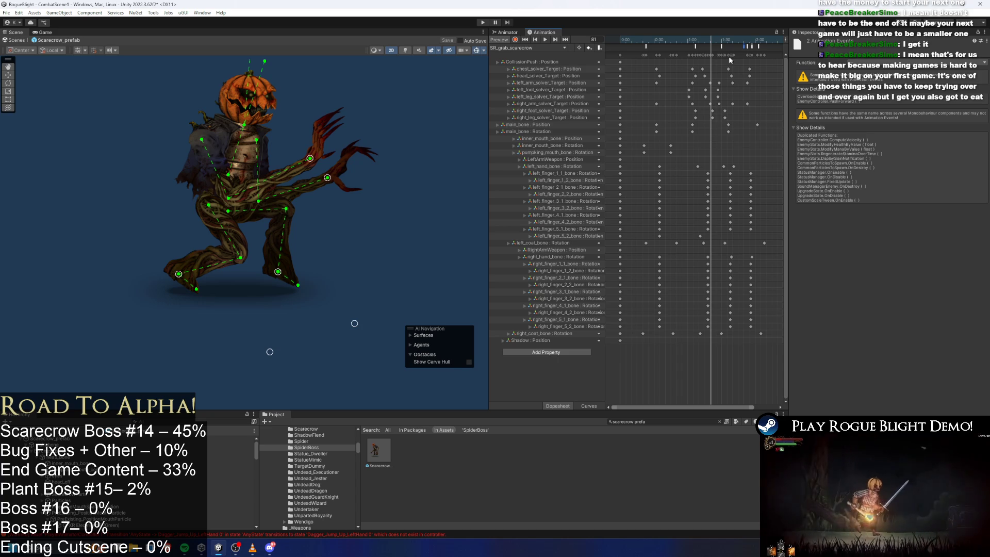
Select six events and check the scarecrow's pose at frames 78–80, confirming EnableAttackCollission placement
{"action": "mouse_move", "coordinate": [739, 47]}
{"action": "left_mouse_down"}
{"action": "mouse_move", "coordinate": [761, 49]}
{"action": "mouse_move", "coordinate": [709, 50]}
{"action": "left_mouse_up"}
{"action": "left_click", "coordinate": [711, 44]}
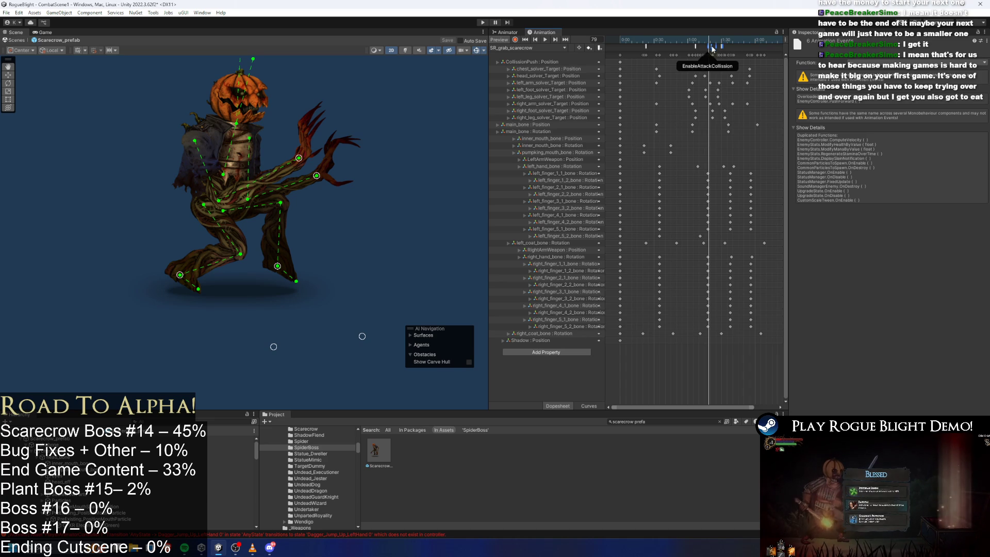
{"action": "left_click", "coordinate": [708, 42]}
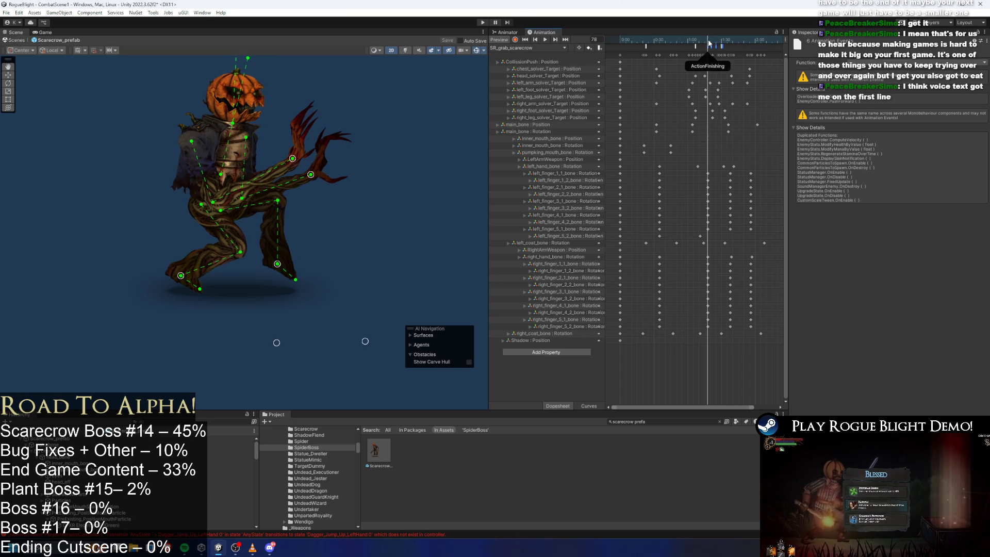
{"action": "left_click", "coordinate": [710, 44]}
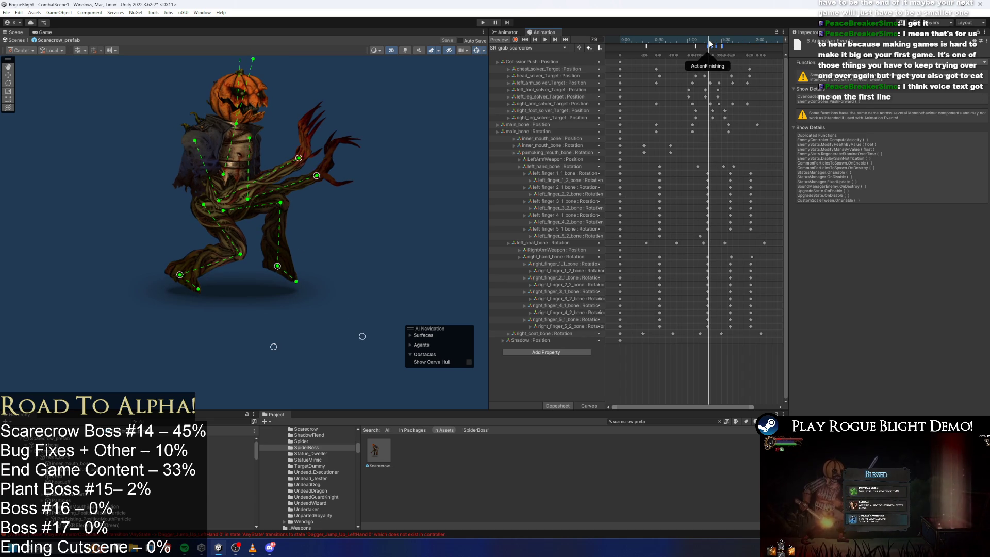
{"action": "left_click", "coordinate": [711, 44]}
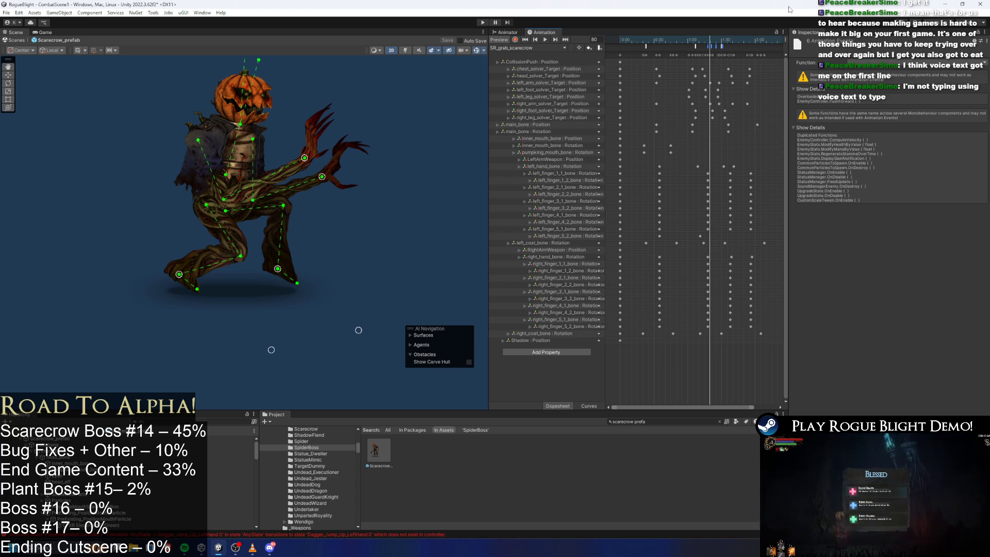
{"action": "left_click_drag", "start_coordinate": [687, 42], "coordinate": [708, 41]}
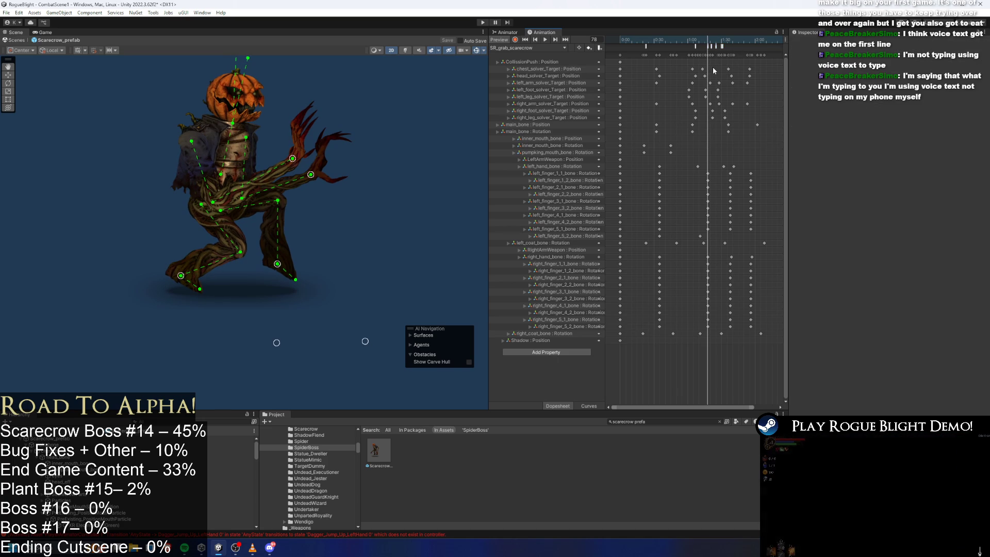
{"action": "left_click", "coordinate": [707, 46]}
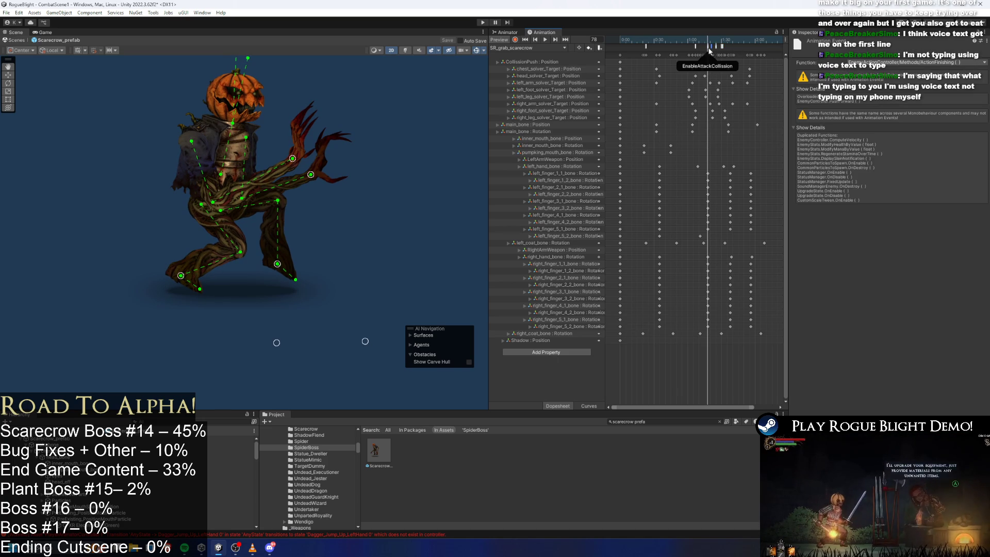
Scrub frames 77–83 of SR_grab_scarecrow and inspect the ActionFinishing and StopForward events
{"action": "left_click", "coordinate": [706, 45]}
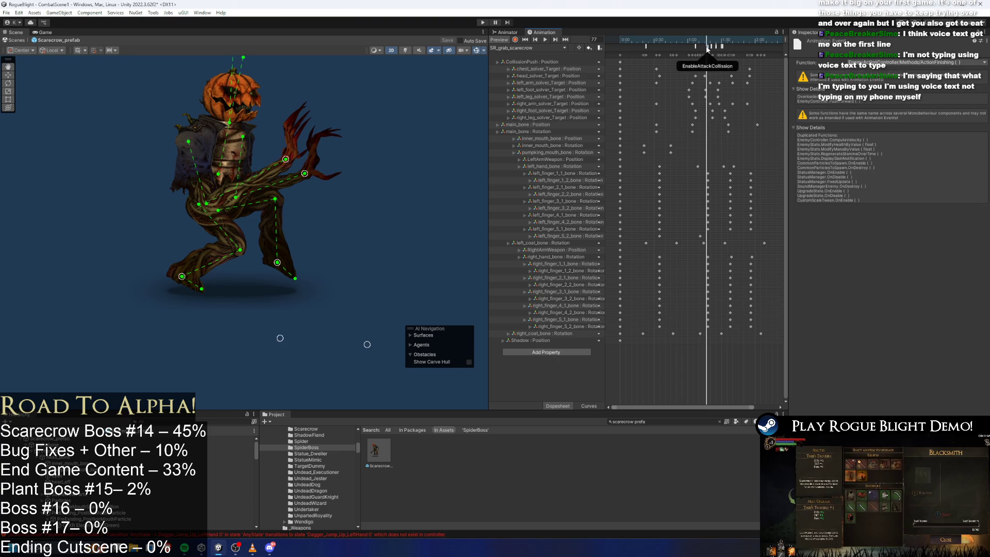
{"action": "left_click_drag", "start_coordinate": [706, 43], "coordinate": [730, 42]}
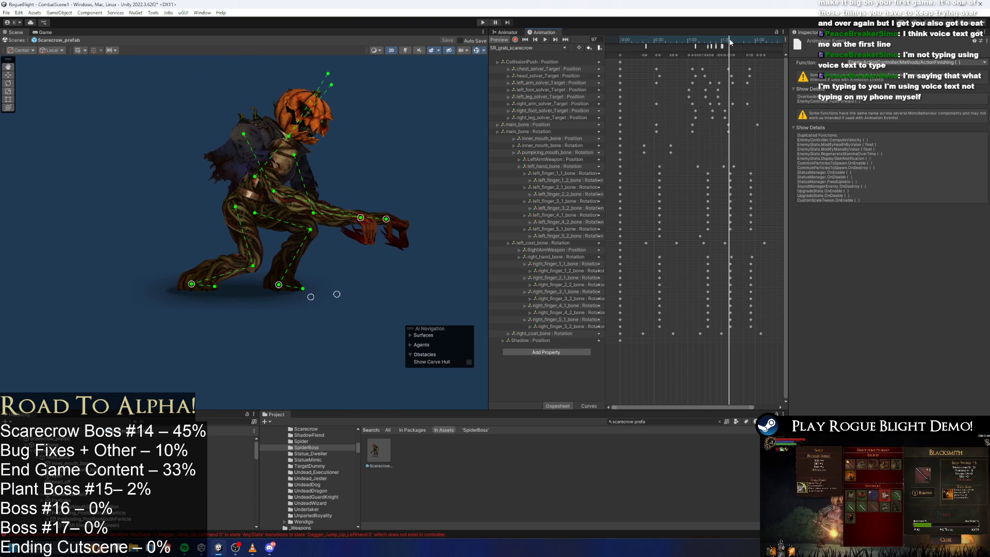
{"action": "scroll", "coordinate": [717, 59], "scroll_direction": "up", "scroll_amount": 4}
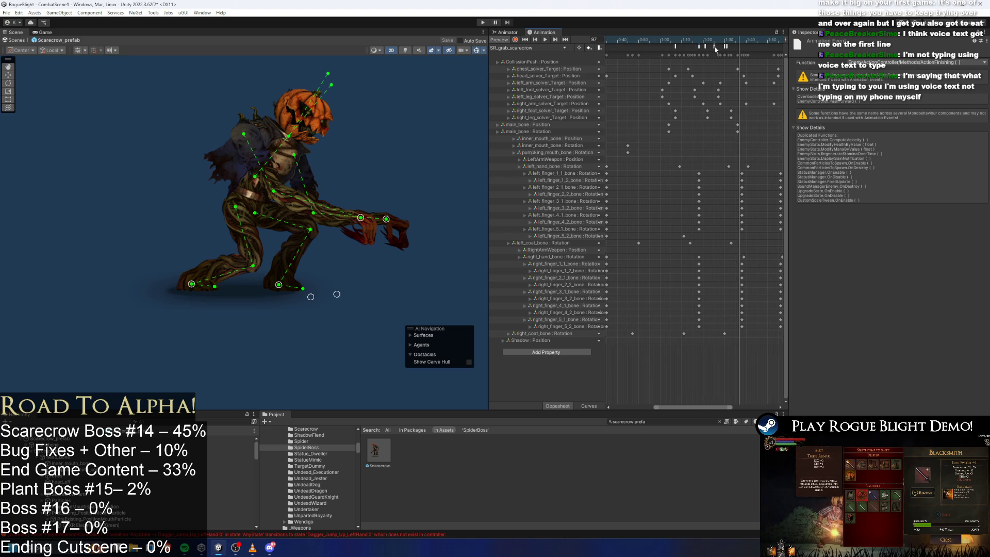
{"action": "left_click", "coordinate": [724, 47]}
{"action": "left_click_drag", "start_coordinate": [728, 50], "coordinate": [696, 52]}
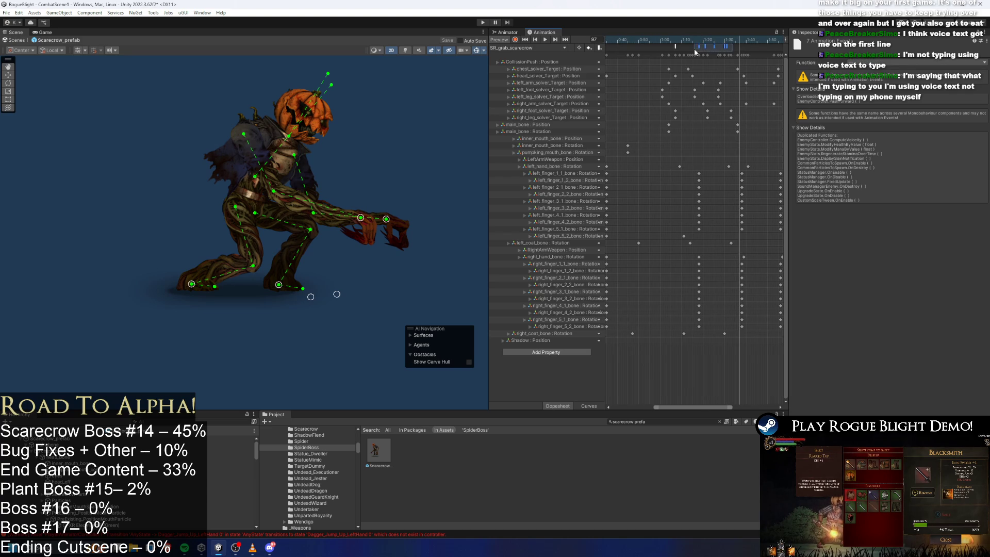
{"action": "left_click", "coordinate": [723, 47], "text": "ctrl"}
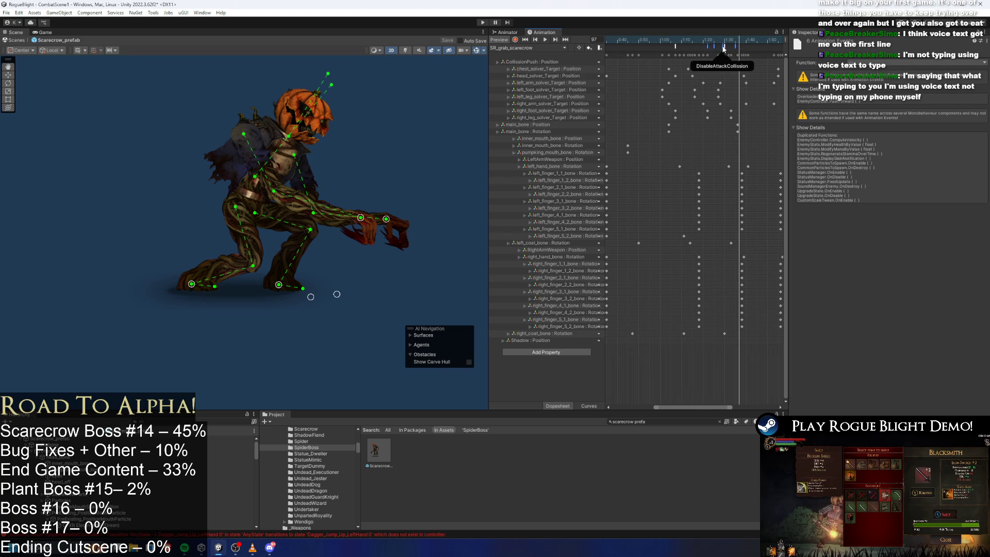
Scrub frames 84–95, check DisableAttackCollision, then play the clip from frame 76
{"action": "left_click", "coordinate": [711, 45]}
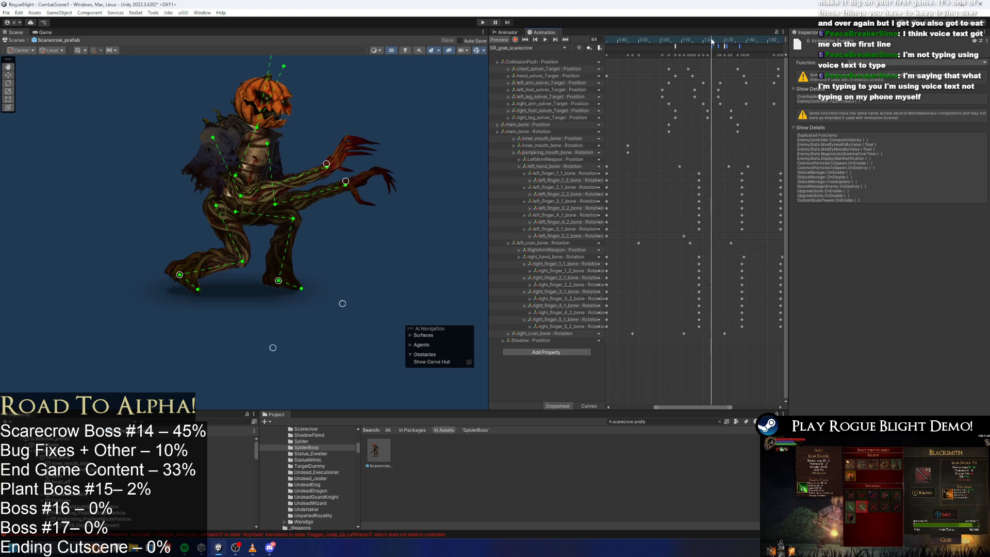
{"action": "left_click_drag", "start_coordinate": [711, 45], "coordinate": [745, 46]}
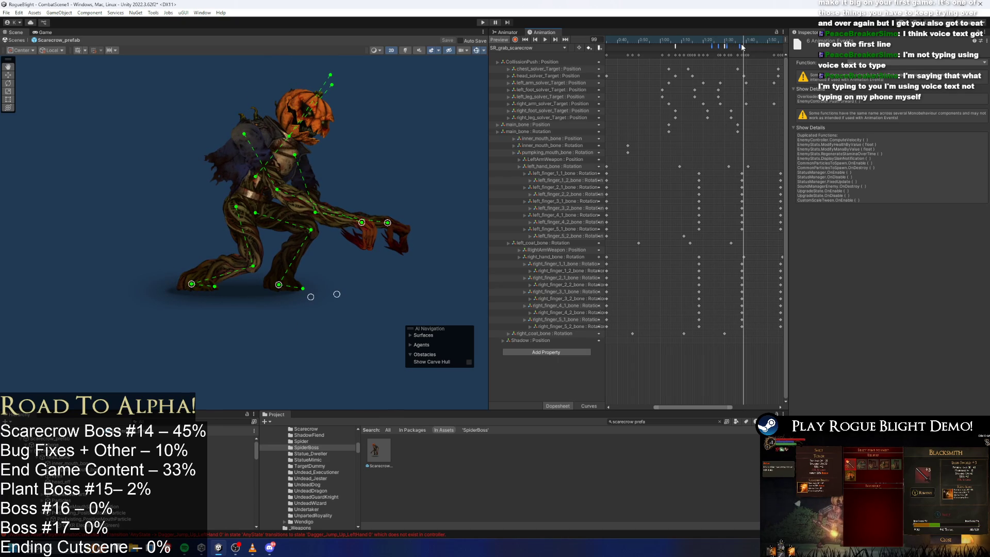
{"action": "left_click_drag", "start_coordinate": [715, 45], "coordinate": [744, 43]}
{"action": "left_click", "coordinate": [731, 46]}
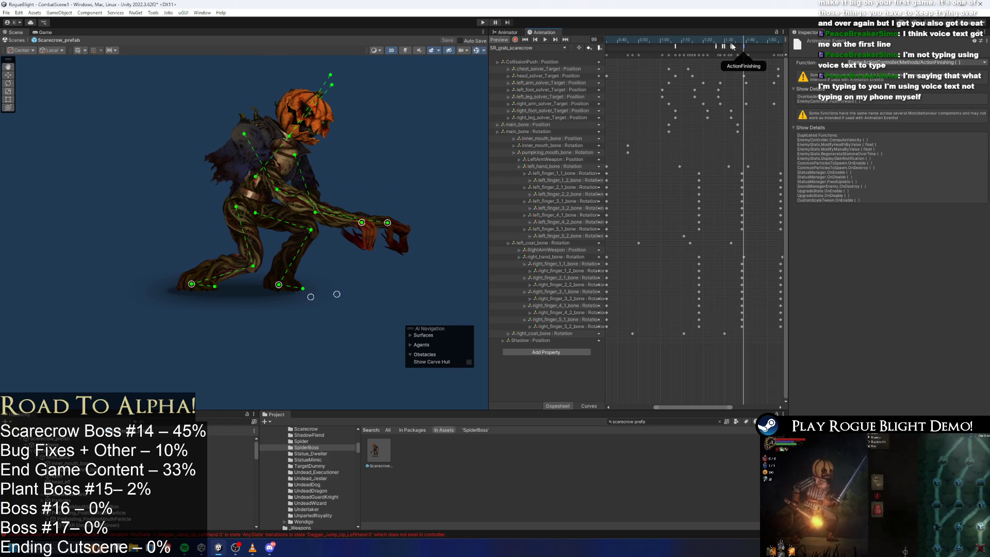
{"action": "left_click", "coordinate": [694, 42]}
{"action": "key", "text": "space"}
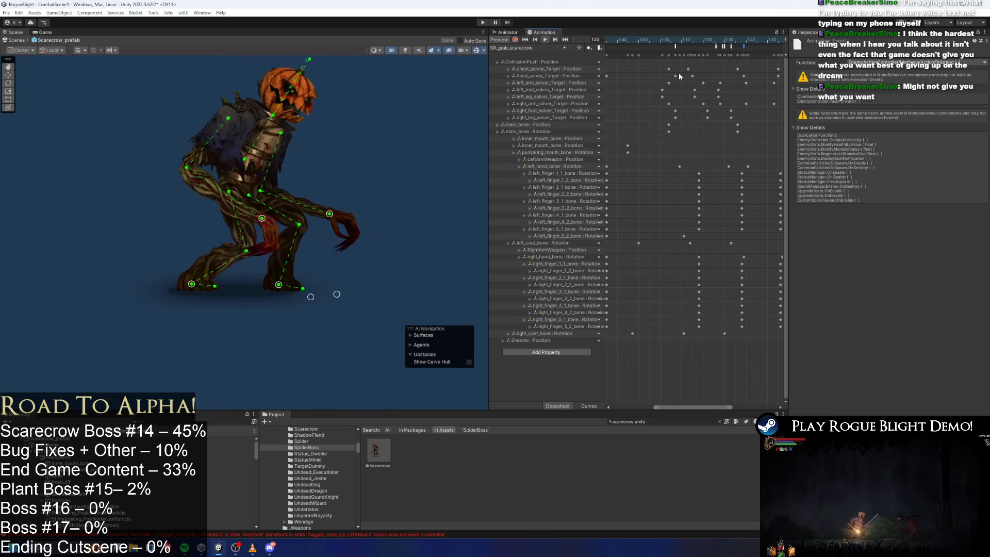
{"action": "scroll", "coordinate": [719, 103], "scroll_direction": "down", "scroll_amount": 3}
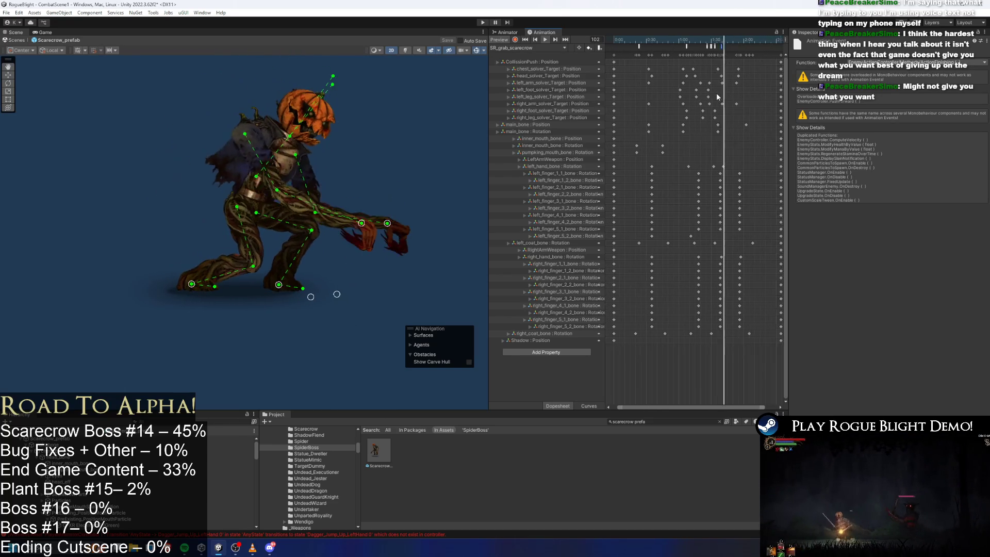
Scrub the grab clip to frame 91 and inspect the LookAtPlayer and PushForward events
{"action": "left_click", "coordinate": [727, 67]}
{"action": "scroll", "coordinate": [727, 70], "scroll_direction": "up", "scroll_amount": 2}
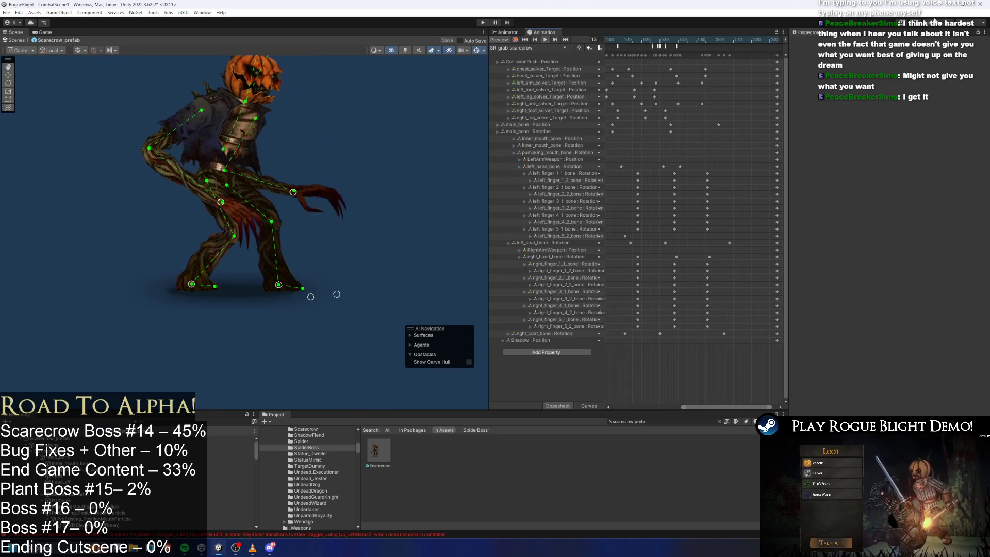
{"action": "scroll", "coordinate": [707, 76], "scroll_direction": "down", "scroll_amount": 3}
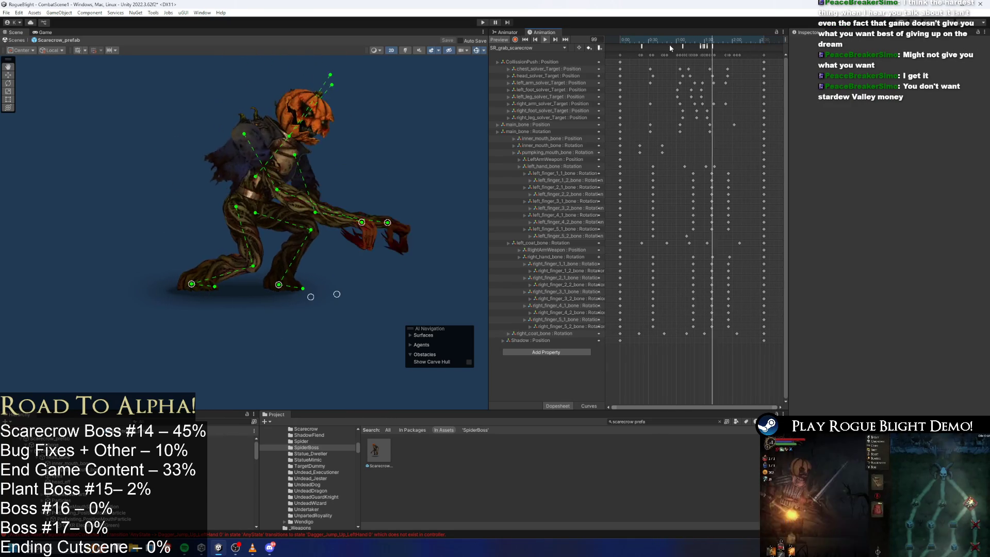
{"action": "mouse_move", "coordinate": [682, 36]}
{"action": "left_mouse_down"}
{"action": "mouse_move", "coordinate": [759, 37]}
{"action": "mouse_move", "coordinate": [696, 40]}
{"action": "mouse_move", "coordinate": [753, 49]}
{"action": "mouse_move", "coordinate": [627, 42]}
{"action": "mouse_move", "coordinate": [721, 46]}
{"action": "mouse_move", "coordinate": [700, 46]}
{"action": "left_mouse_up"}
{"action": "left_click", "coordinate": [641, 46]}
{"action": "left_click", "coordinate": [643, 42]}
{"action": "left_click", "coordinate": [686, 44]}
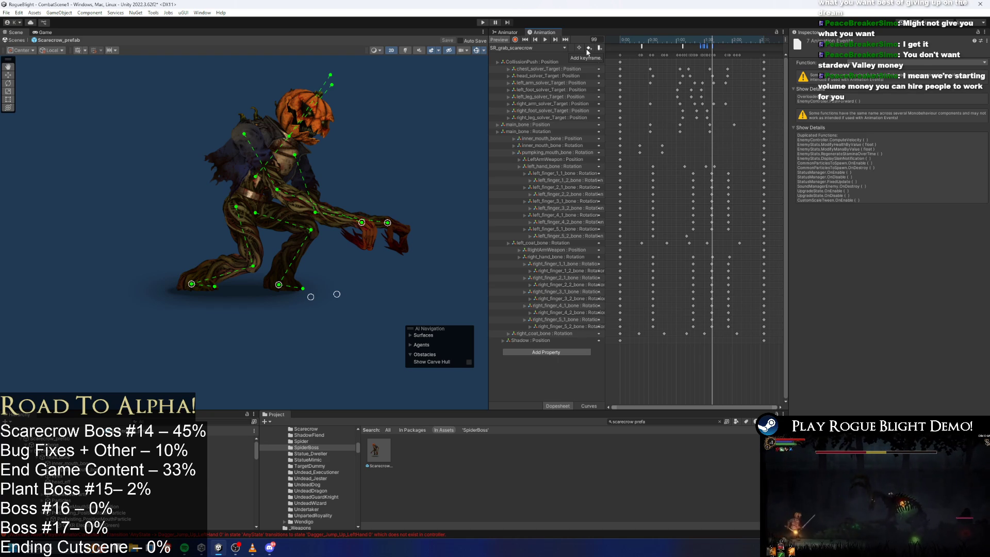
{"action": "left_click_drag", "start_coordinate": [688, 44], "coordinate": [711, 46]}
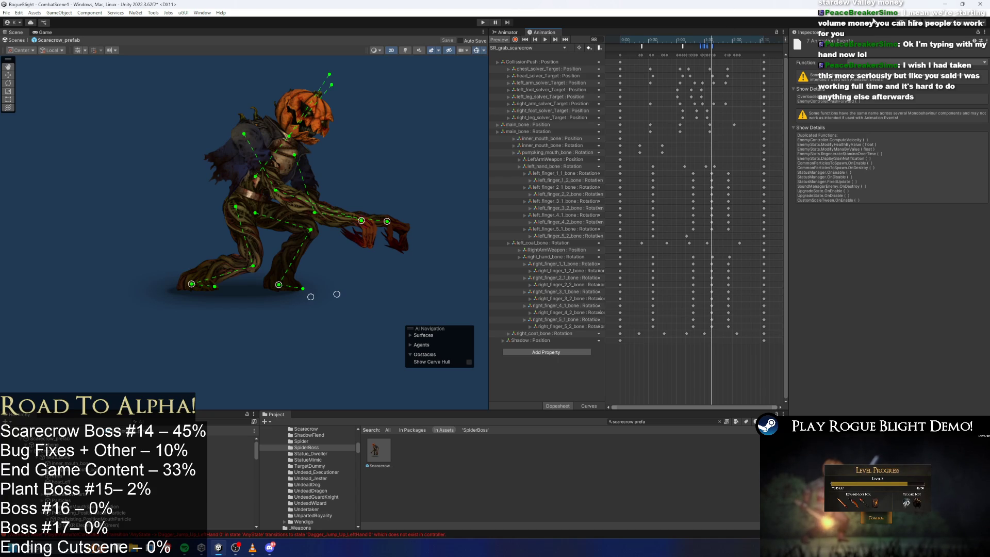
{"action": "scroll", "coordinate": [690, 93], "scroll_direction": "up", "scroll_amount": 1}
Scrub the grab clip between frames 44 and 99, then switch to the SteamDB page in Chrome
{"action": "left_click", "coordinate": [746, 106]}
{"action": "scroll", "coordinate": [746, 106], "scroll_direction": "up", "scroll_amount": 1}
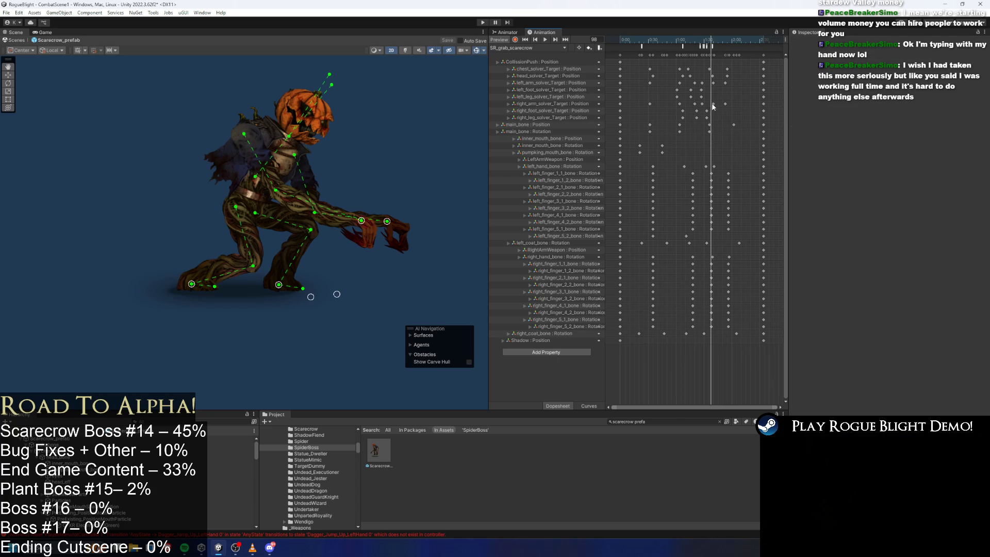
{"action": "scroll", "coordinate": [756, 111], "scroll_direction": "down", "scroll_amount": 2}
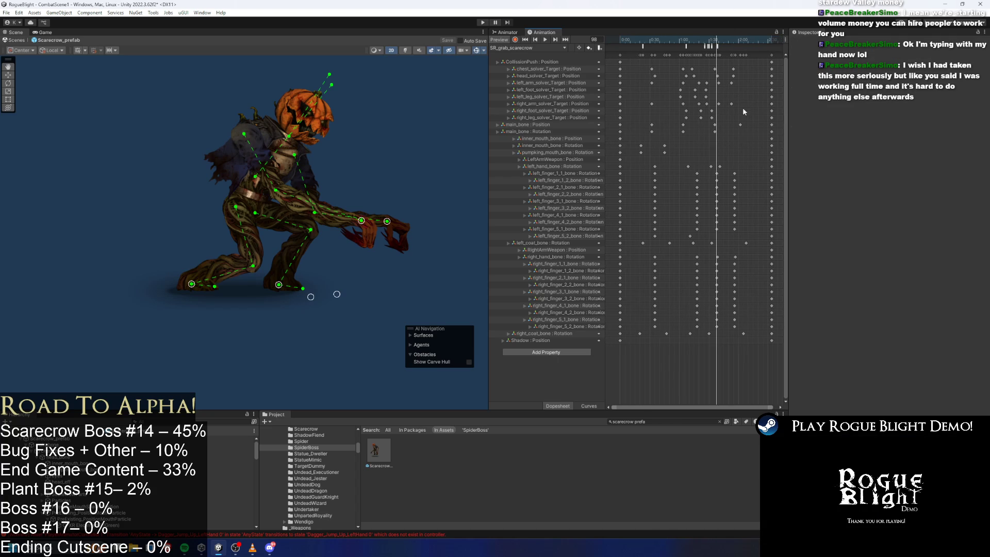
{"action": "mouse_move", "coordinate": [697, 37]}
{"action": "left_mouse_down"}
{"action": "mouse_move", "coordinate": [664, 39]}
{"action": "mouse_move", "coordinate": [712, 54]}
{"action": "mouse_move", "coordinate": [695, 62]}
{"action": "mouse_move", "coordinate": [702, 71]}
{"action": "left_mouse_up"}
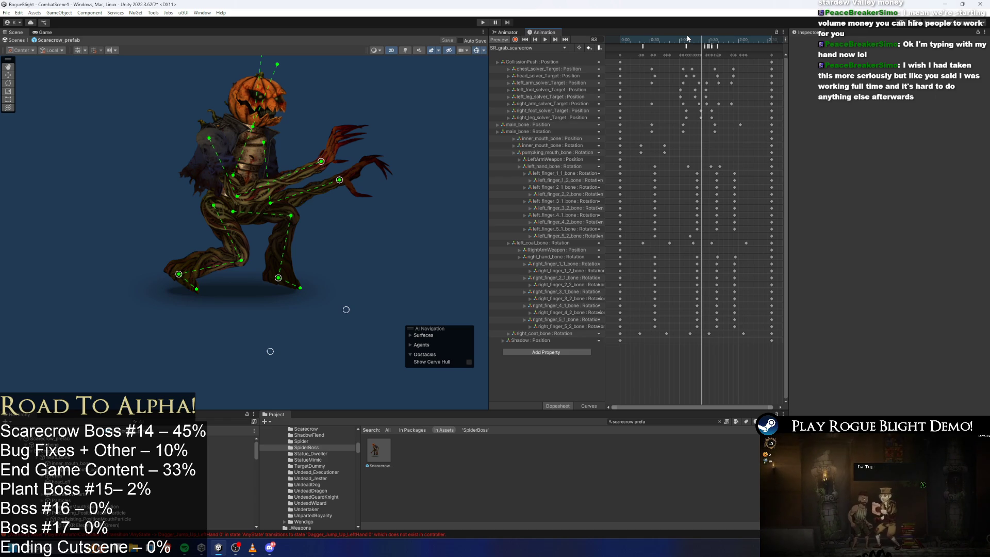
{"action": "left_click_drag", "start_coordinate": [712, 40], "coordinate": [718, 43]}
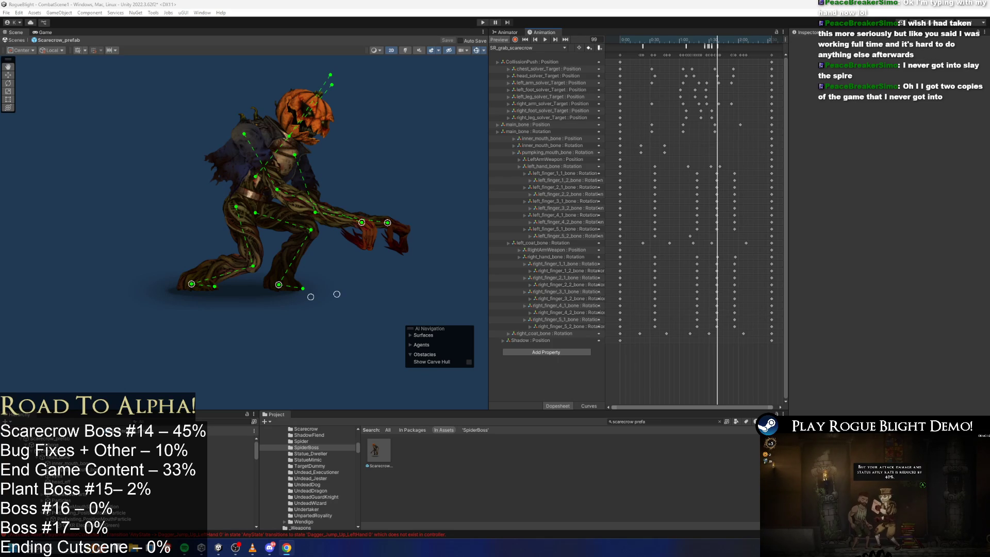
{"action": "key", "text": "alt+Tab"}
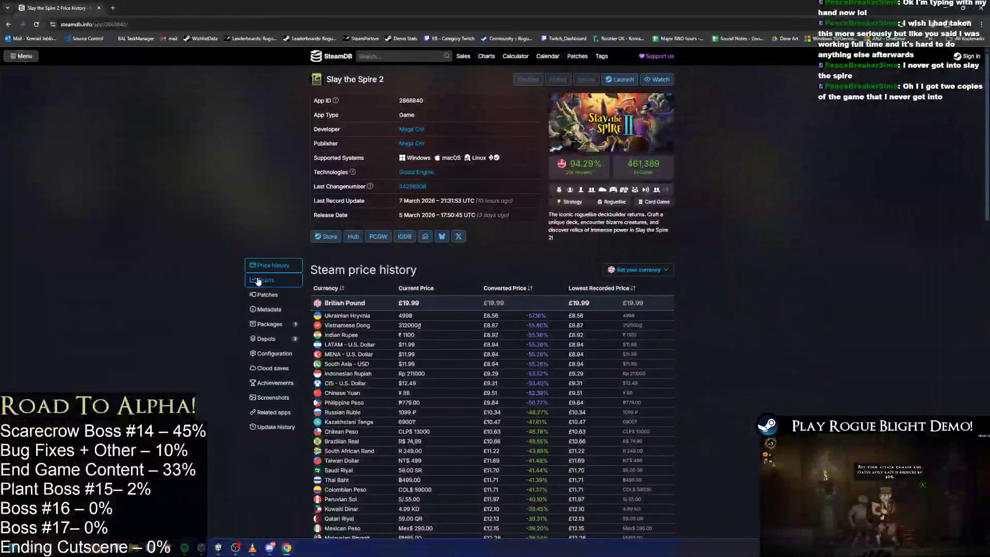
Browse Slay the Spire 2's current players and followers charts on SteamDB, then return to Unity
{"action": "left_click", "coordinate": [266, 276]}
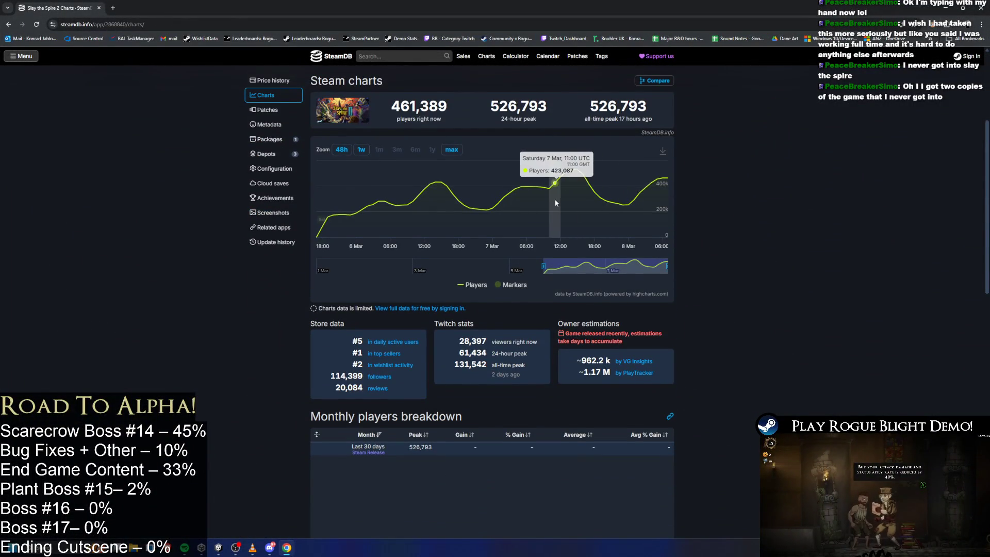
{"action": "scroll", "coordinate": [554, 199], "scroll_direction": "up", "scroll_amount": 1}
{"action": "triple_click", "coordinate": [406, 156]}
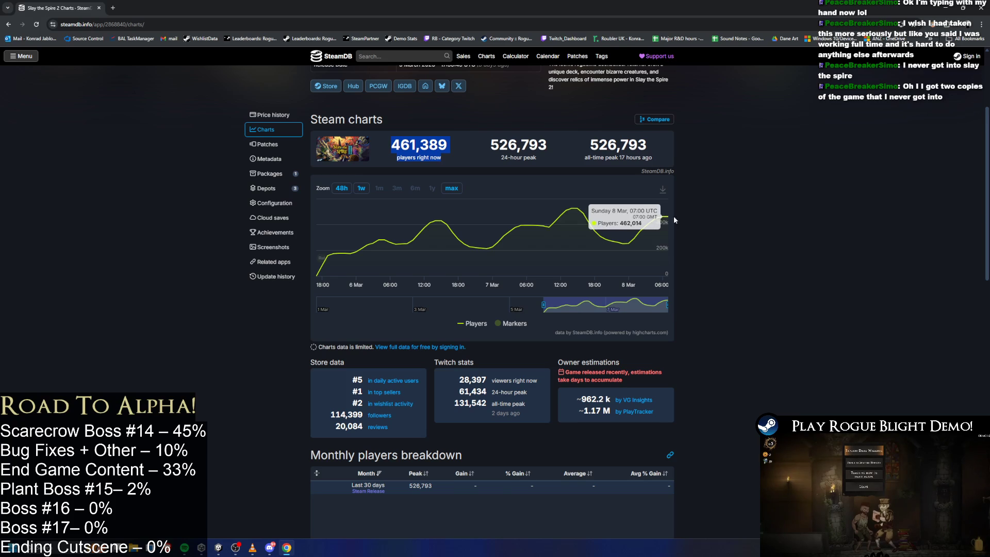
{"action": "scroll", "coordinate": [746, 191], "scroll_direction": "up", "scroll_amount": 2}
{"action": "scroll", "coordinate": [746, 191], "scroll_direction": "down", "scroll_amount": 2}
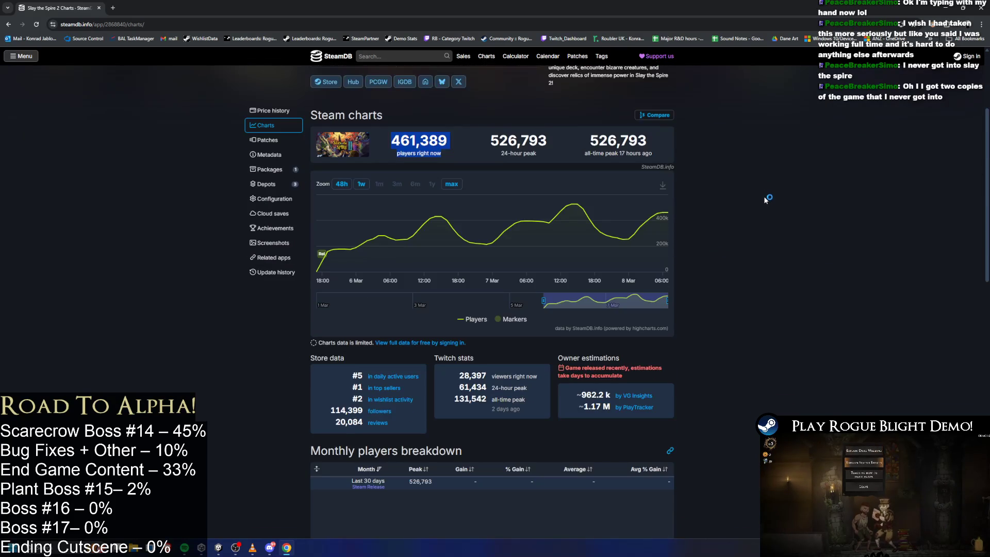
{"action": "scroll", "coordinate": [763, 195], "scroll_direction": "down", "scroll_amount": 2}
{"action": "scroll", "coordinate": [739, 213], "scroll_direction": "up", "scroll_amount": 3}
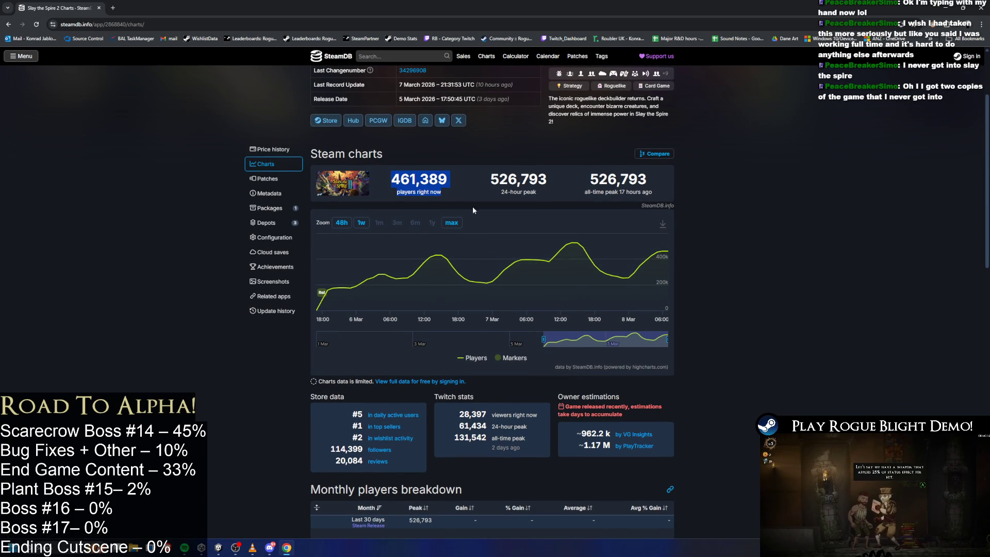
{"action": "scroll", "coordinate": [593, 242], "scroll_direction": "up", "scroll_amount": 2}
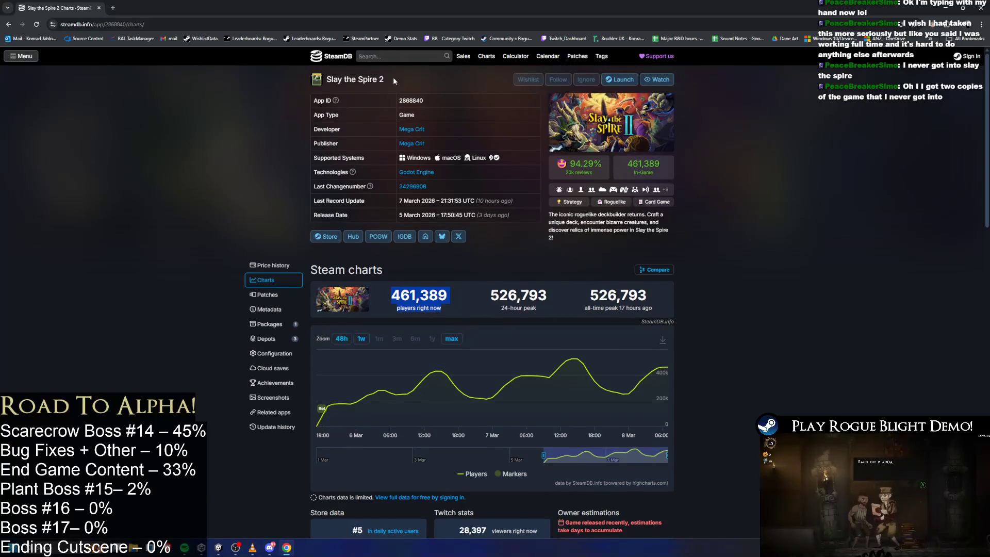
{"action": "left_click_drag", "start_coordinate": [344, 78], "coordinate": [419, 96]}
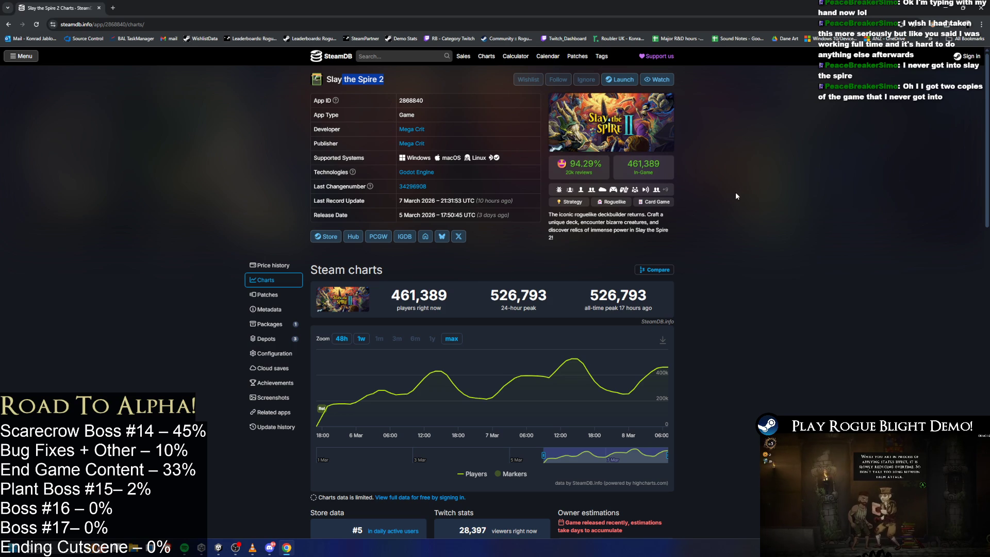
{"action": "scroll", "coordinate": [738, 196], "scroll_direction": "down", "scroll_amount": 9}
{"action": "scroll", "coordinate": [754, 220], "scroll_direction": "down", "scroll_amount": 3}
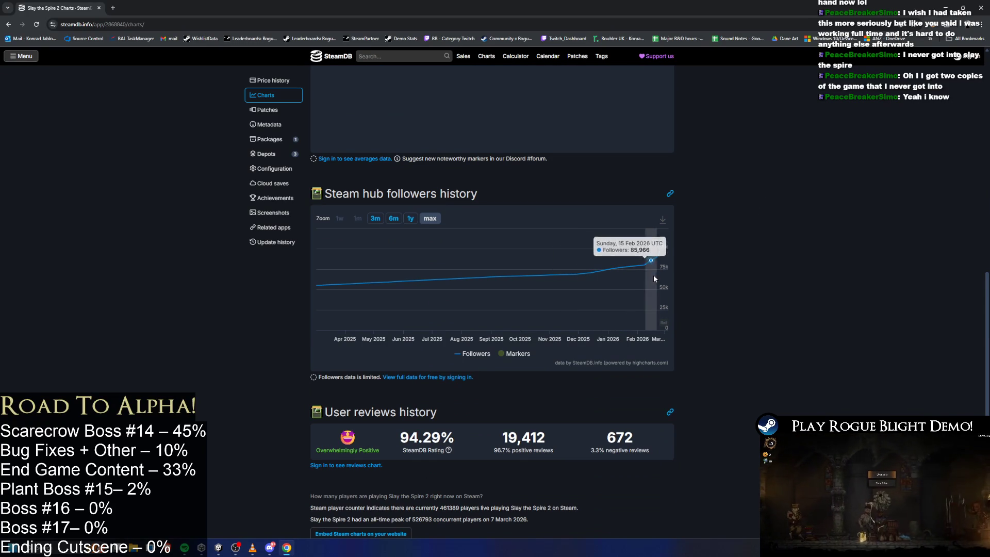
{"action": "key", "text": "alt+Tab"}
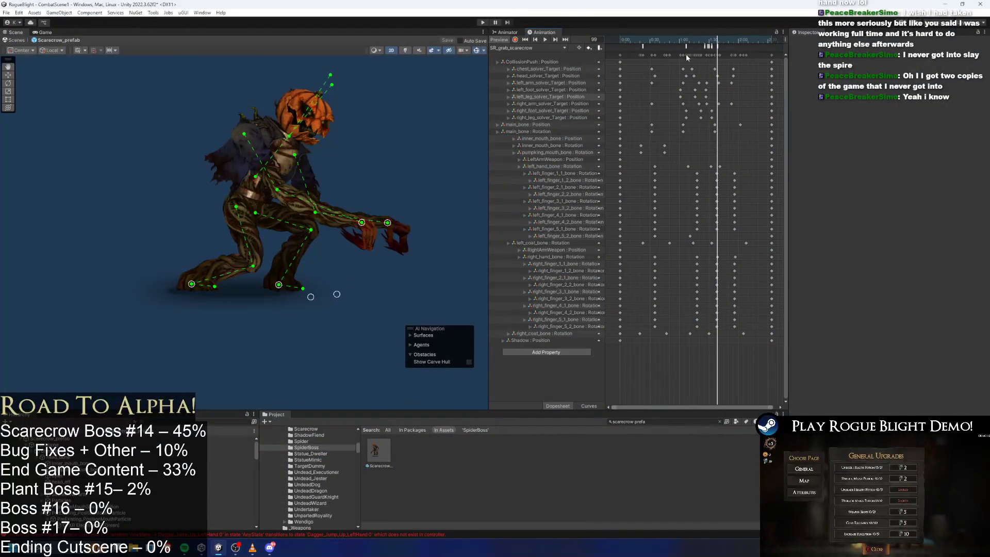
Scrub to frame 148 and inspect the finger bones' keyframes and Enemy Action Controller settings
{"action": "mouse_move", "coordinate": [725, 42]}
{"action": "left_mouse_down"}
{"action": "mouse_move", "coordinate": [701, 42]}
{"action": "mouse_move", "coordinate": [766, 49]}
{"action": "mouse_move", "coordinate": [663, 42]}
{"action": "mouse_move", "coordinate": [699, 40]}
{"action": "left_mouse_up"}
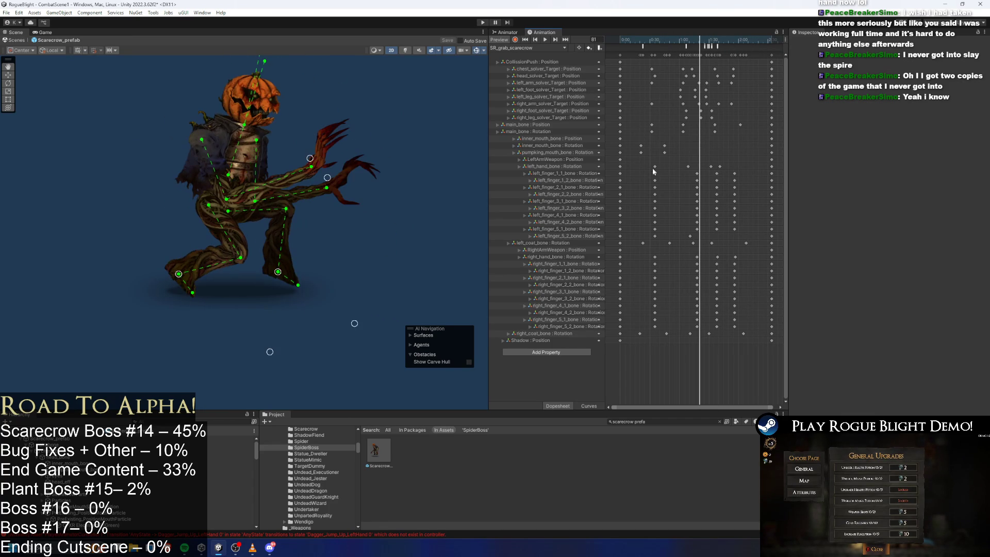
{"action": "left_click", "coordinate": [771, 173]}
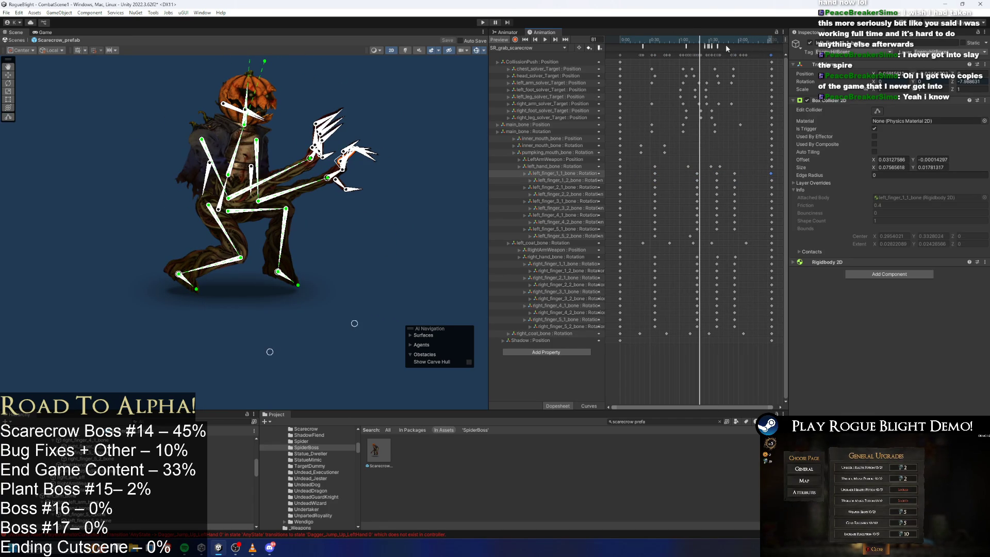
{"action": "left_click", "coordinate": [759, 57]}
{"action": "scroll", "coordinate": [775, 104], "scroll_direction": "up", "scroll_amount": 5}
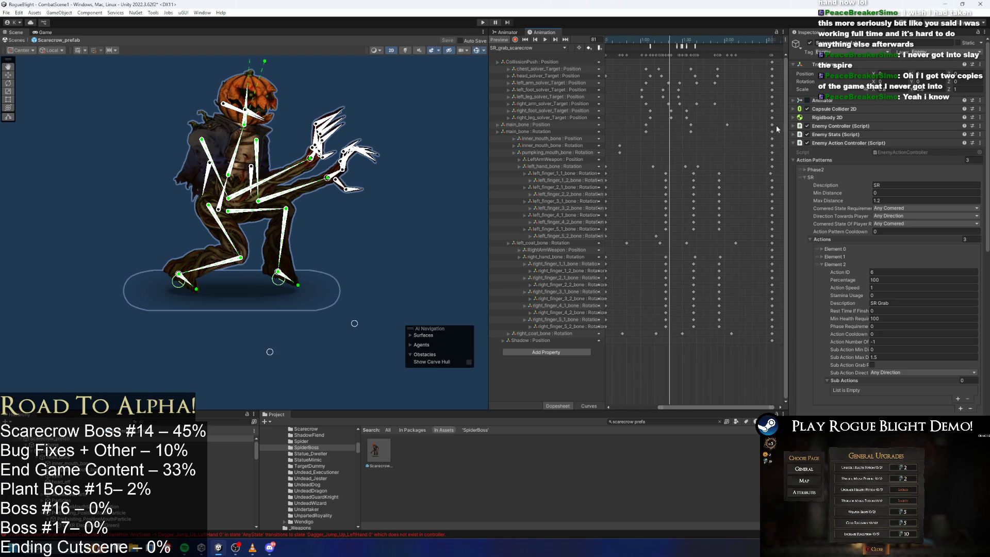
{"action": "scroll", "coordinate": [714, 78], "scroll_direction": "up", "scroll_amount": 2}
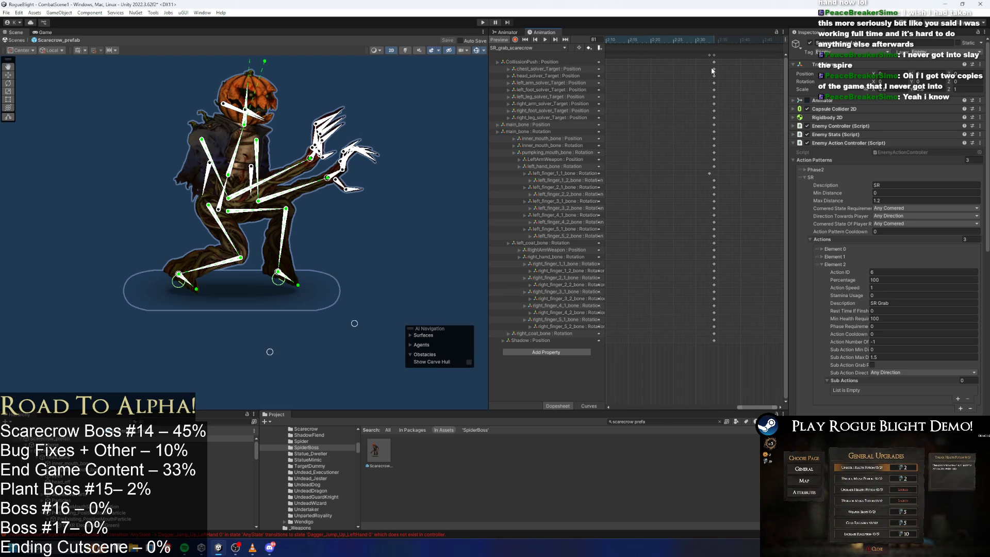
{"action": "left_click", "coordinate": [713, 55]}
{"action": "scroll", "coordinate": [720, 109], "scroll_direction": "down", "scroll_amount": 4}
{"action": "right_click", "coordinate": [663, 131]}
{"action": "left_click", "coordinate": [676, 134]}
{"action": "scroll", "coordinate": [713, 98], "scroll_direction": "down", "scroll_amount": 5}
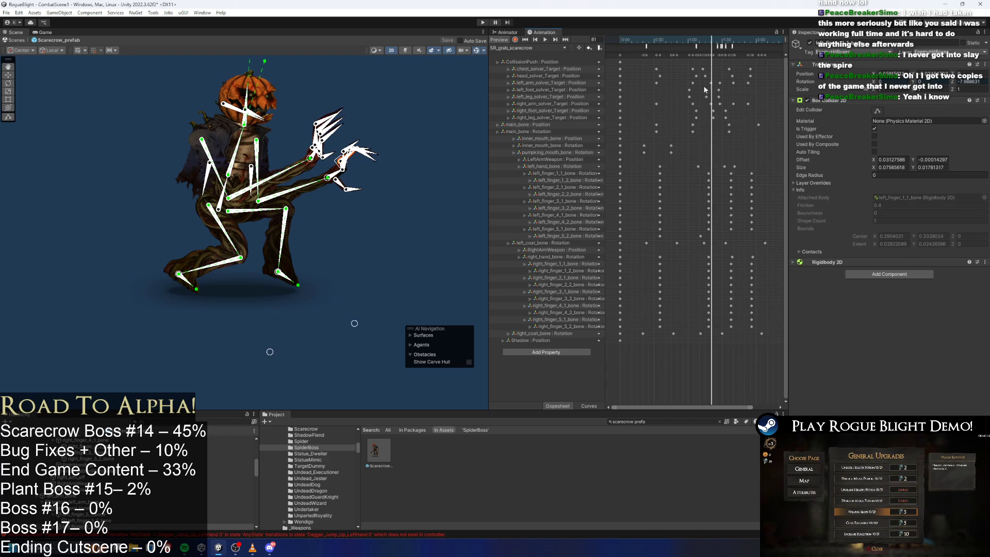
Scrub to frame 94, check DisableAttackCollision and ActionFinishing, then show the prefab root and its clip list
{"action": "left_click_drag", "start_coordinate": [634, 36], "coordinate": [726, 40]}
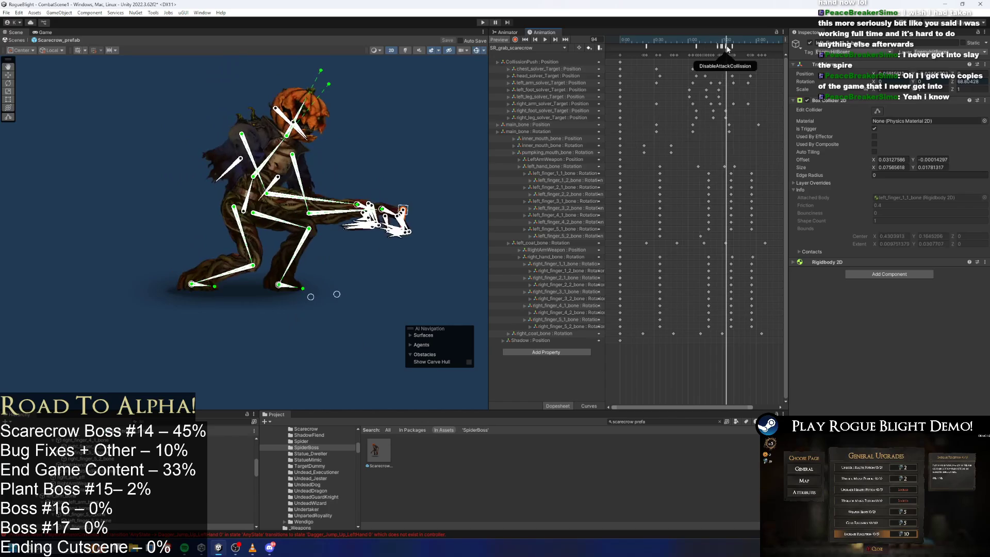
{"action": "left_click", "coordinate": [716, 47]}
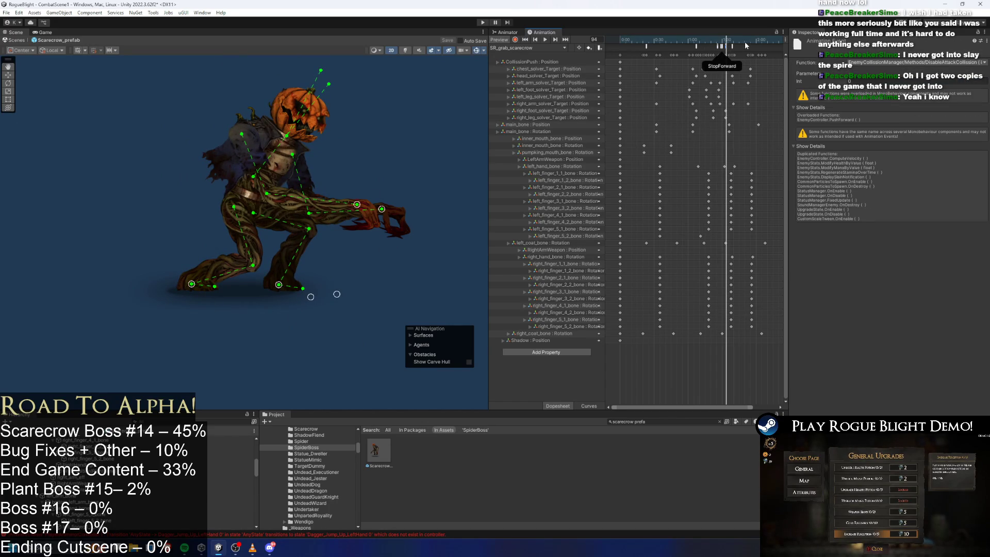
{"action": "left_click", "coordinate": [733, 46]}
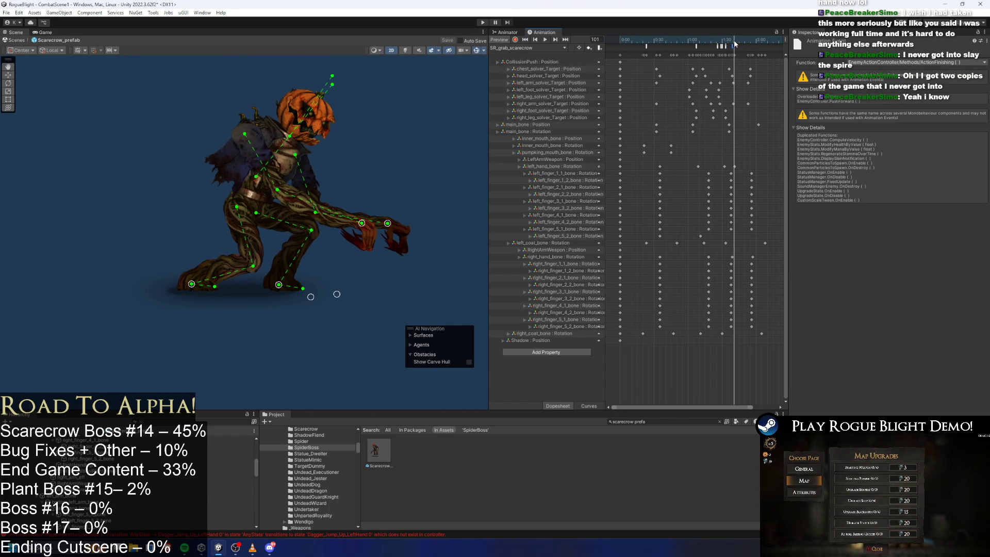
{"action": "scroll", "coordinate": [128, 438], "scroll_direction": "up", "scroll_amount": 10}
{"action": "left_click", "coordinate": [128, 437]}
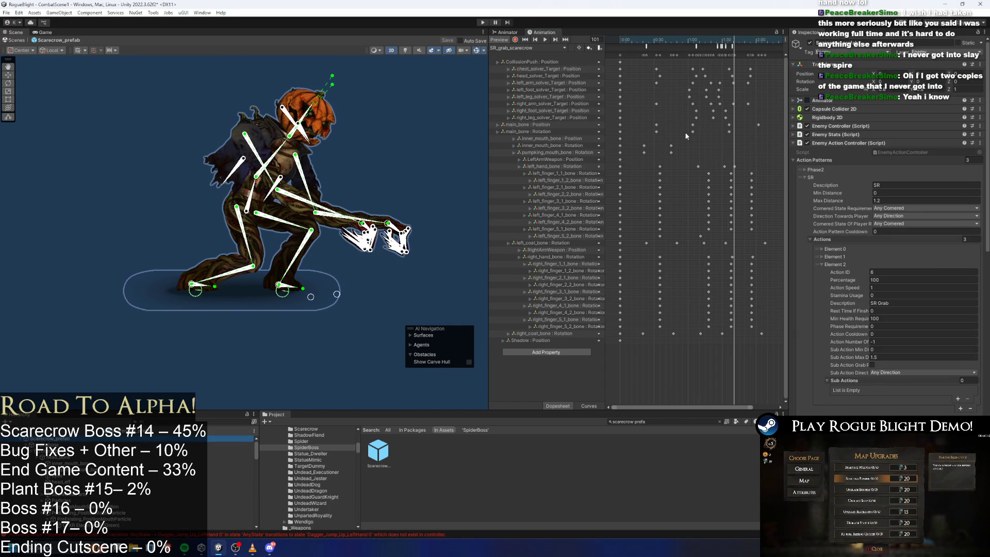
{"action": "left_click", "coordinate": [539, 48]}
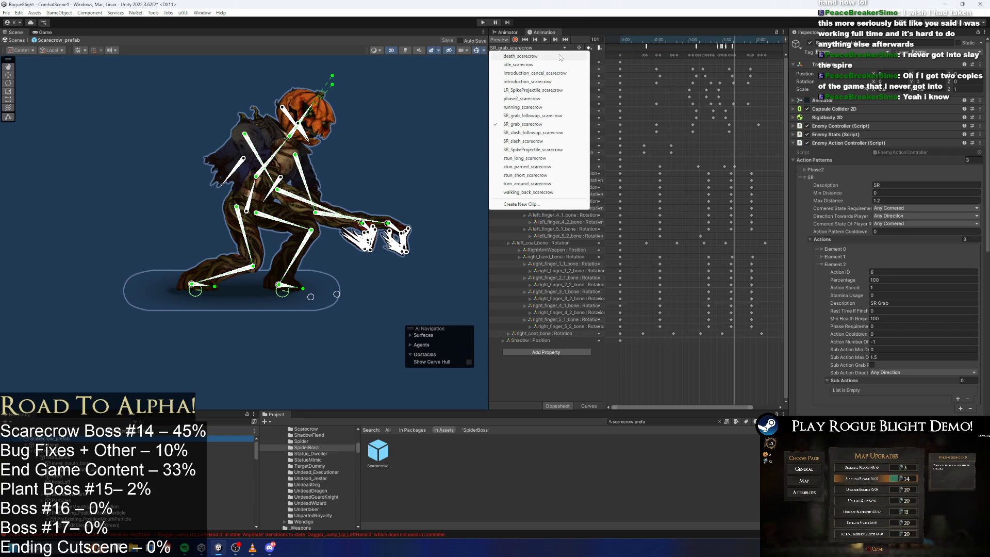
Load SR_grab_followup_scarecrow, then search 'wendigo prefab' and open the wendigo prefab
{"action": "left_click", "coordinate": [533, 116]}
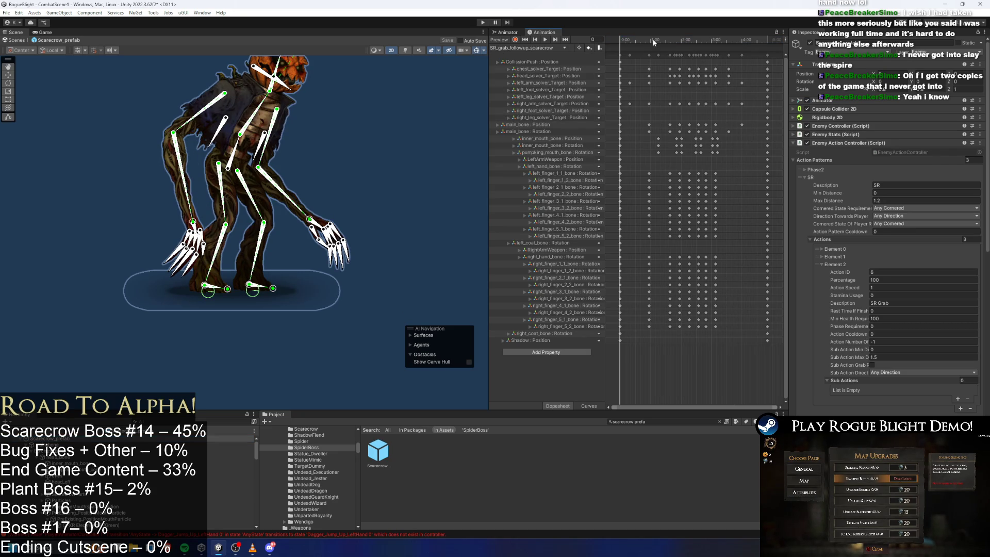
{"action": "left_click", "coordinate": [690, 423]}
{"action": "type", "text": "wendig"}
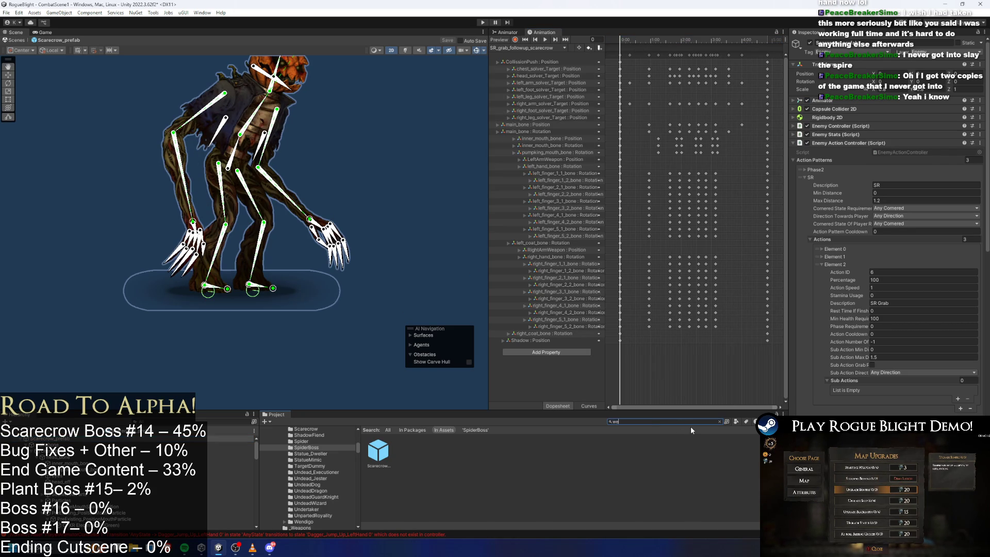
{"action": "key", "text": "BackSpace"}
{"action": "key", "text": "BackSpace"}
{"action": "key", "text": "BackSpace"}
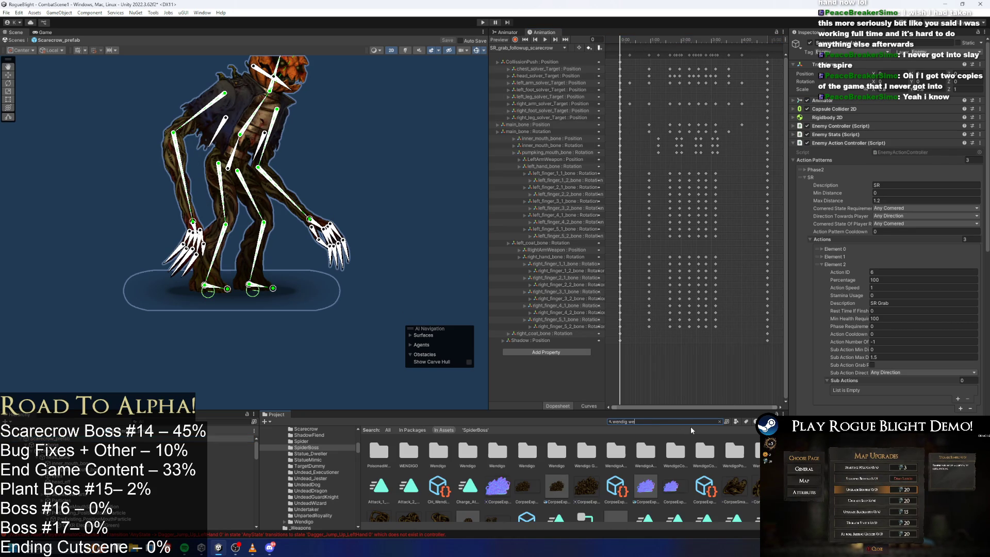
{"action": "type", "text": "ndigo prefab"}
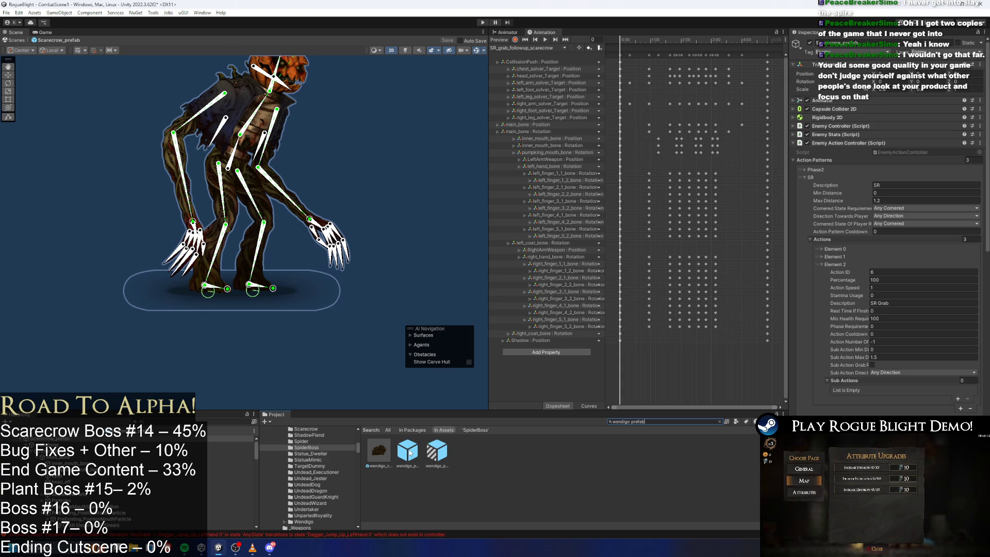
{"action": "double_click", "coordinate": [410, 454]}
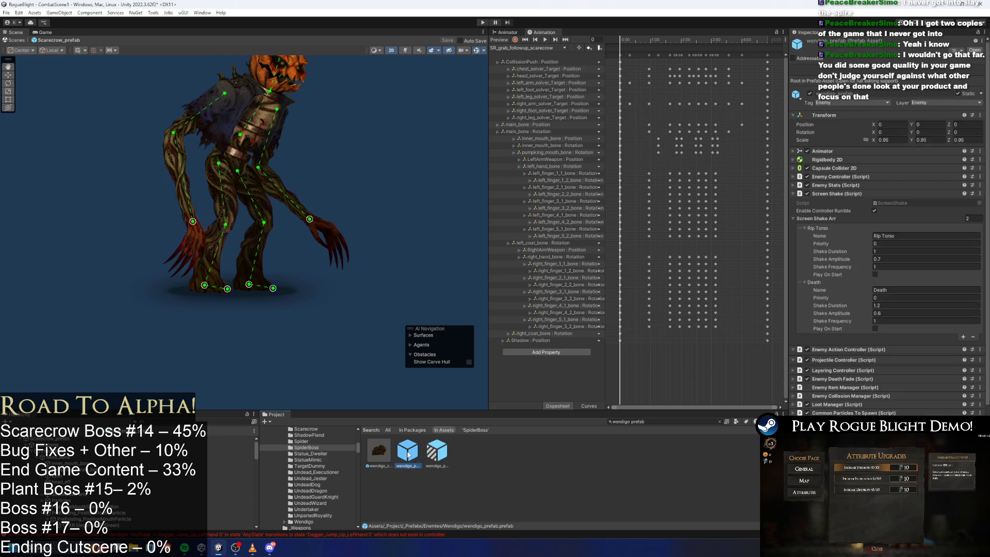
Load Grab_Attack_1_1_Wendigo and inspect its EnableAttackCollission event and the next event around frame 74
{"action": "left_click", "coordinate": [514, 50]}
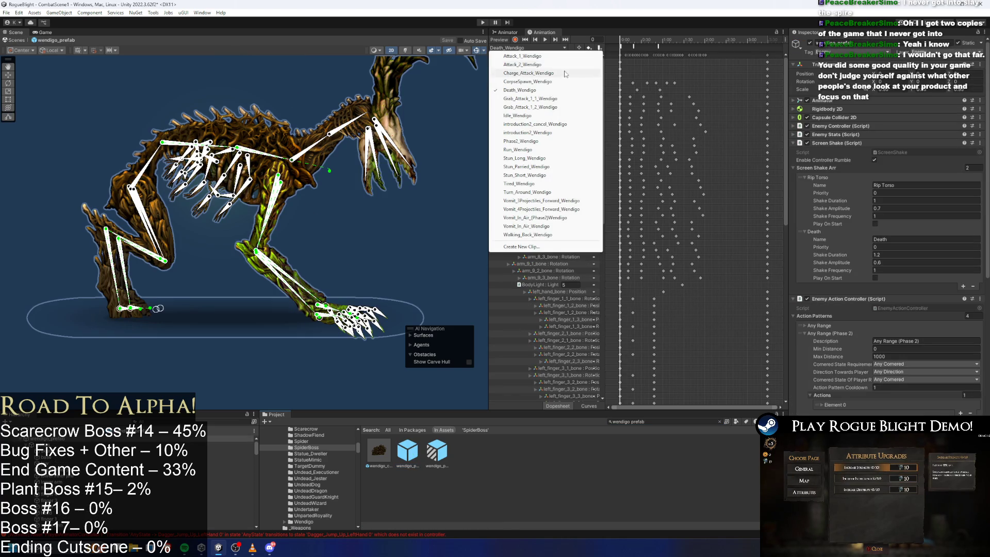
{"action": "left_click", "coordinate": [549, 98]}
{"action": "left_click", "coordinate": [679, 39]}
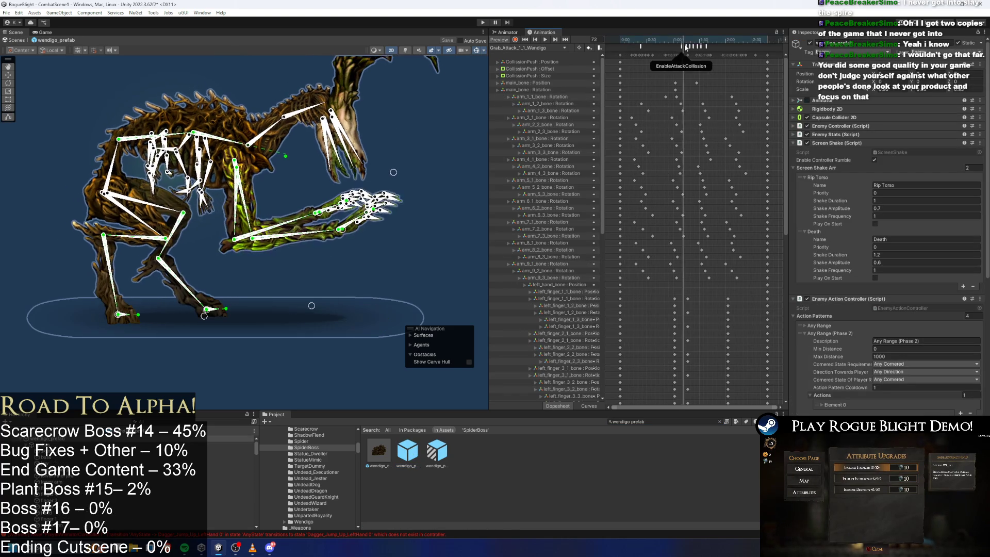
{"action": "scroll", "coordinate": [698, 71], "scroll_direction": "up", "scroll_amount": 3}
{"action": "scroll", "coordinate": [679, 62], "scroll_direction": "down", "scroll_amount": 1}
{"action": "left_click", "coordinate": [647, 47]}
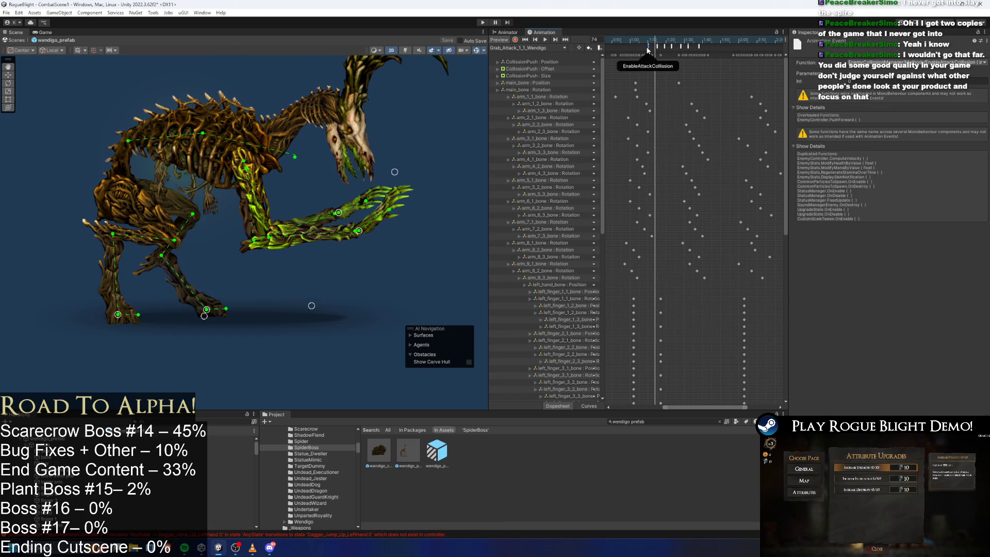
{"action": "left_click", "coordinate": [699, 46]}
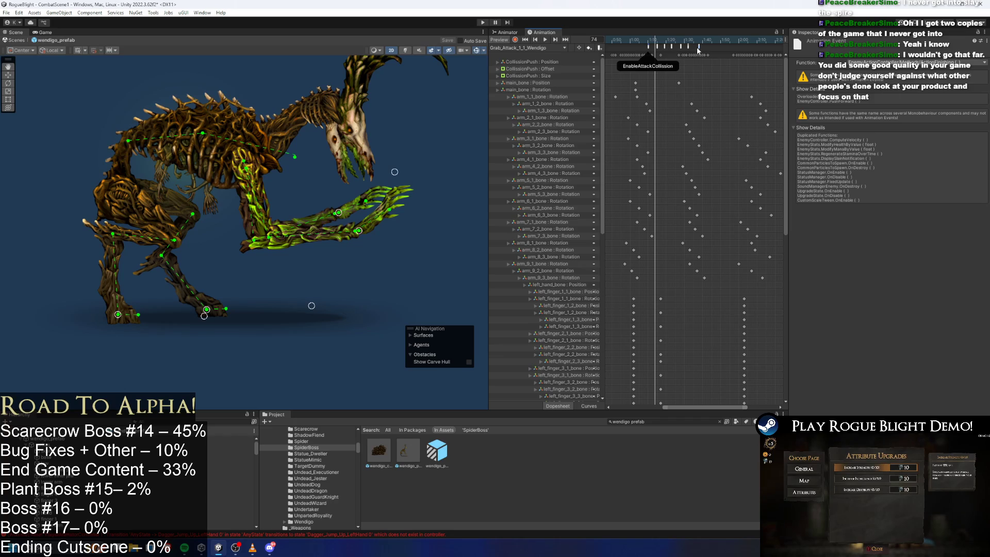
Load Grab_Attack_1_2_Wendigo, inspect SpawnProjectile, PutInFrontLayer and PlayerFlyFromHit, then search 'scarecrow prefab'
{"action": "left_click", "coordinate": [531, 47]}
{"action": "left_click", "coordinate": [532, 107]}
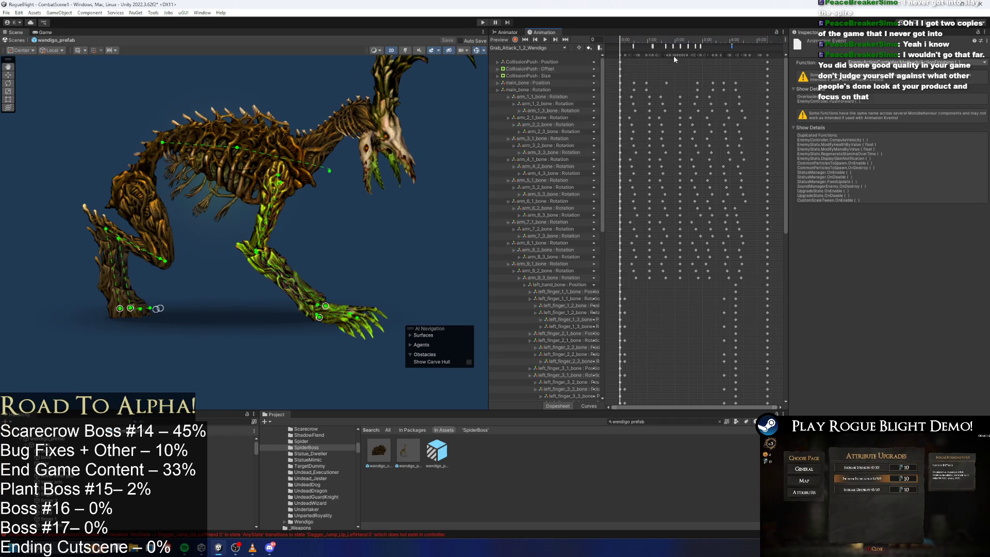
{"action": "left_click", "coordinate": [665, 47]}
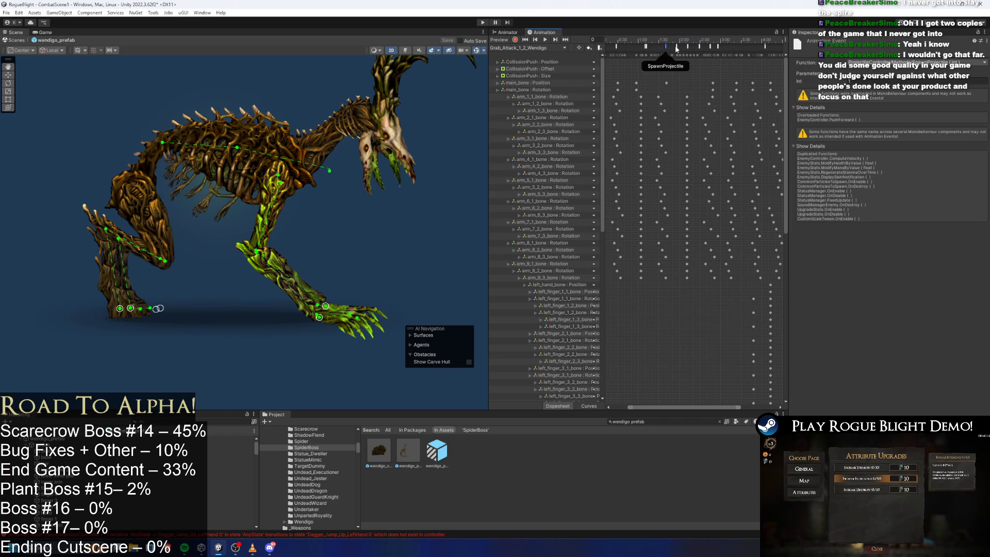
{"action": "left_click", "coordinate": [685, 40]}
{"action": "left_click", "coordinate": [645, 47]}
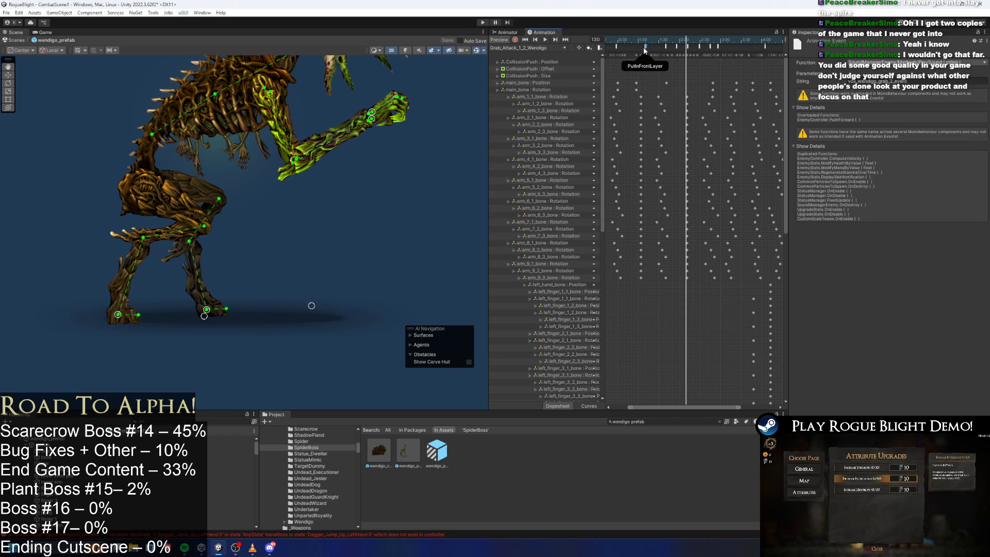
{"action": "left_click", "coordinate": [644, 47]}
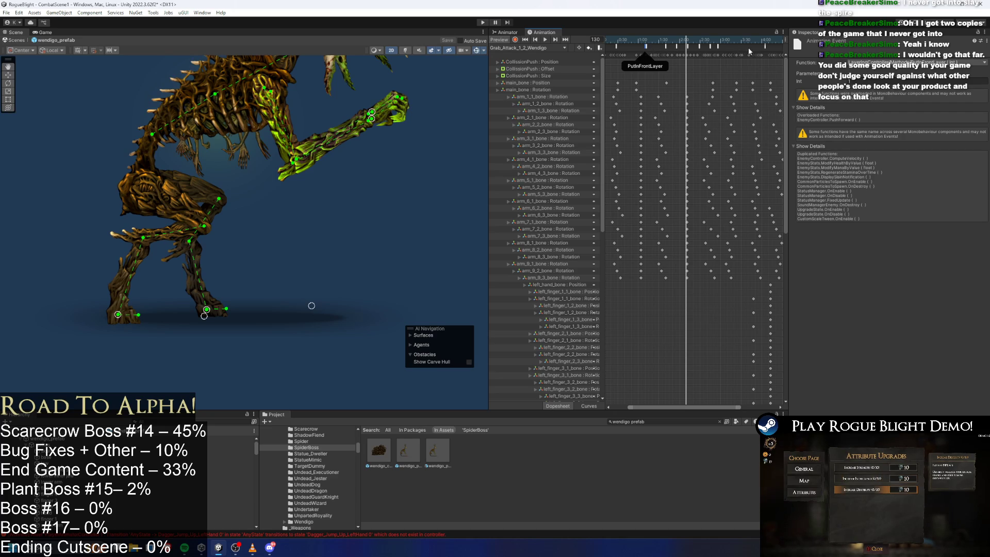
{"action": "left_click", "coordinate": [631, 40]}
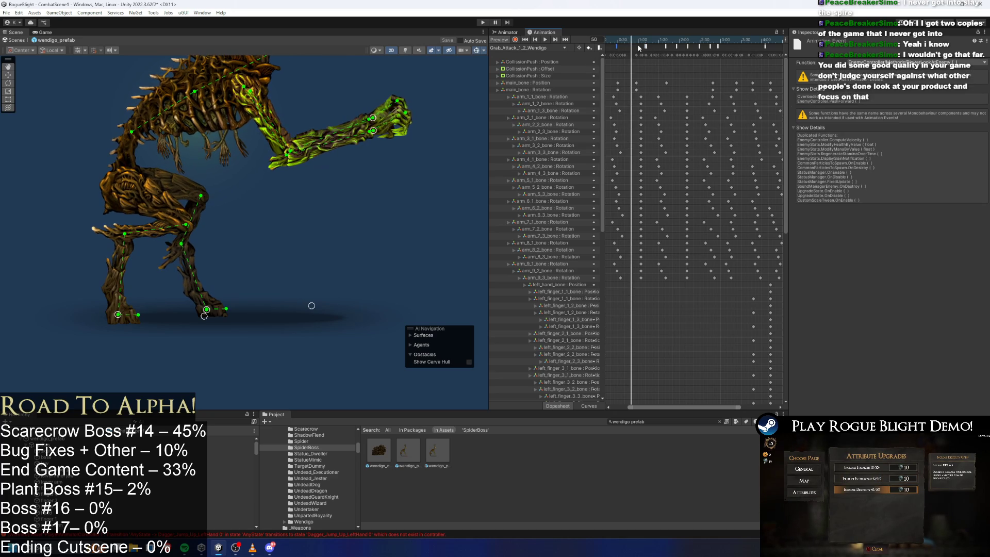
{"action": "left_click", "coordinate": [763, 47]}
{"action": "left_click_drag", "start_coordinate": [760, 63], "coordinate": [683, 55]}
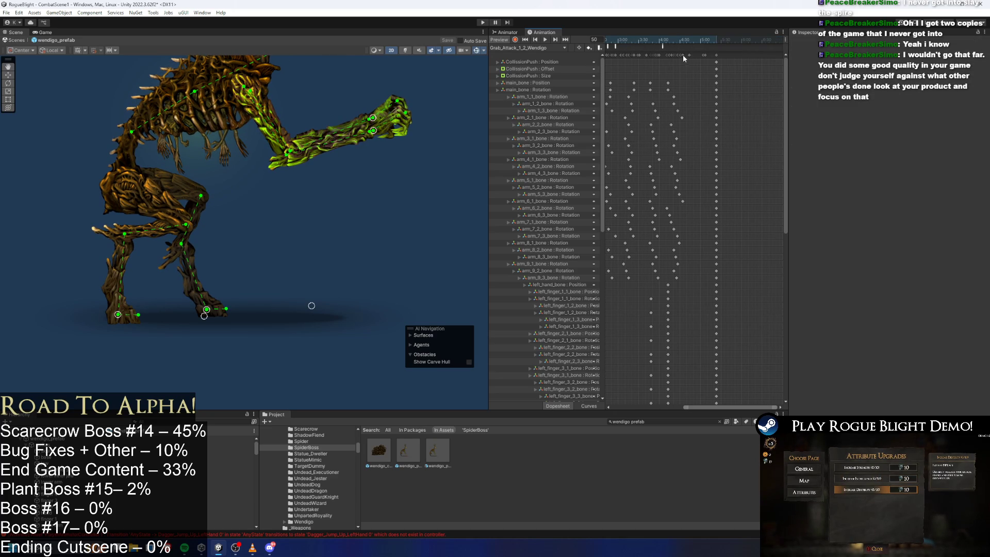
{"action": "left_click", "coordinate": [665, 40]}
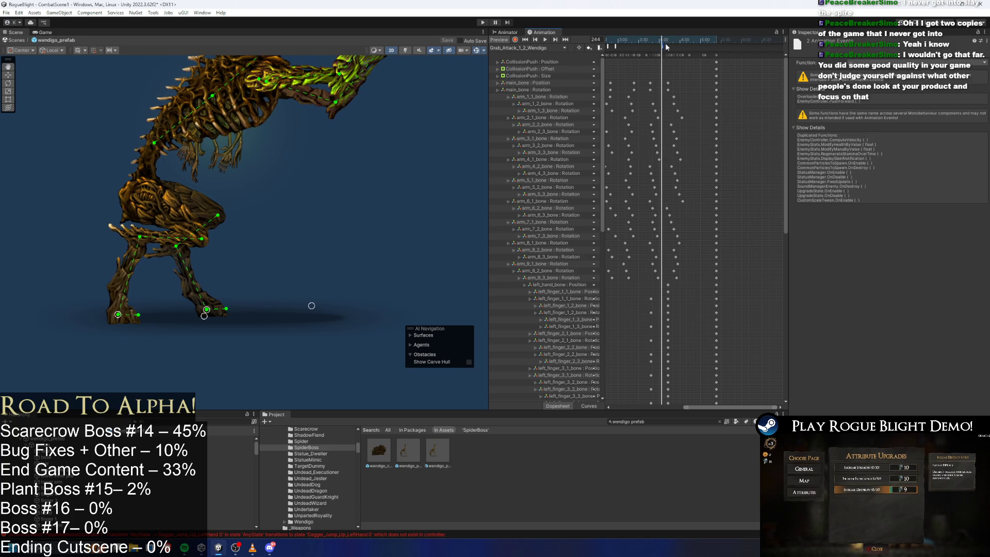
{"action": "left_click", "coordinate": [670, 421]}
{"action": "type", "text": "scarec"}
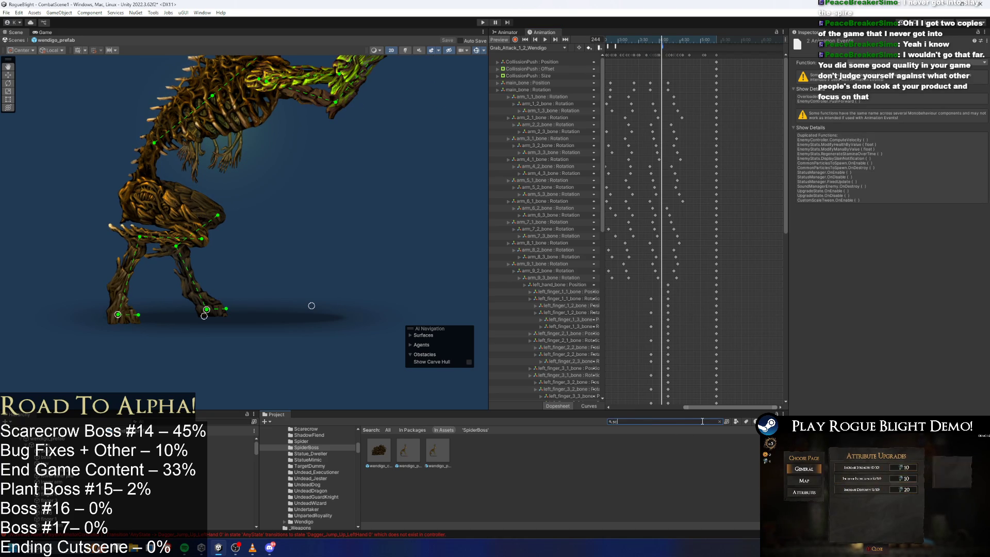
{"action": "type", "text": "row prefab"}
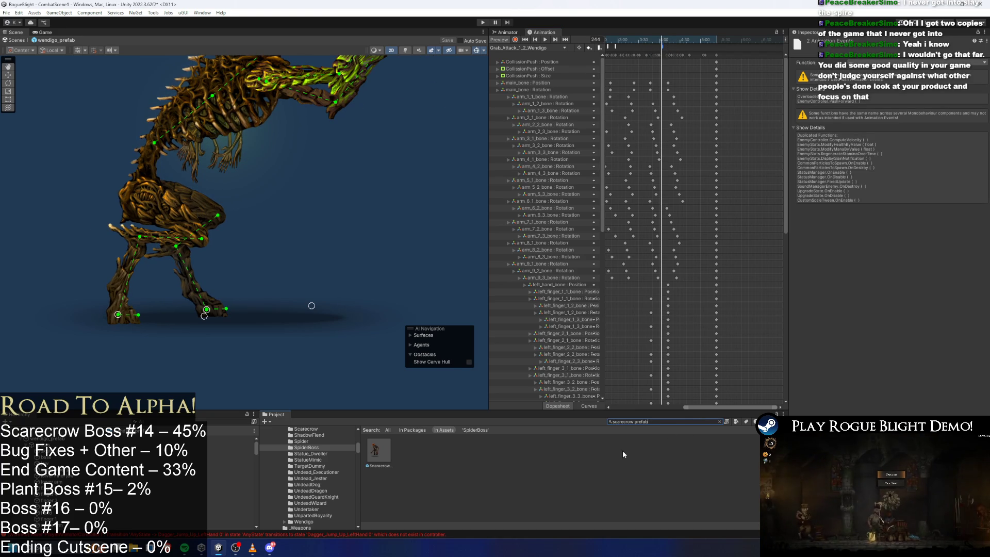
Open Scarecrow_prefab from the search results and show its animation clip dropdown
{"action": "double_click", "coordinate": [379, 450]}
{"action": "left_click", "coordinate": [564, 47]}
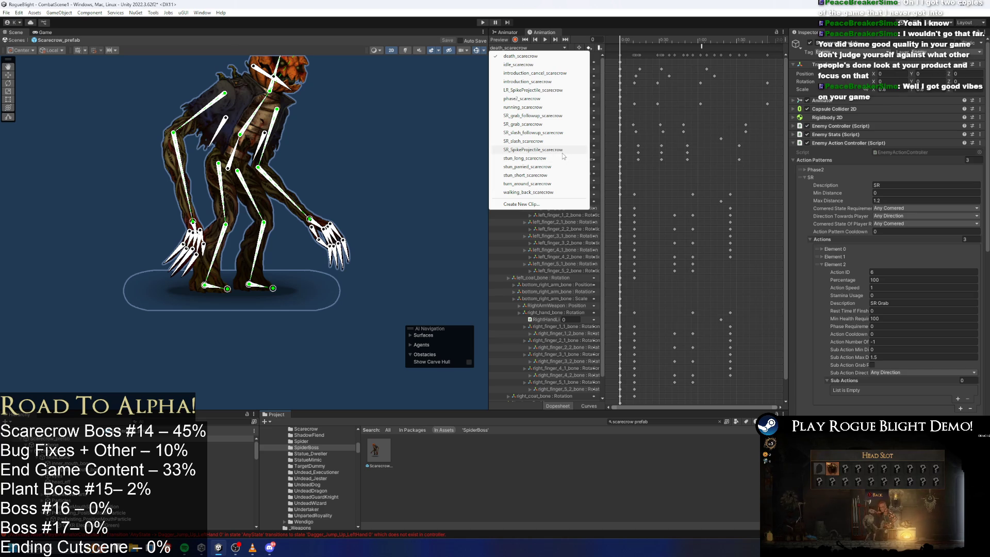
Load SR_grab_followup_scarecrow, scrub to around frame 228 and select keyframe columns
{"action": "left_click", "coordinate": [567, 119]}
{"action": "mouse_move", "coordinate": [680, 37]}
{"action": "left_mouse_down"}
{"action": "mouse_move", "coordinate": [741, 41]}
{"action": "mouse_move", "coordinate": [720, 57]}
{"action": "mouse_move", "coordinate": [743, 54]}
{"action": "mouse_move", "coordinate": [705, 40]}
{"action": "mouse_move", "coordinate": [717, 40]}
{"action": "mouse_move", "coordinate": [621, 41]}
{"action": "mouse_move", "coordinate": [681, 43]}
{"action": "left_mouse_up"}
{"action": "scroll", "coordinate": [764, 63], "scroll_direction": "down", "scroll_amount": 3}
{"action": "left_click", "coordinate": [722, 55]}
{"action": "left_click", "coordinate": [695, 41]}
{"action": "scroll", "coordinate": [728, 60], "scroll_direction": "down", "scroll_amount": 3}
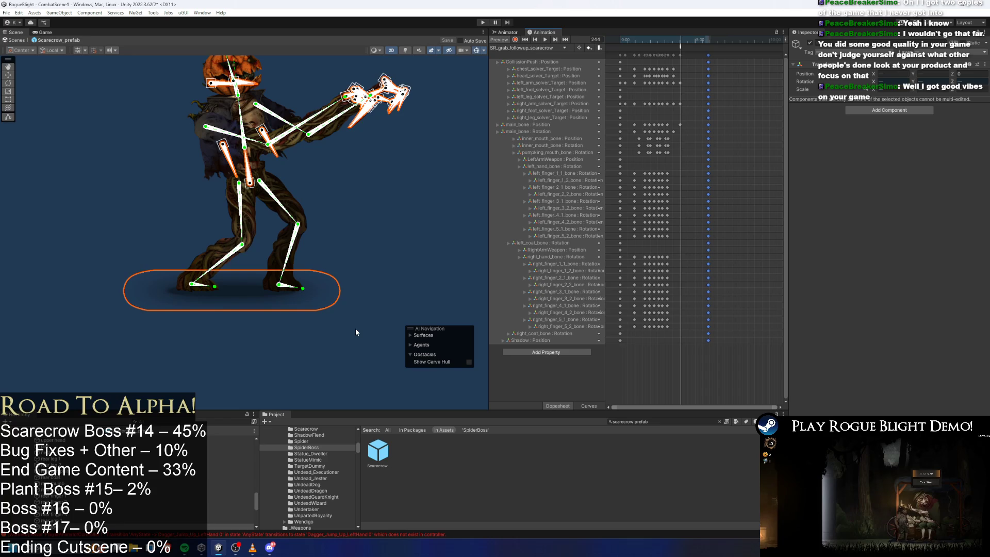
{"action": "scroll", "coordinate": [153, 493], "scroll_direction": "up", "scroll_amount": 3}
{"action": "scroll", "coordinate": [153, 493], "scroll_direction": "up", "scroll_amount": 5}
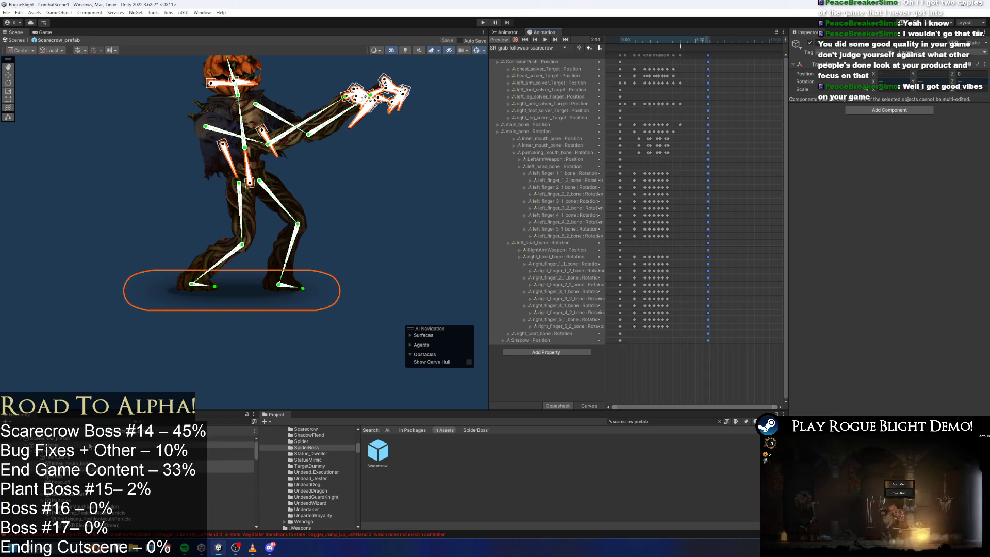
Select the scarecrow prefab root and box-select the animation events near the clip's end
{"action": "left_click", "coordinate": [82, 438]}
{"action": "left_click", "coordinate": [83, 445]}
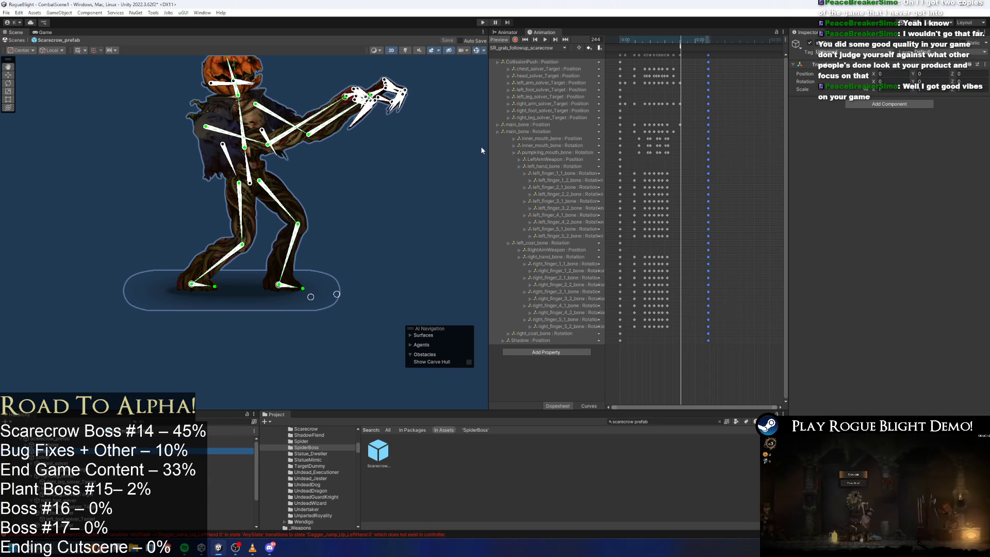
{"action": "key", "text": "Up"}
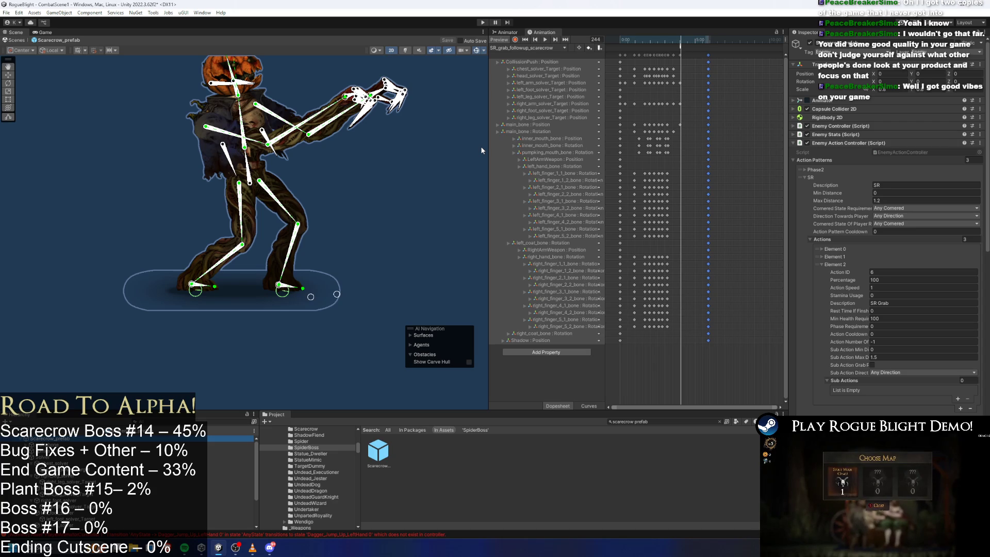
{"action": "mouse_move", "coordinate": [695, 49]}
{"action": "left_mouse_down"}
{"action": "mouse_move", "coordinate": [638, 45]}
{"action": "mouse_move", "coordinate": [685, 49]}
{"action": "left_mouse_up"}
Inspect the ResetPlayerGrab event while scrubbing frames 230–244 of the follow-up clip
{"action": "left_click", "coordinate": [681, 47]}
{"action": "left_click", "coordinate": [678, 42]}
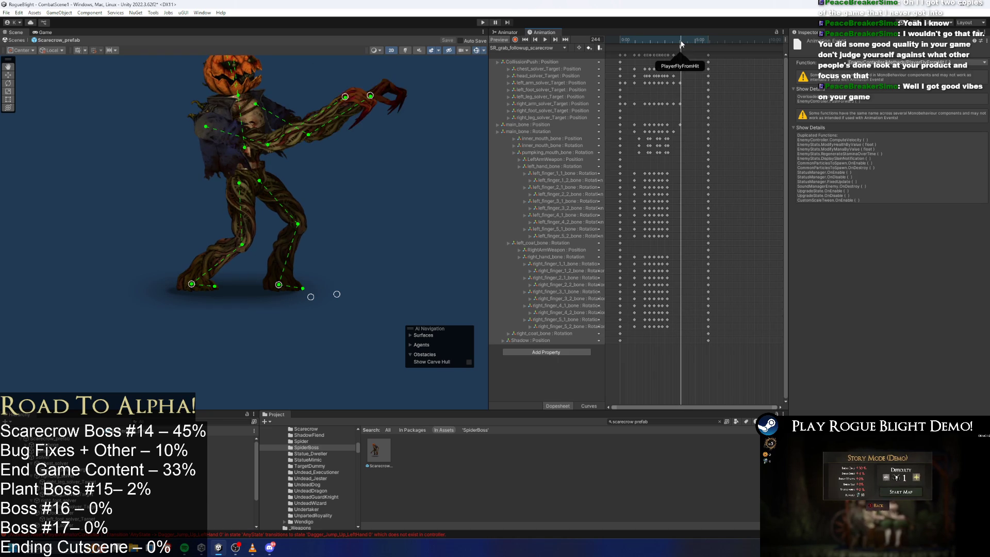
{"action": "left_click_drag", "start_coordinate": [678, 41], "coordinate": [681, 41]}
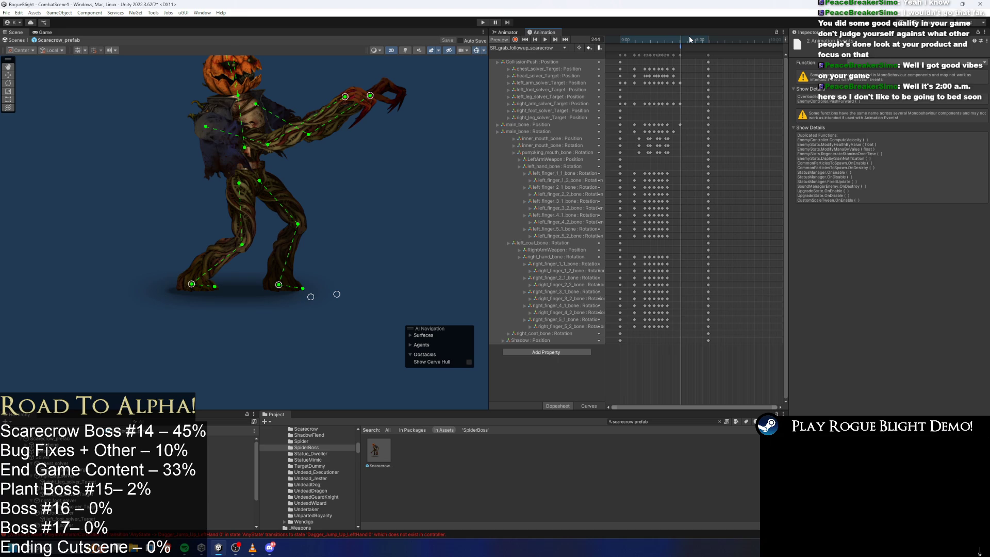
{"action": "left_click", "coordinate": [688, 52]}
{"action": "left_click", "coordinate": [681, 47]}
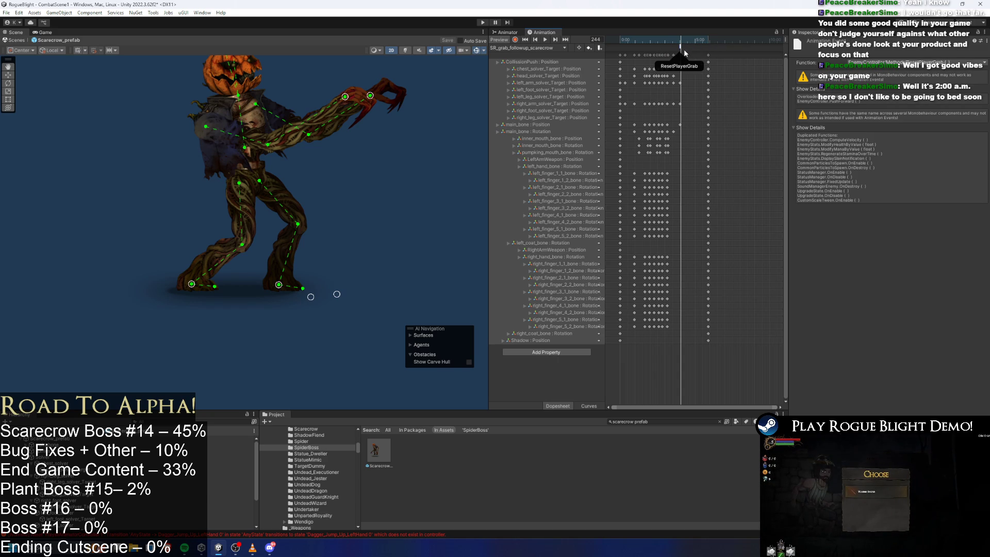
{"action": "key", "text": "comma"}
{"action": "key", "text": "comma"}
{"action": "key", "text": "comma"}
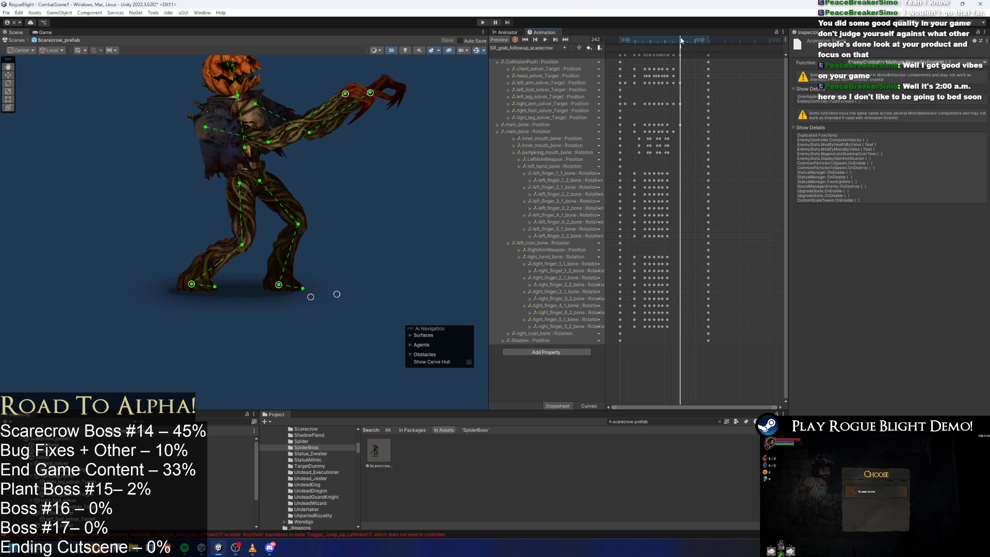
{"action": "left_click_drag", "start_coordinate": [689, 50], "coordinate": [668, 44]}
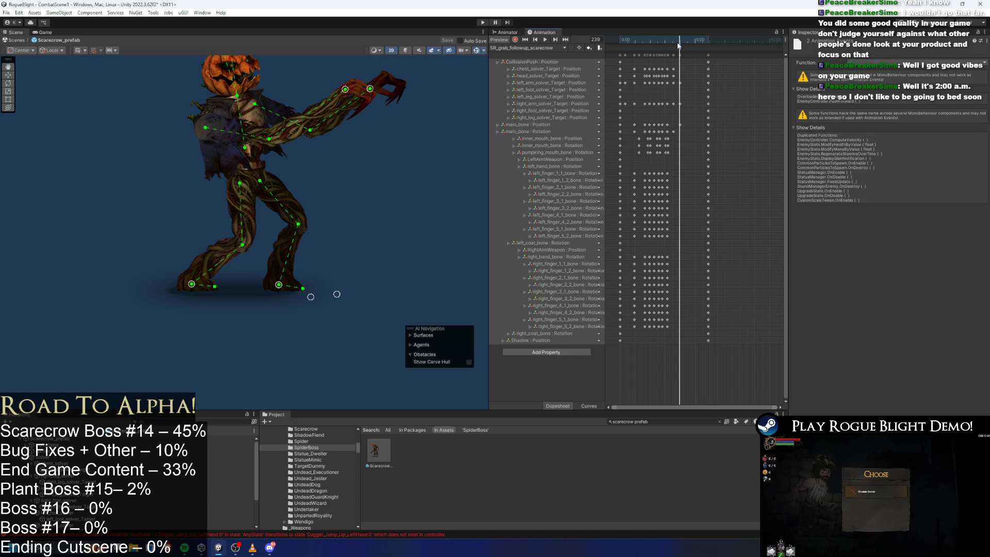
Select the scarecrow, select both end events including ResetPlayerGrab, then view the Animator graph
{"action": "left_click", "coordinate": [229, 439]}
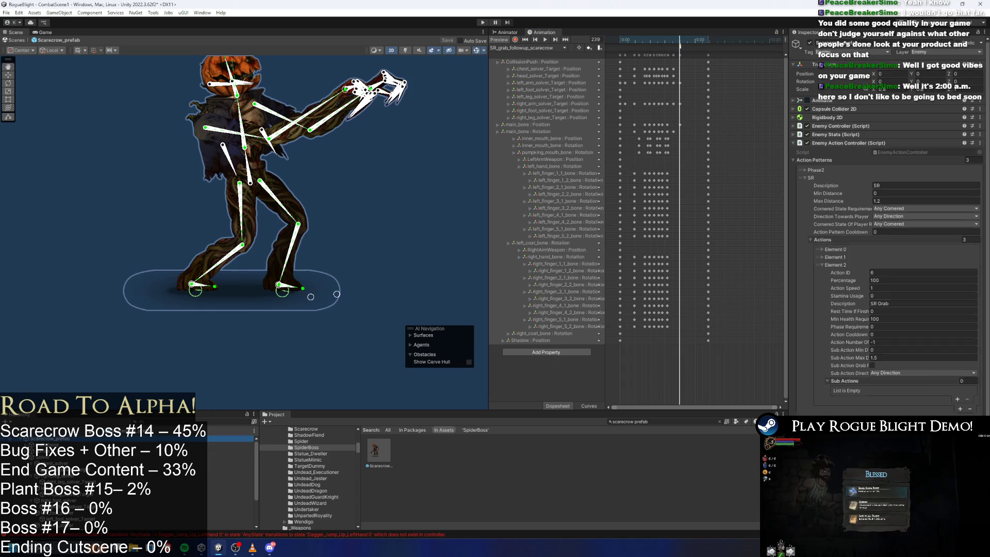
{"action": "left_click", "coordinate": [680, 45]}
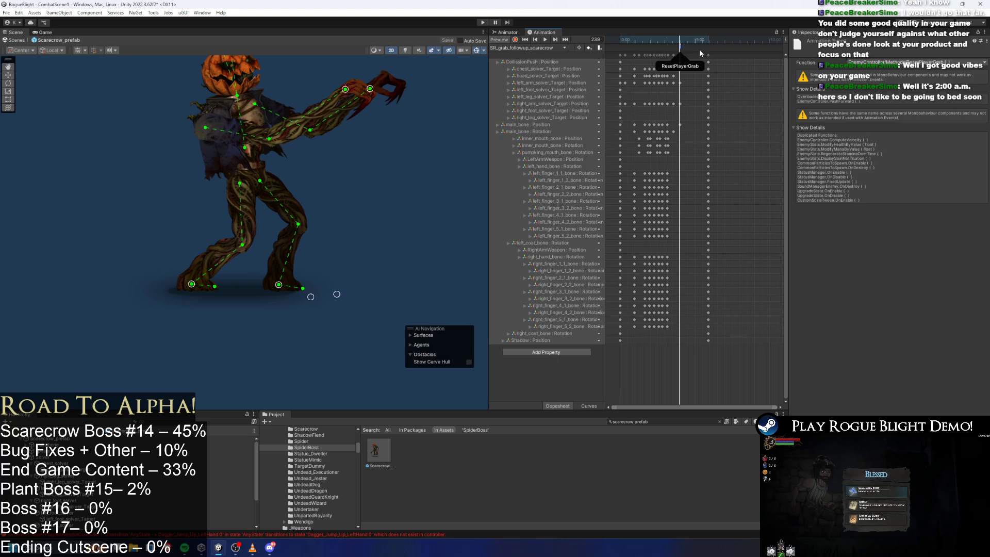
{"action": "left_click_drag", "start_coordinate": [700, 49], "coordinate": [656, 52]}
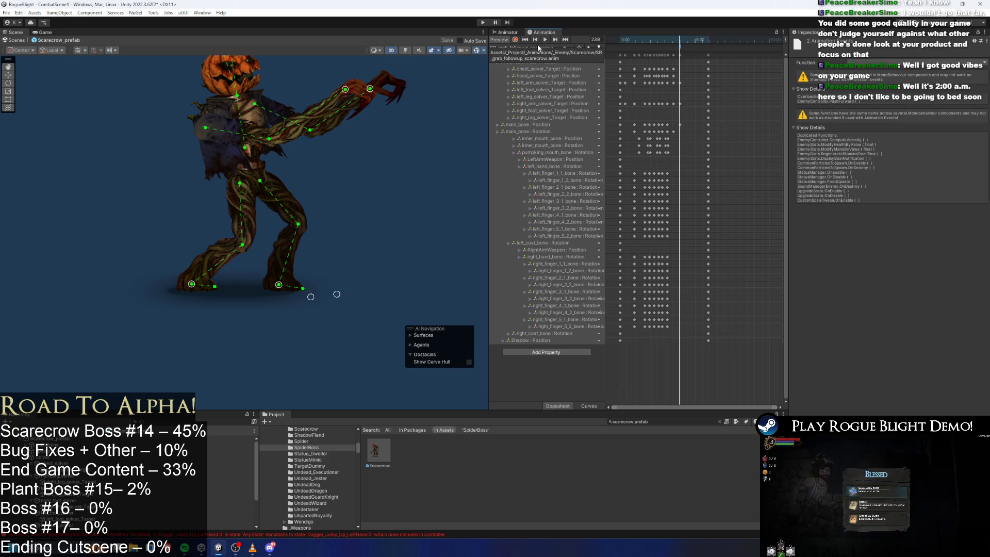
{"action": "left_click", "coordinate": [505, 33]}
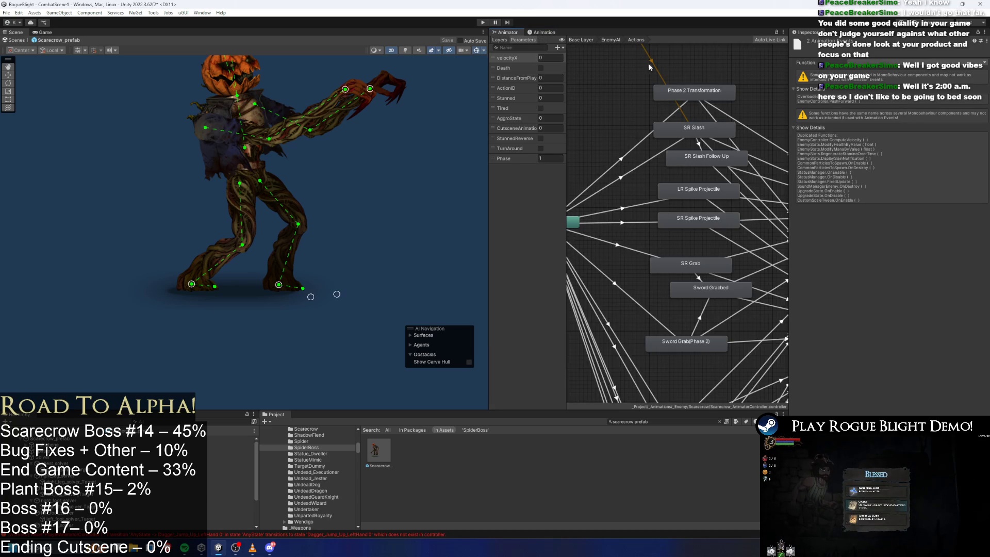
Assign SR_grab_followup_scarecrow as the Sword Grabbed state's Motion and check the SR Grab transition
{"action": "left_click", "coordinate": [691, 203]}
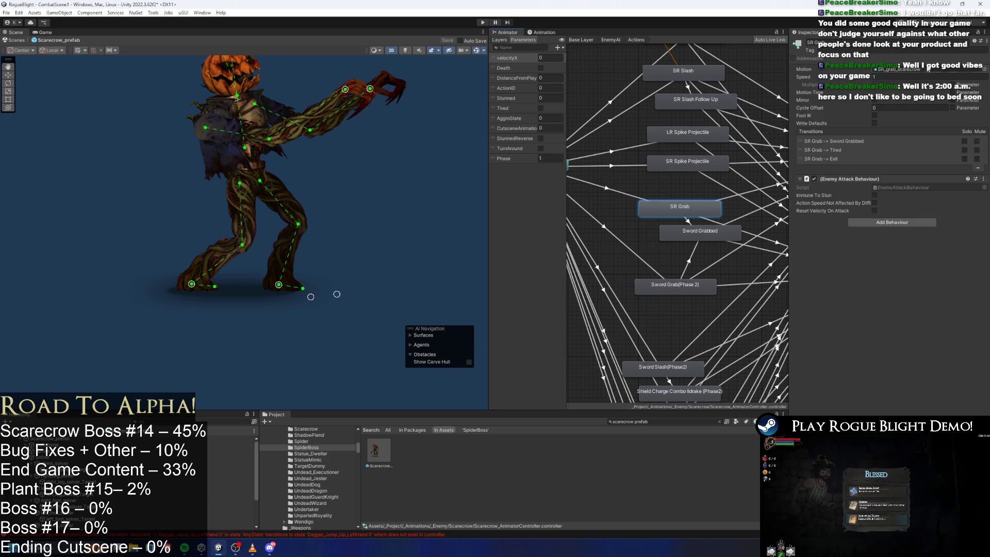
{"action": "left_click", "coordinate": [892, 69]}
{"action": "left_click", "coordinate": [730, 233]}
{"action": "left_click_drag", "start_coordinate": [684, 463], "coordinate": [698, 466]}
{"action": "mouse_move", "coordinate": [613, 453]}
{"action": "left_mouse_down"}
{"action": "mouse_move", "coordinate": [923, 170]}
{"action": "mouse_move", "coordinate": [907, 69]}
{"action": "left_mouse_up"}
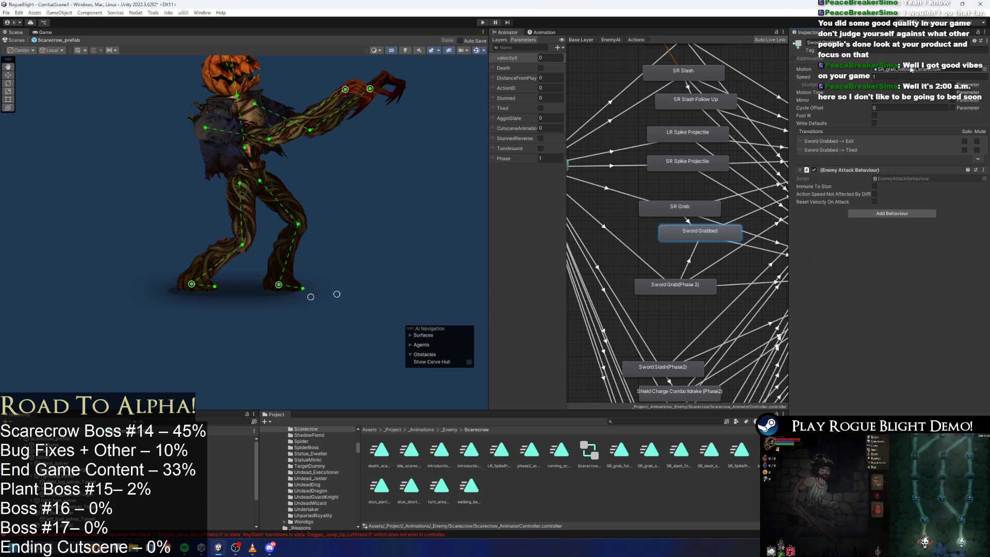
{"action": "left_click", "coordinate": [626, 448]}
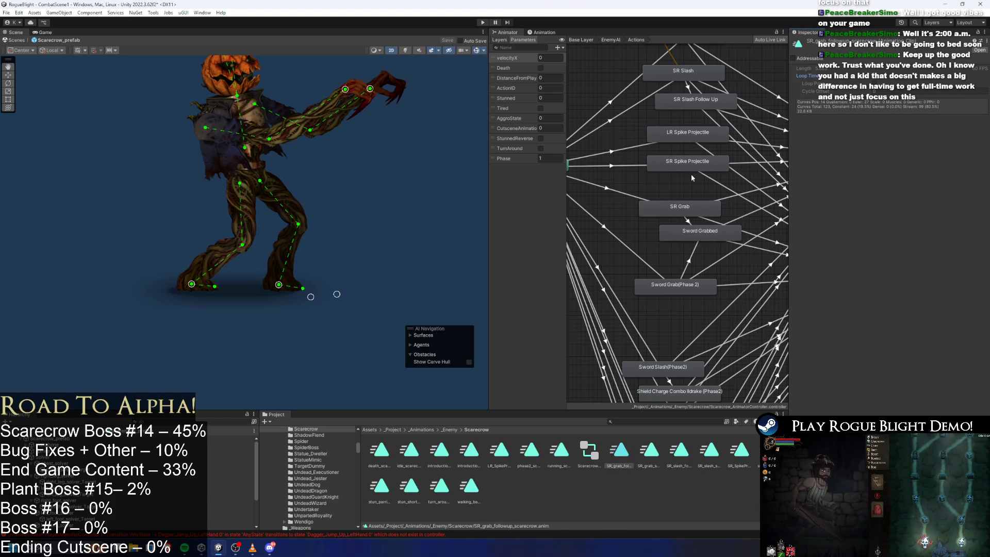
{"action": "left_click", "coordinate": [687, 221]}
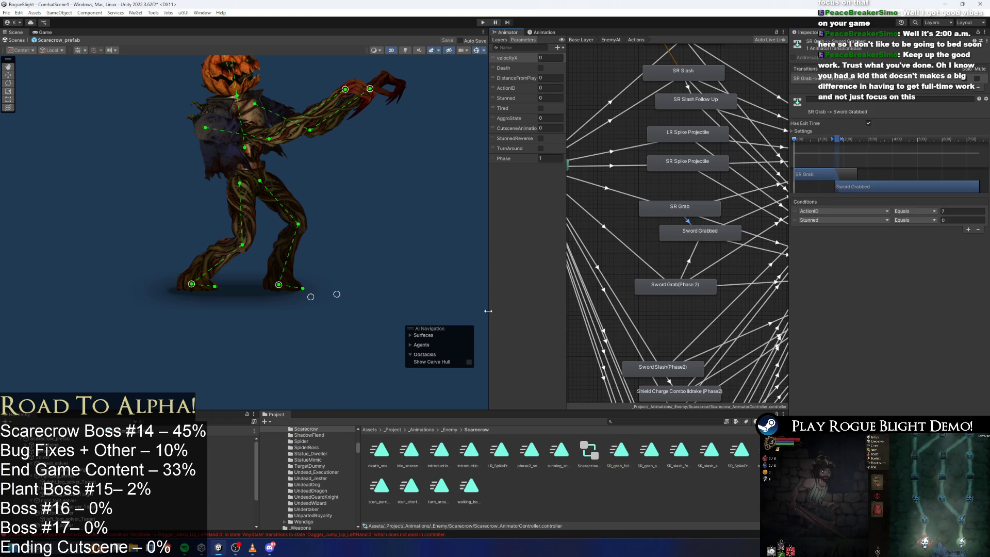
{"action": "left_click", "coordinate": [231, 438]}
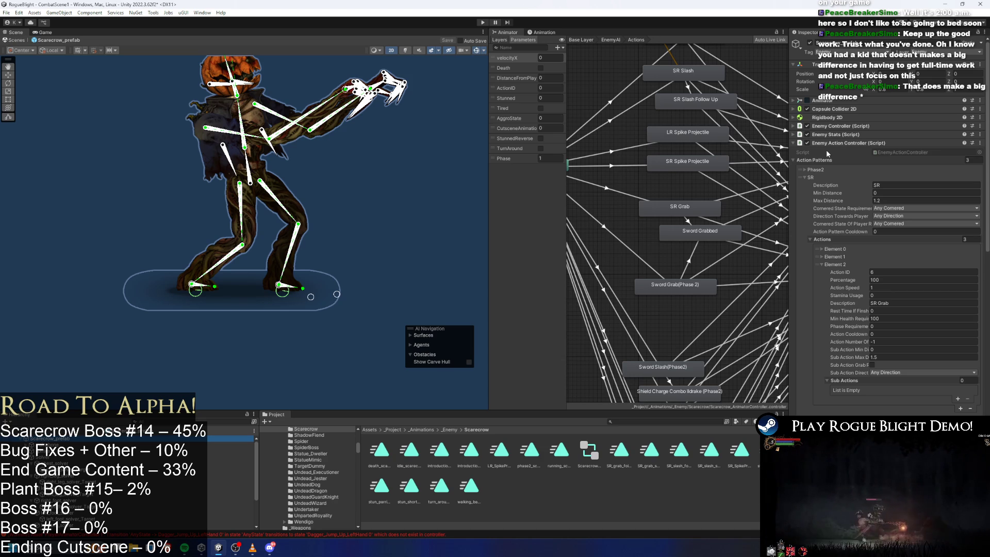
{"action": "scroll", "coordinate": [671, 194], "scroll_direction": "up", "scroll_amount": 3}
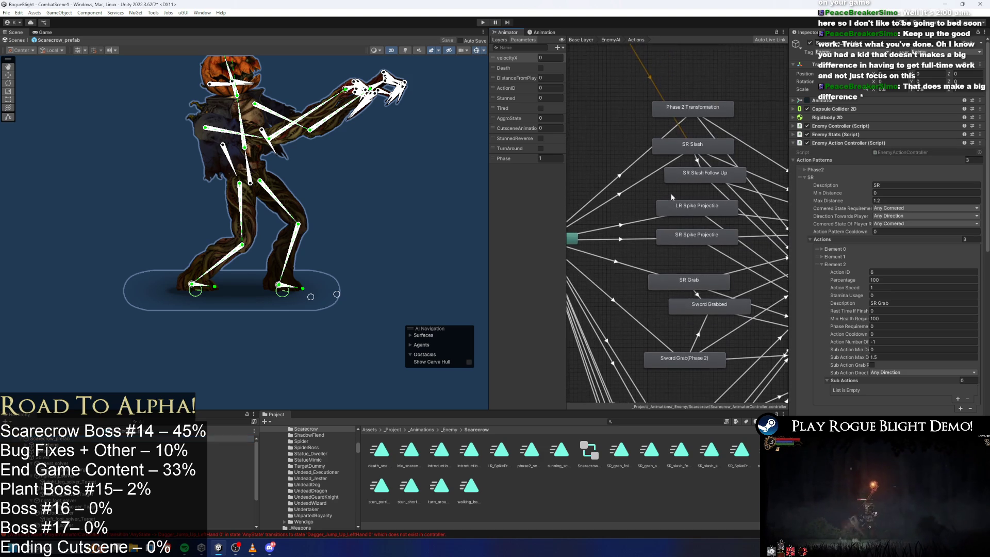
Rename Sword Grabbed to Grab Follow Up and locate the SR_grab_scarecrow clip used by SR Grab
{"action": "left_click", "coordinate": [723, 291]}
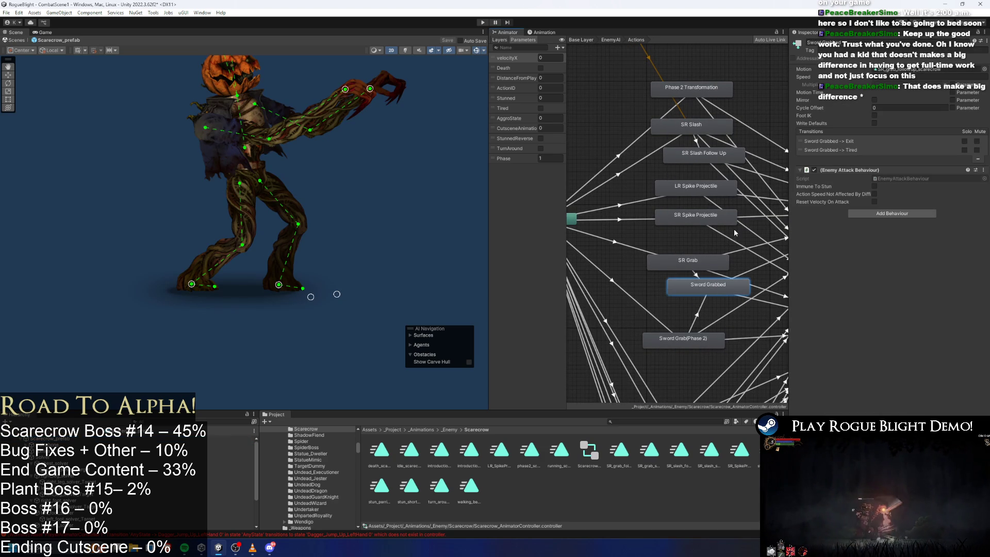
{"action": "left_click", "coordinate": [866, 41]}
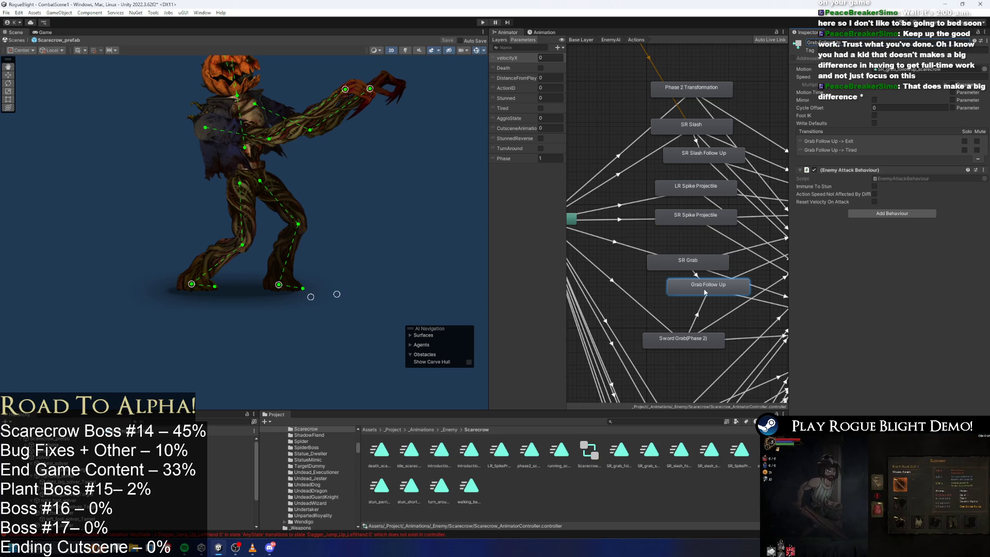
{"action": "left_click_drag", "start_coordinate": [705, 292], "coordinate": [712, 294]}
{"action": "left_click", "coordinate": [672, 265]}
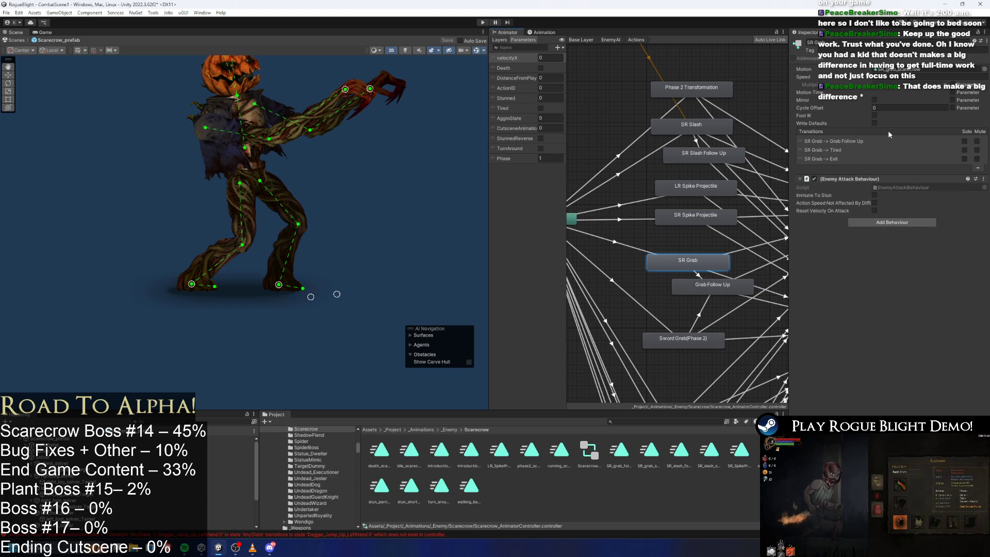
{"action": "double_click", "coordinate": [930, 72]}
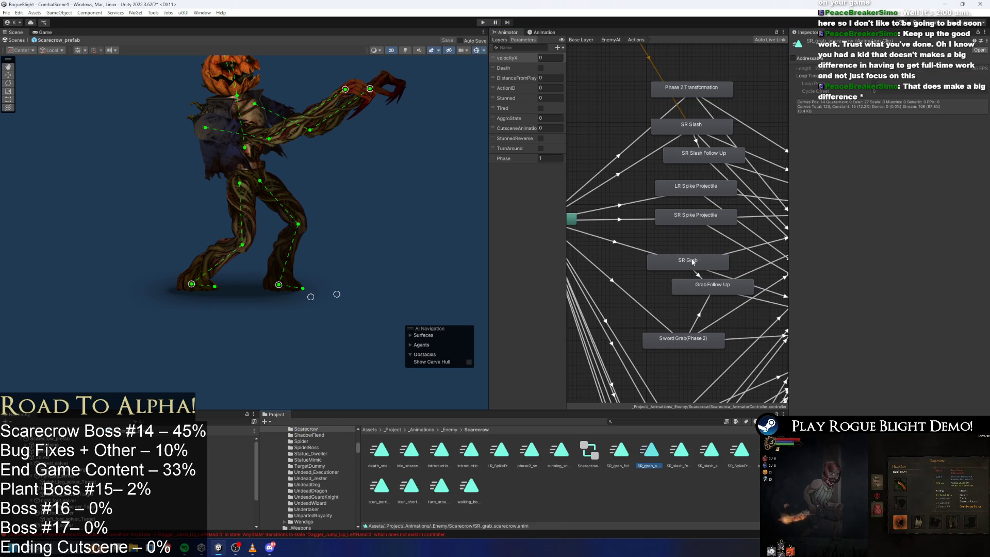
{"action": "left_click", "coordinate": [712, 286]}
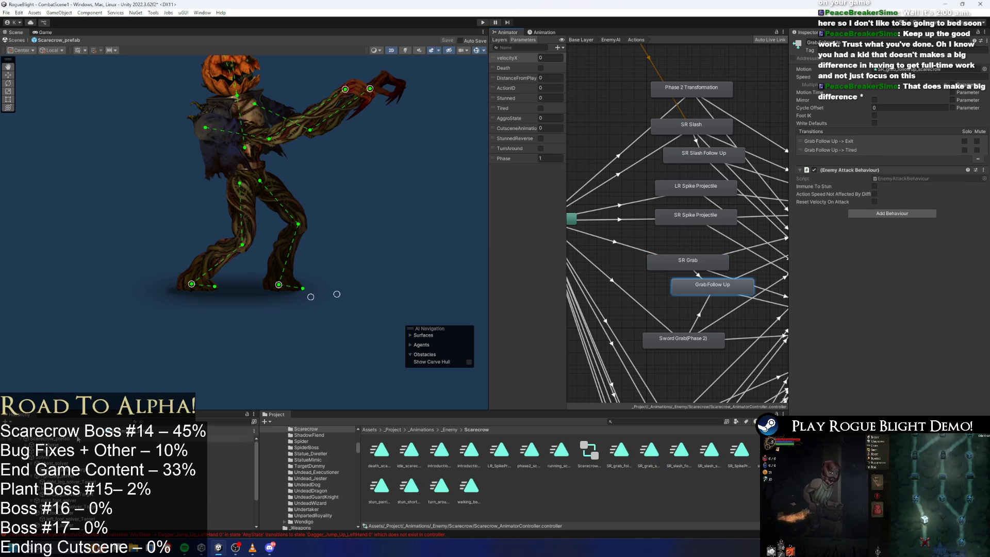
{"action": "left_click", "coordinate": [78, 437]}
{"action": "left_click", "coordinate": [542, 32]}
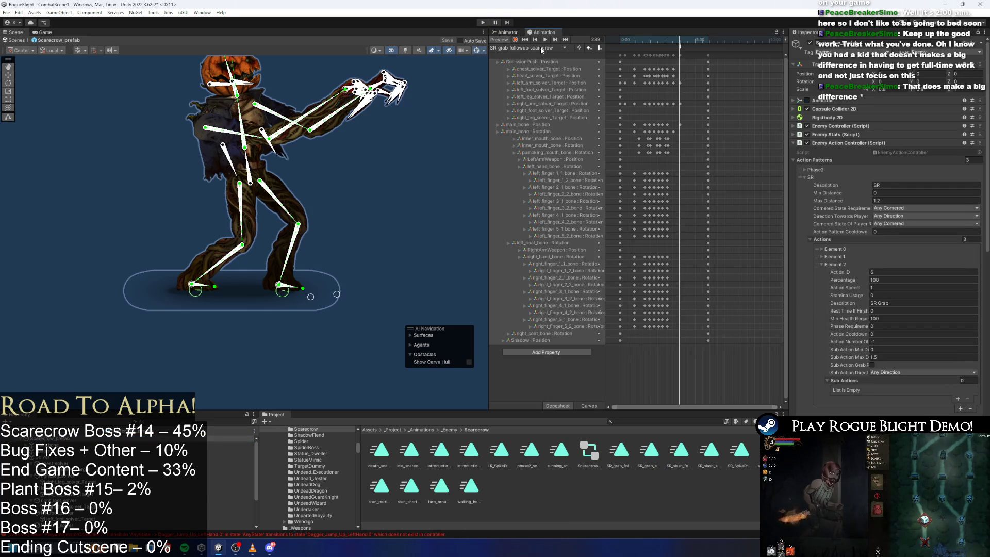
Scrub SR_grab_scarecrow to frame 105 and inspect its ActionFinishing event
{"action": "left_click", "coordinate": [542, 49]}
{"action": "left_click", "coordinate": [564, 124]}
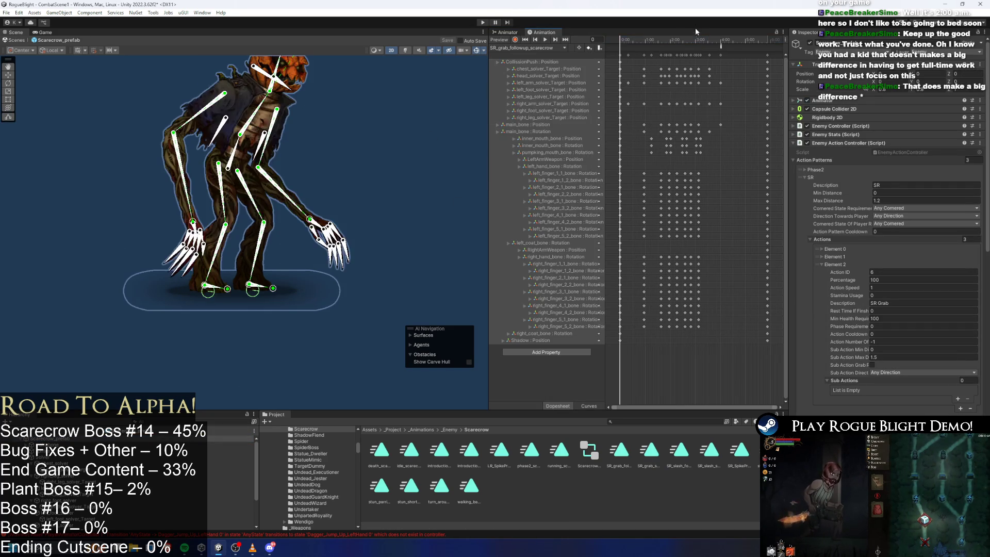
{"action": "left_click_drag", "start_coordinate": [676, 40], "coordinate": [720, 40]}
{"action": "left_click", "coordinate": [535, 48]}
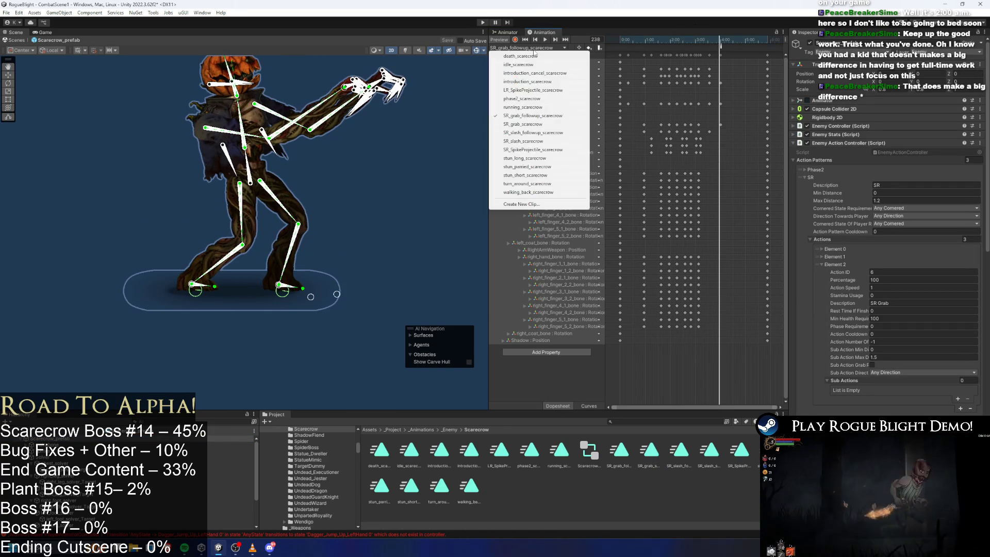
{"action": "left_click", "coordinate": [523, 125]}
{"action": "left_click_drag", "start_coordinate": [649, 40], "coordinate": [702, 42]}
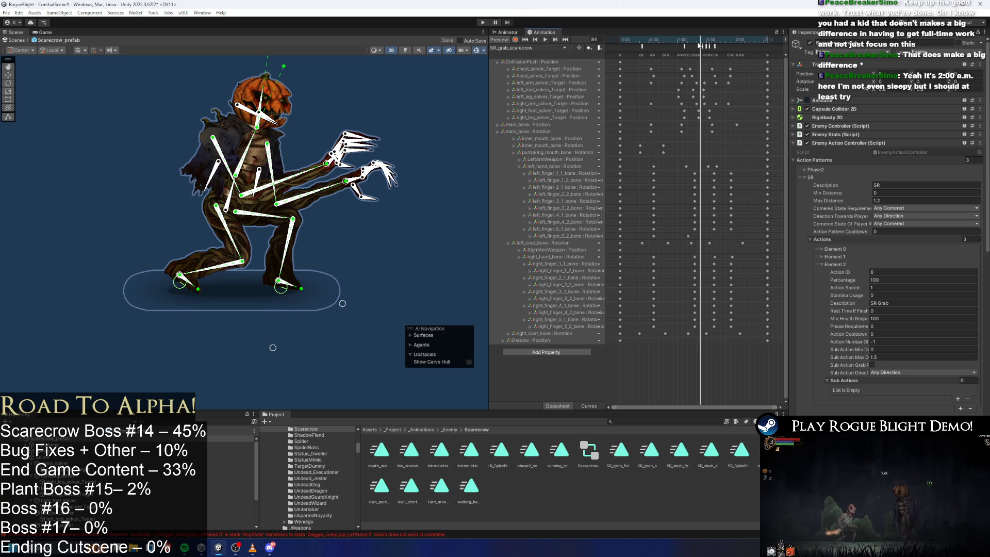
{"action": "mouse_move", "coordinate": [698, 45]}
{"action": "left_mouse_down"}
{"action": "mouse_move", "coordinate": [722, 41]}
{"action": "mouse_move", "coordinate": [664, 42]}
{"action": "mouse_move", "coordinate": [714, 46]}
{"action": "left_mouse_up"}
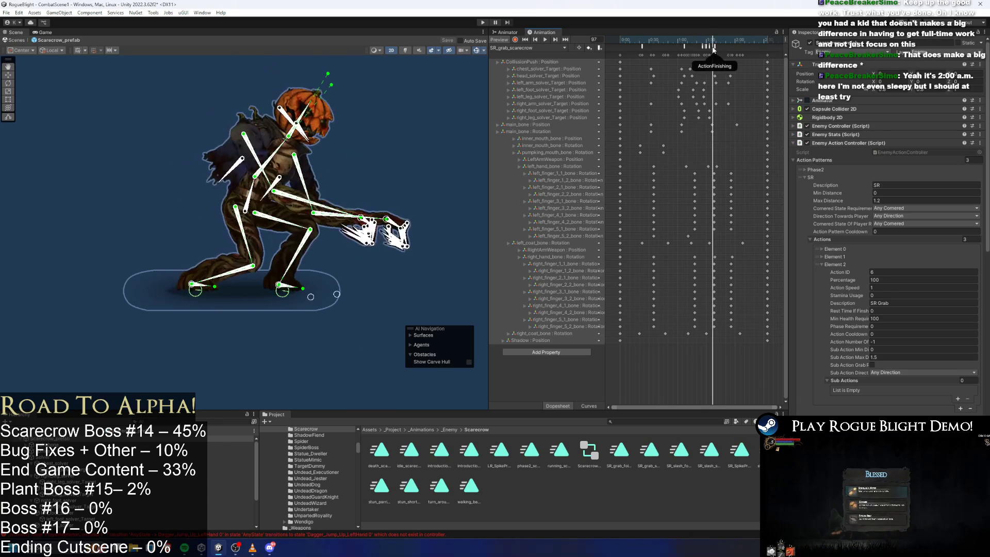
{"action": "left_click", "coordinate": [716, 46]}
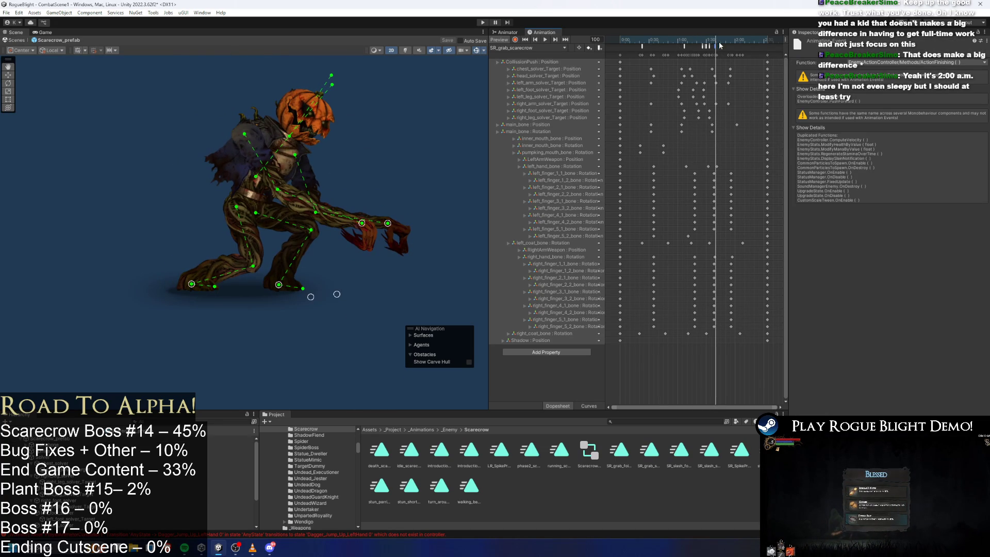
Check the end event of SR_grab_followup_scarecrow, recheck the grab clip at frame 98, and return to the Animator
{"action": "left_click", "coordinate": [537, 49]}
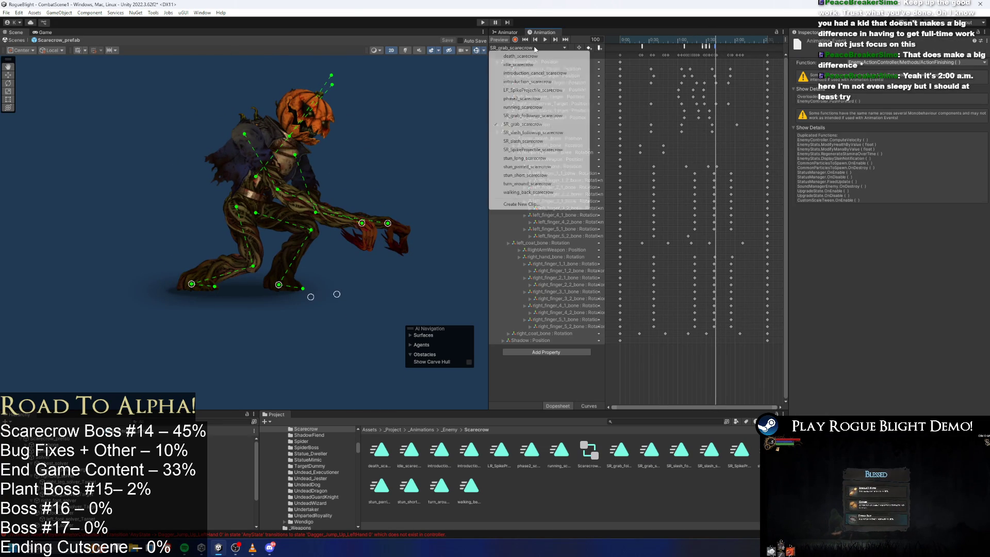
{"action": "left_click", "coordinate": [557, 115]}
{"action": "left_click_drag", "start_coordinate": [644, 48], "coordinate": [725, 48]}
{"action": "left_click", "coordinate": [722, 46]}
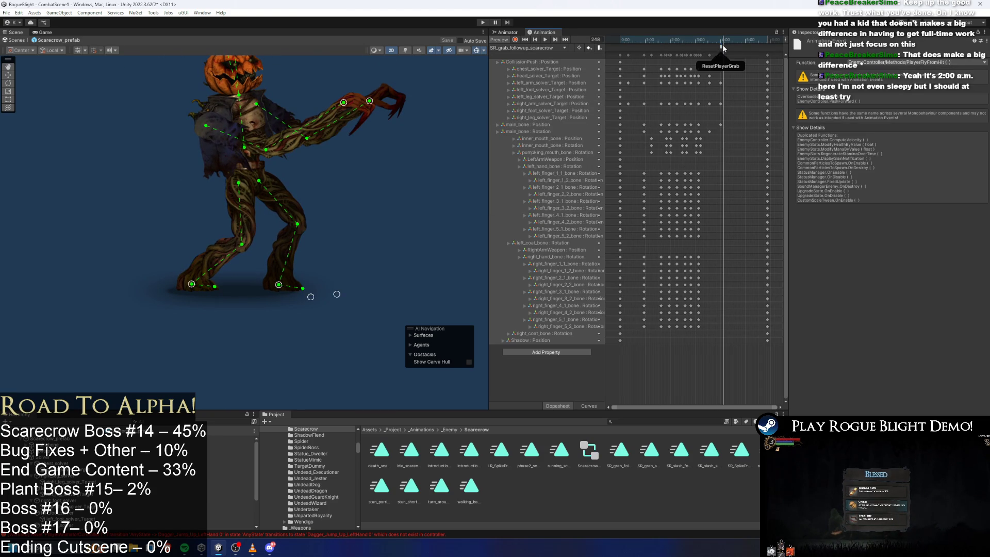
{"action": "left_click", "coordinate": [527, 48]}
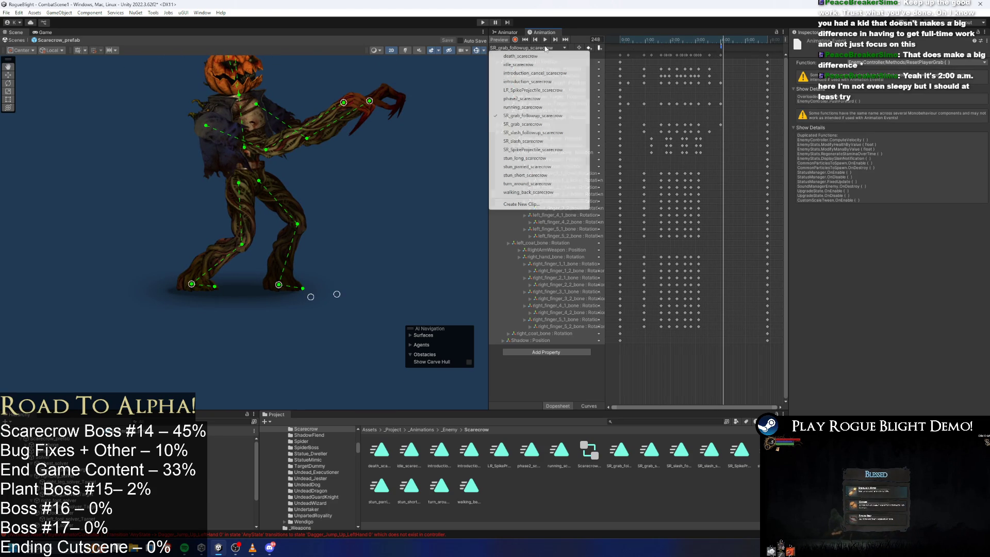
{"action": "left_click", "coordinate": [554, 124]}
{"action": "left_click_drag", "start_coordinate": [697, 46], "coordinate": [717, 45]}
{"action": "left_click", "coordinate": [527, 48]}
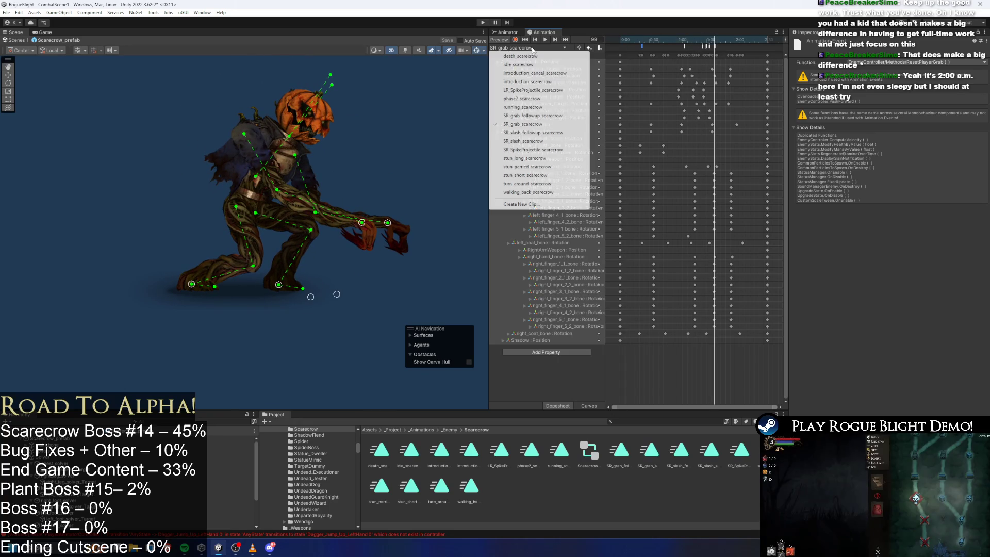
{"action": "left_click", "coordinate": [536, 115]}
{"action": "left_click", "coordinate": [508, 32]}
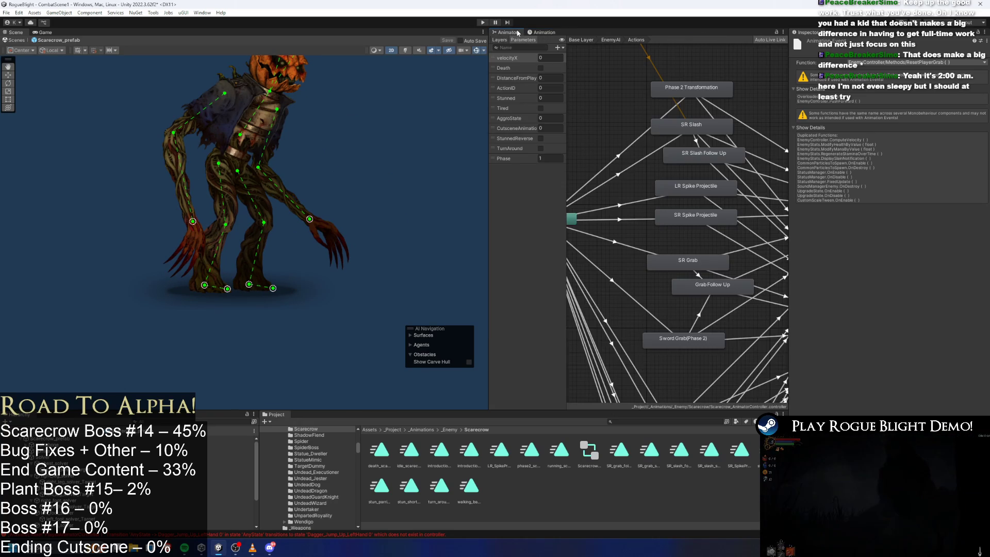
Add a sub-action to the scarecrow's SR Grab action, keeping direction as Any Direction
{"action": "left_click", "coordinate": [323, 299]}
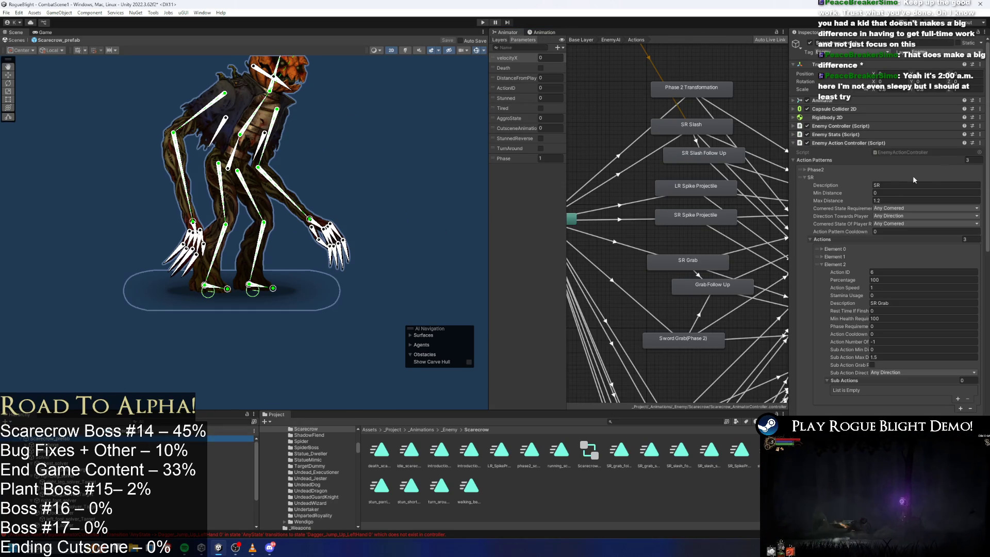
{"action": "left_click", "coordinate": [957, 399]}
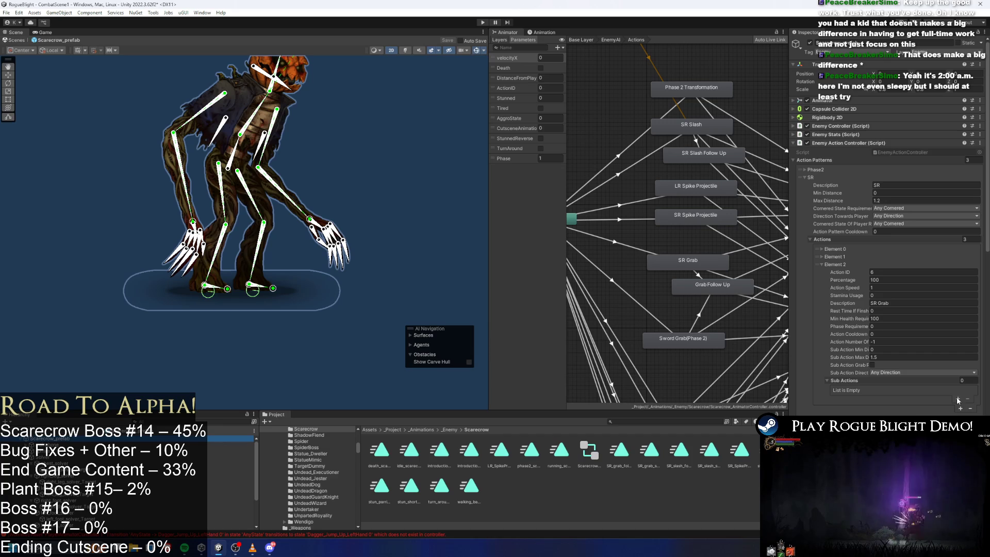
{"action": "left_click_drag", "start_coordinate": [791, 355], "coordinate": [631, 349]}
{"action": "left_click", "coordinate": [819, 372]}
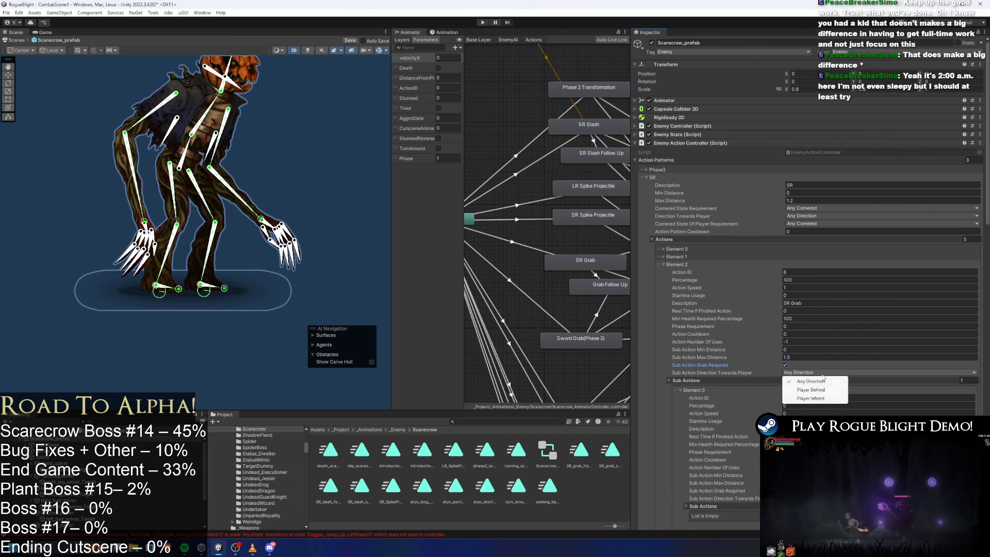
{"action": "left_click", "coordinate": [830, 380]}
{"action": "scroll", "coordinate": [842, 361], "scroll_direction": "down", "scroll_amount": 3}
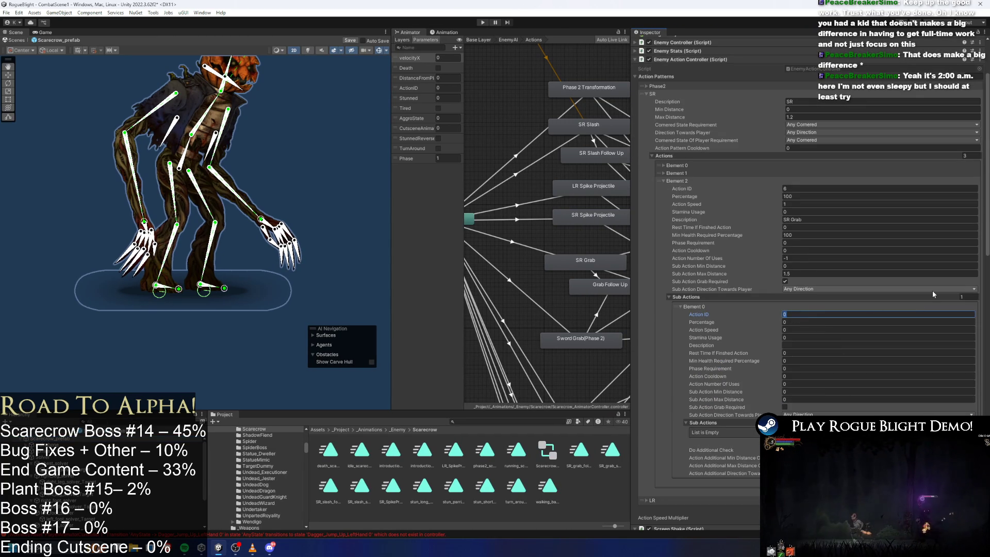
Fill the sub-action: Action ID 7, Percentage 100, Speed 1, description SR Grabbed, min health 100, uses -1
{"action": "type", "text": "7"}
{"action": "key", "text": "Tab"}
{"action": "type", "text": "100"}
{"action": "key", "text": "Tab"}
{"action": "type", "text": "1"}
{"action": "key", "text": "Tab"}
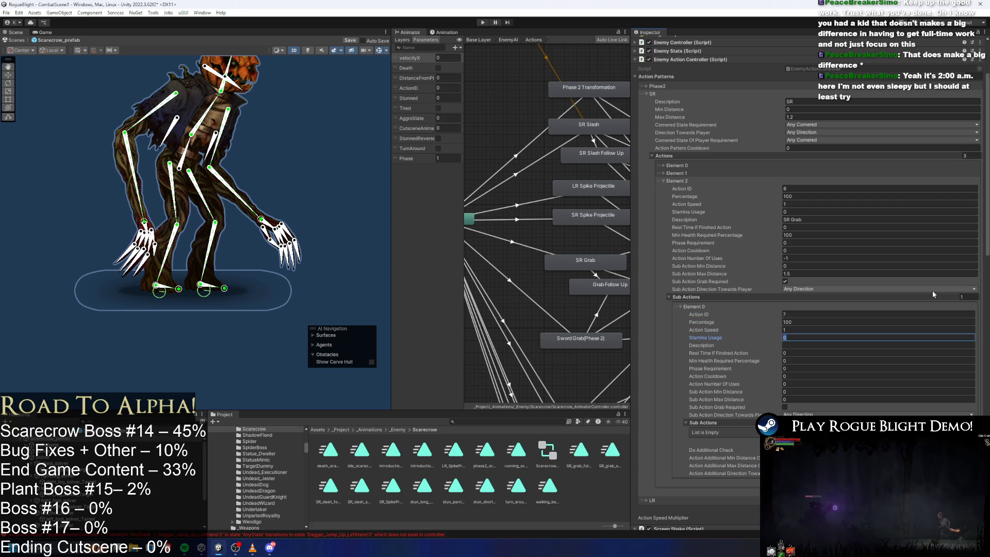
{"action": "key", "text": "Tab"}
{"action": "type", "text": "SR Grabbed"}
{"action": "key", "text": "Tab"}
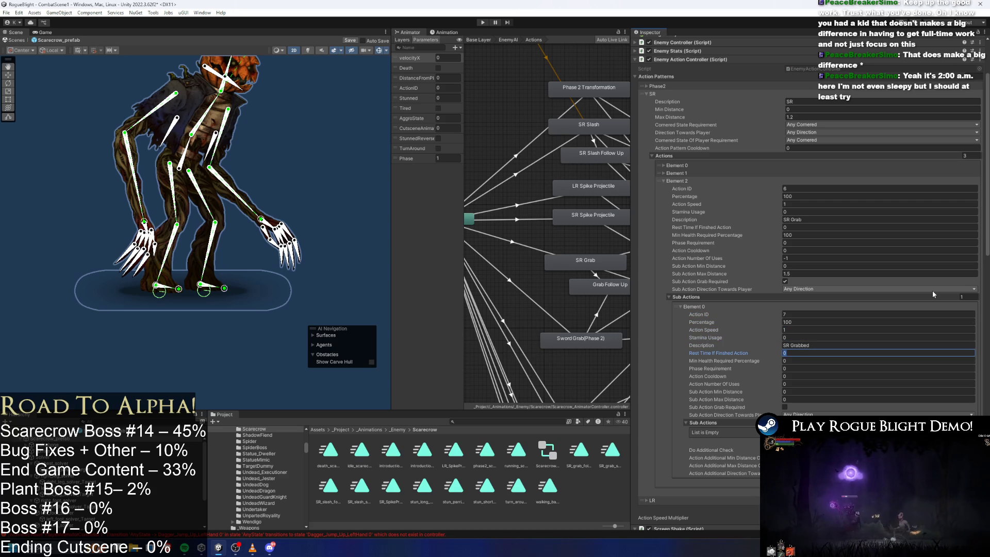
{"action": "key", "text": "Tab"}
{"action": "type", "text": "100"}
{"action": "key", "text": "Tab"}
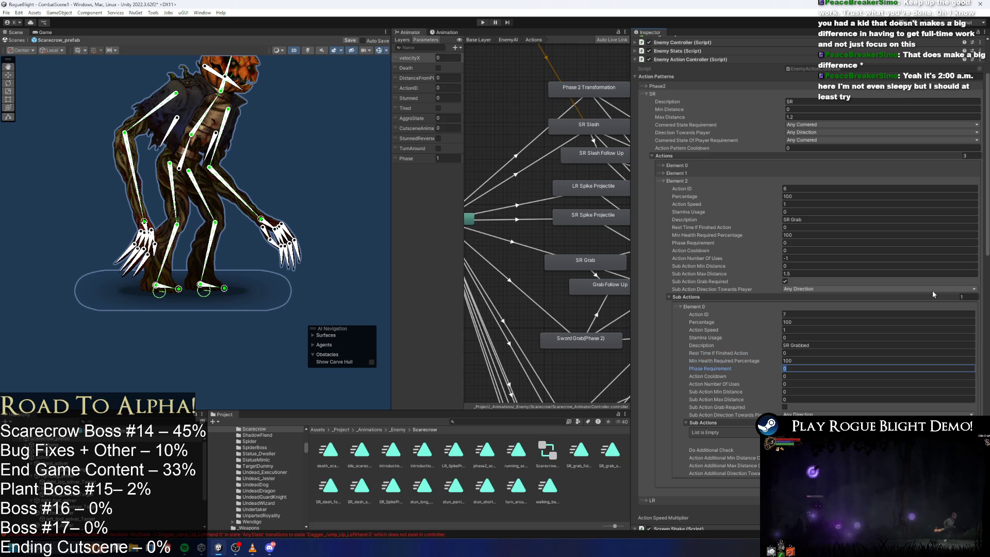
{"action": "key", "text": "Tab"}
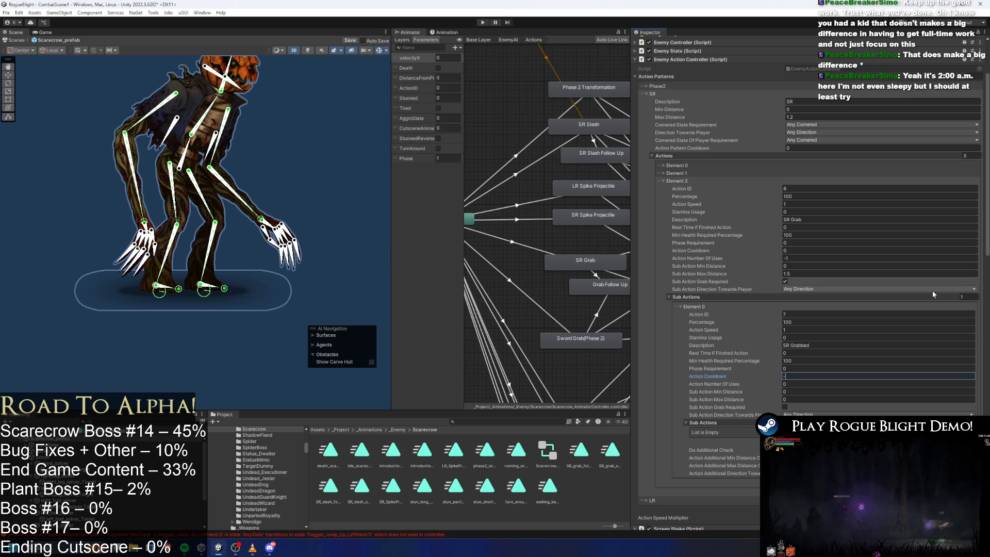
{"action": "key", "text": "Tab"}
{"action": "type", "text": "-"}
{"action": "key", "text": "Tab"}
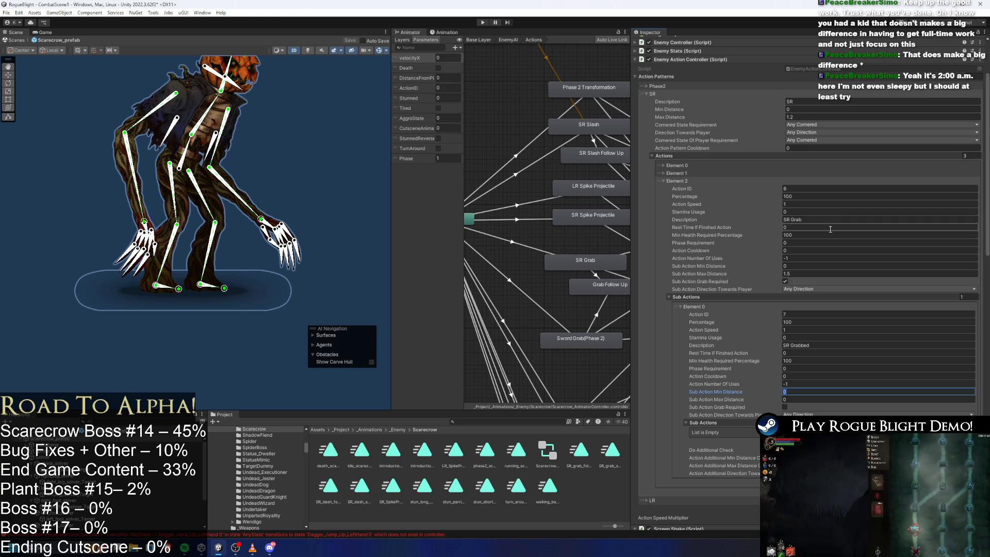
Set Sub Action Max Distance to 1000 and enter Play mode
{"action": "left_click", "coordinate": [789, 274]}
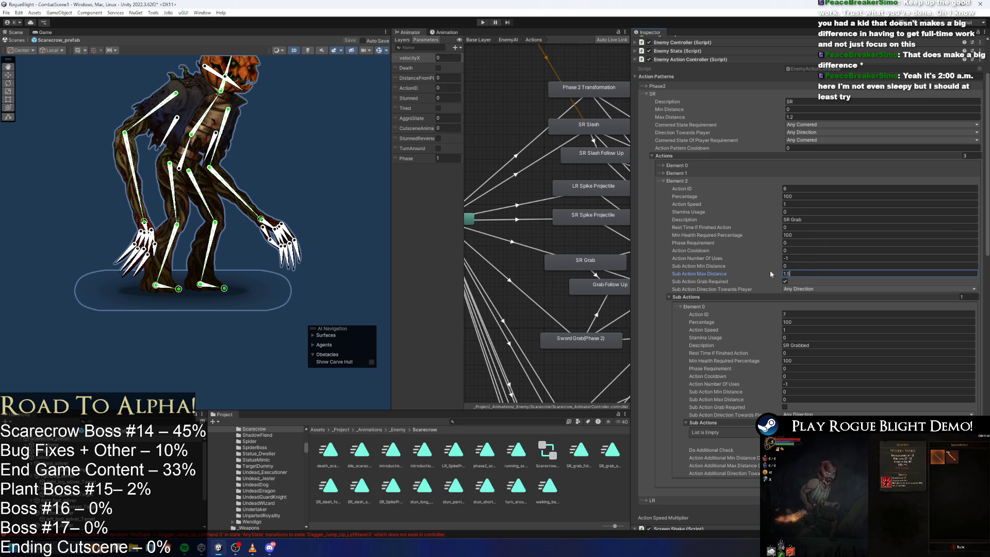
{"action": "type", "text": "1000"}
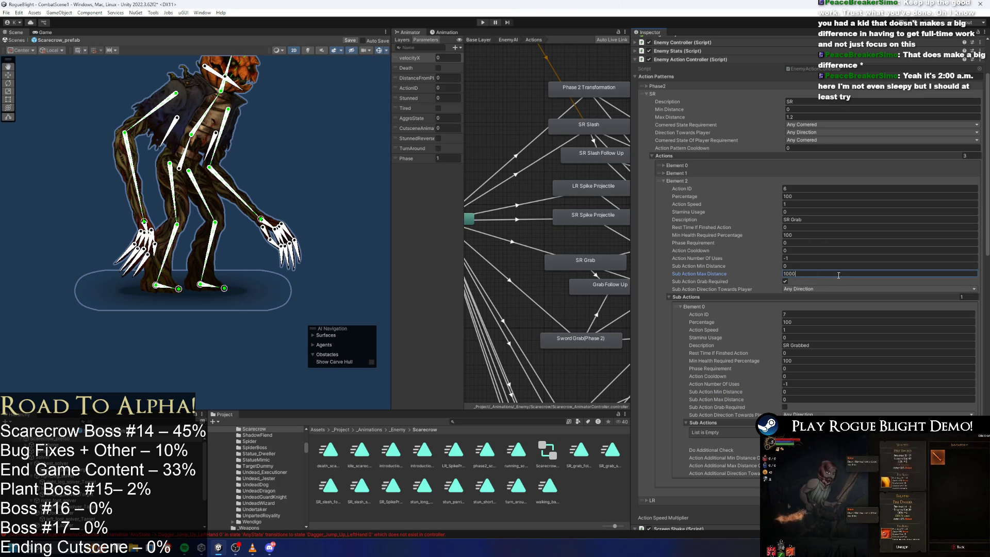
{"action": "left_click", "coordinate": [481, 23]}
{"action": "key", "text": "Return"}
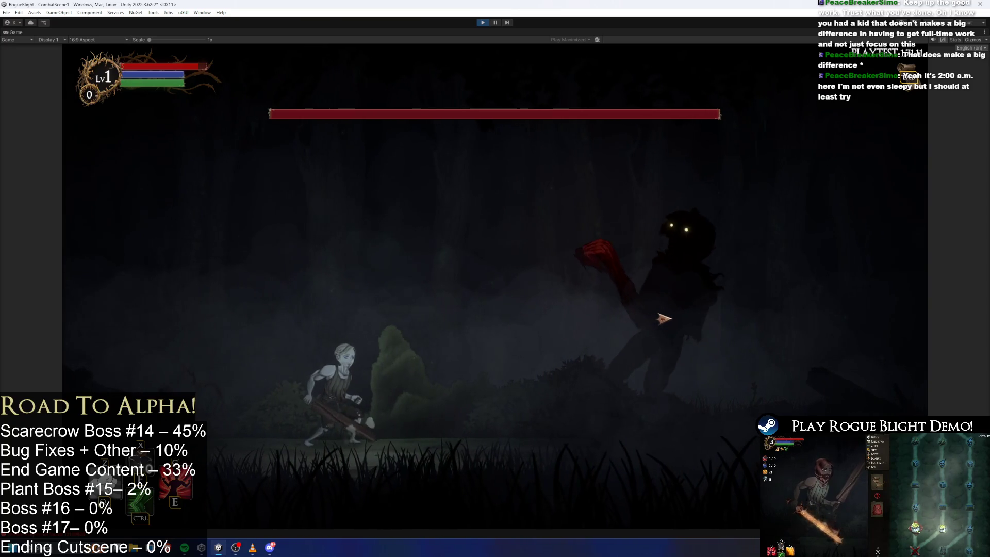
Leap at the scarecrow boss in Waywood Forest, then stop the playtest
{"action": "key", "text": "space"}
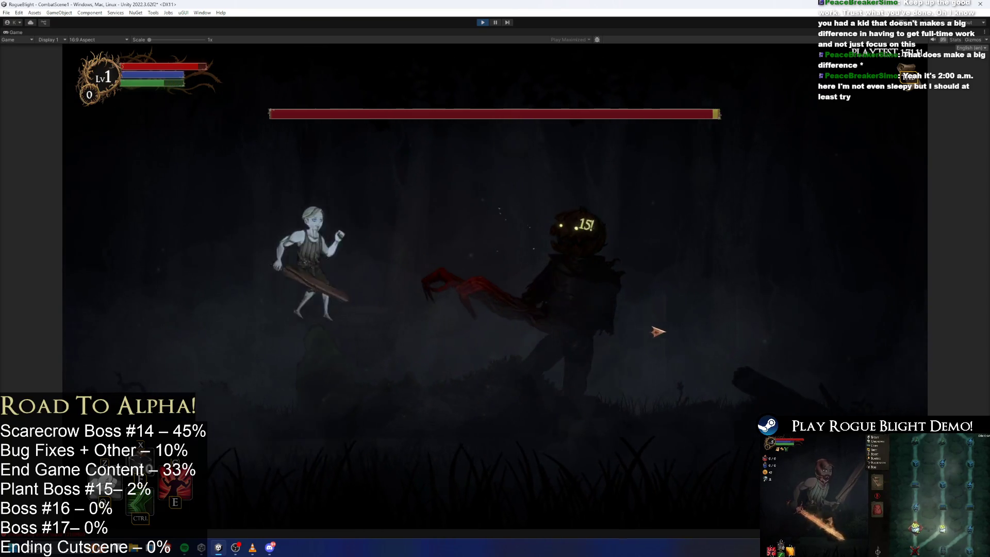
{"action": "left_click", "coordinate": [483, 23]}
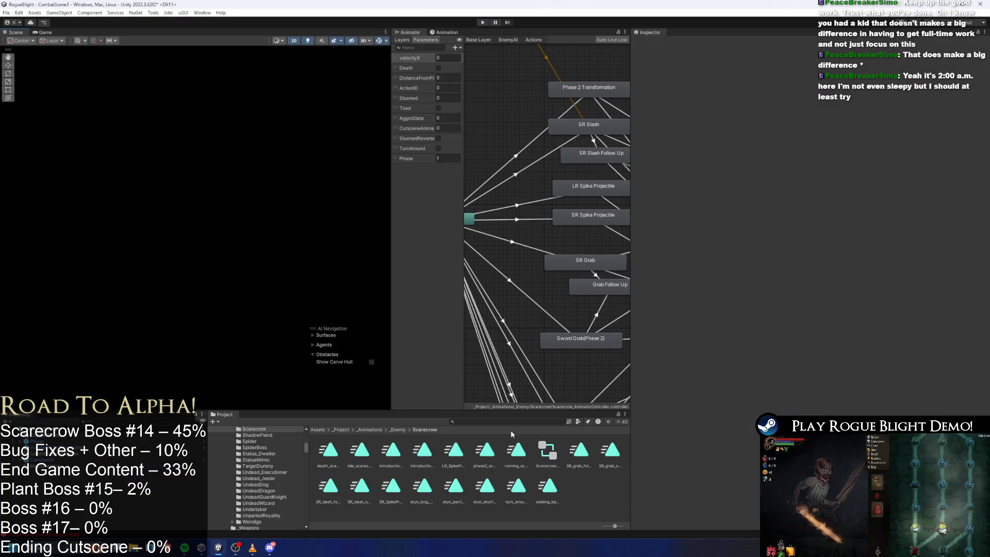
Find and open the Scarecrow prefab and load its SR_grab_scarecrow clip in the Animation window
{"action": "left_click", "coordinate": [498, 421]}
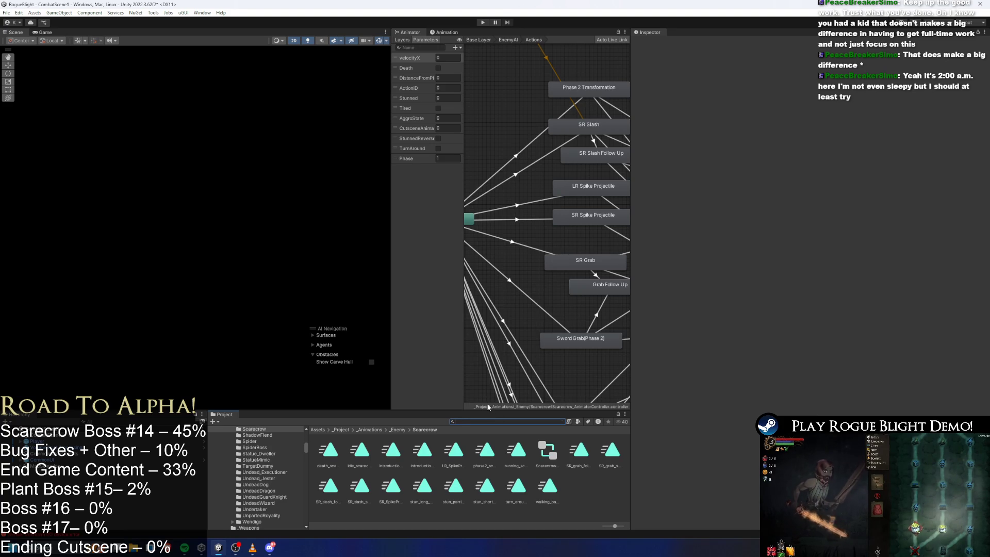
{"action": "type", "text": "scarecrow prefab"}
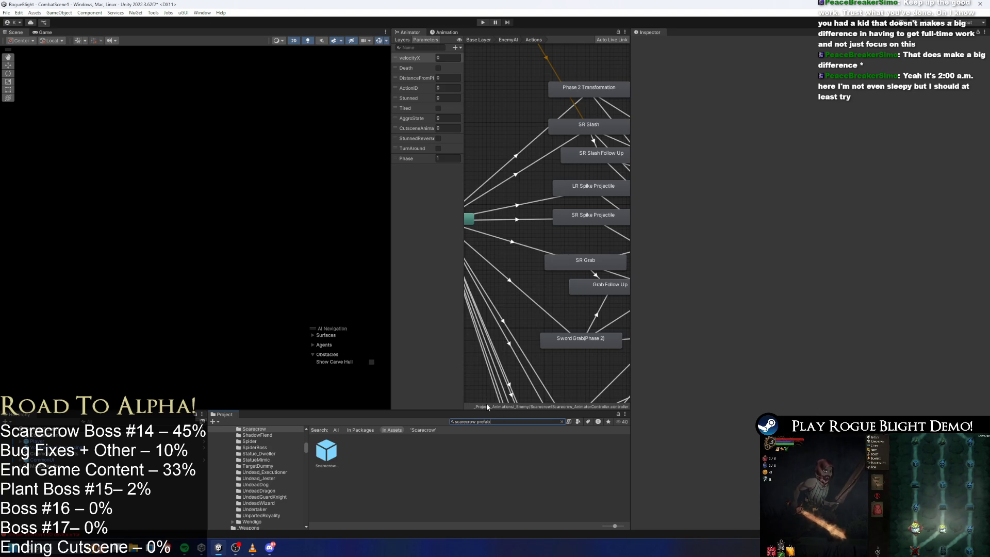
{"action": "double_click", "coordinate": [325, 452]}
{"action": "left_click", "coordinate": [444, 33]}
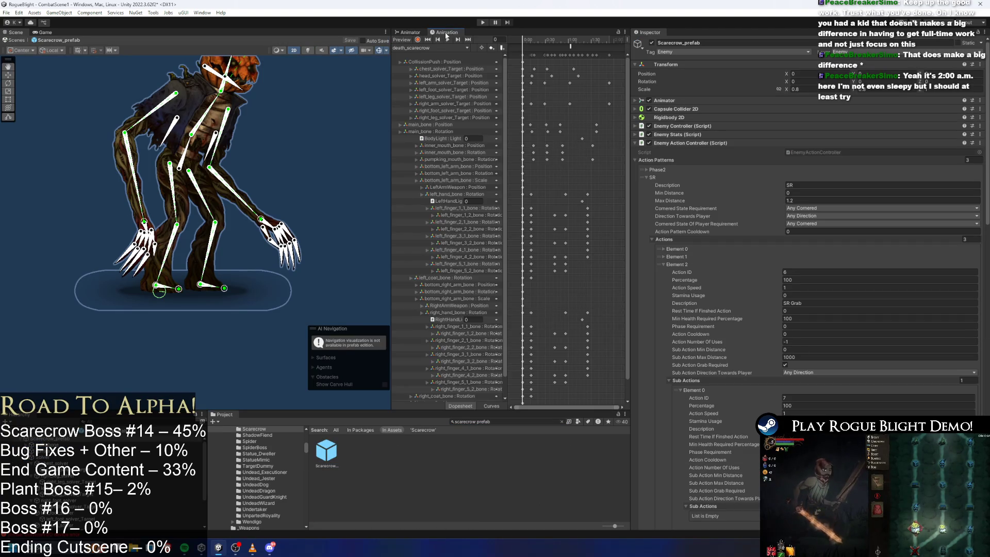
{"action": "left_click", "coordinate": [421, 50]}
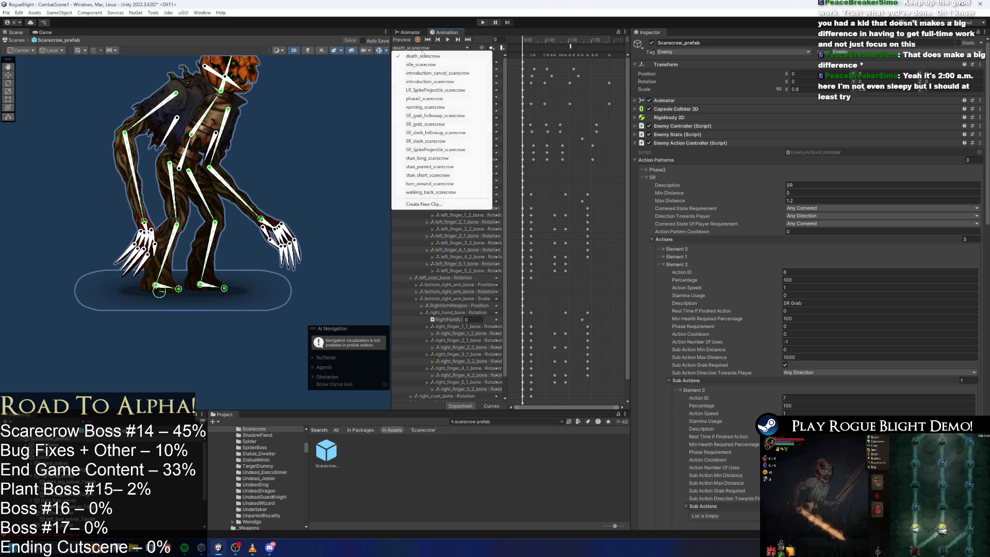
{"action": "left_click", "coordinate": [447, 124]}
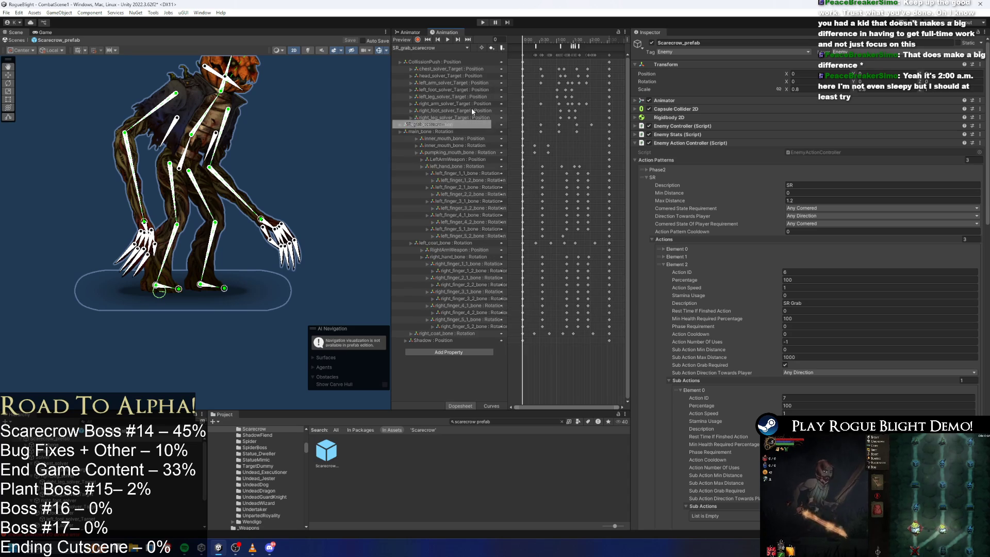
Set the EnableAttackCollision event's Int parameter to 1 and inspect the DisableAttackCollision event
{"action": "left_click", "coordinate": [561, 46]}
{"action": "left_click", "coordinate": [574, 46]}
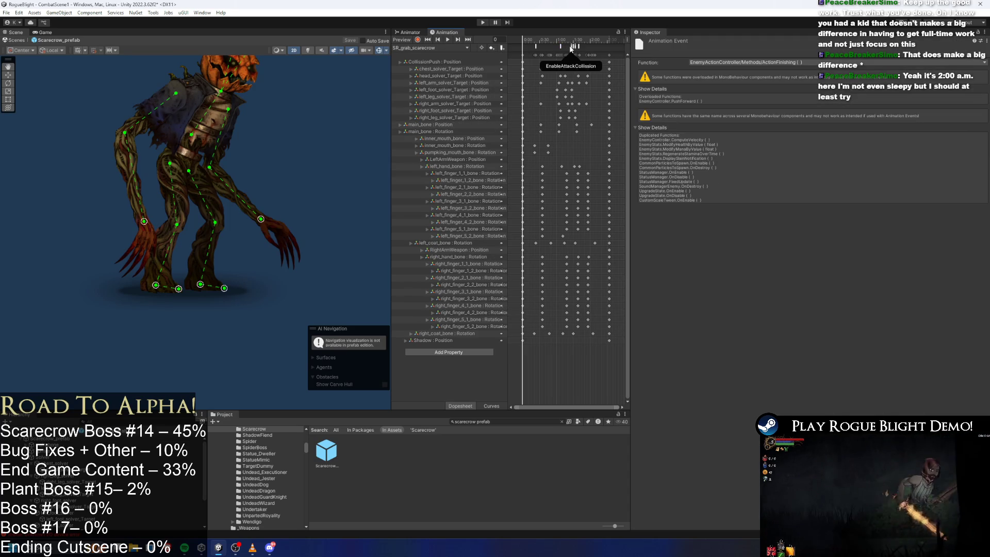
{"action": "left_click", "coordinate": [572, 46]}
{"action": "left_click", "coordinate": [691, 81]}
{"action": "type", "text": "1"}
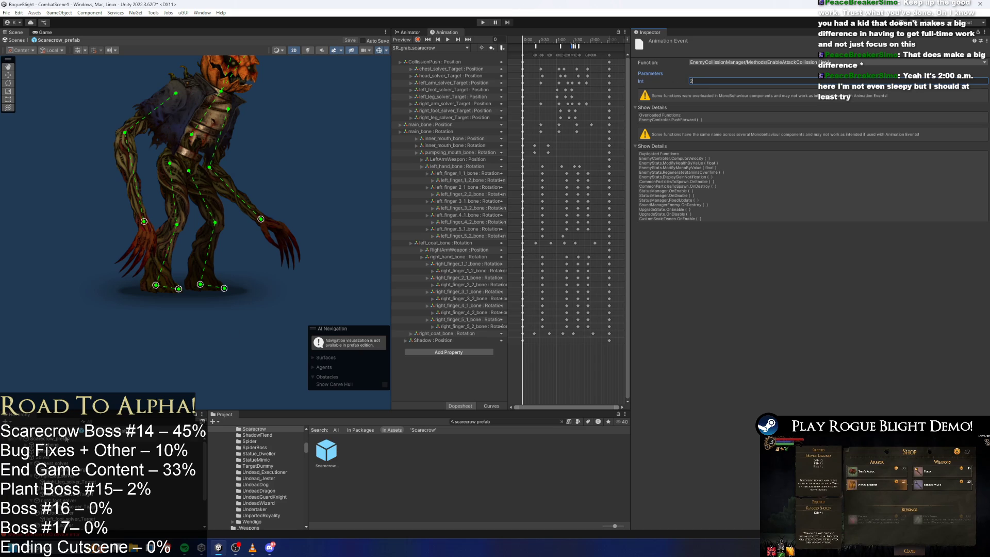
{"action": "left_click", "coordinate": [573, 47]}
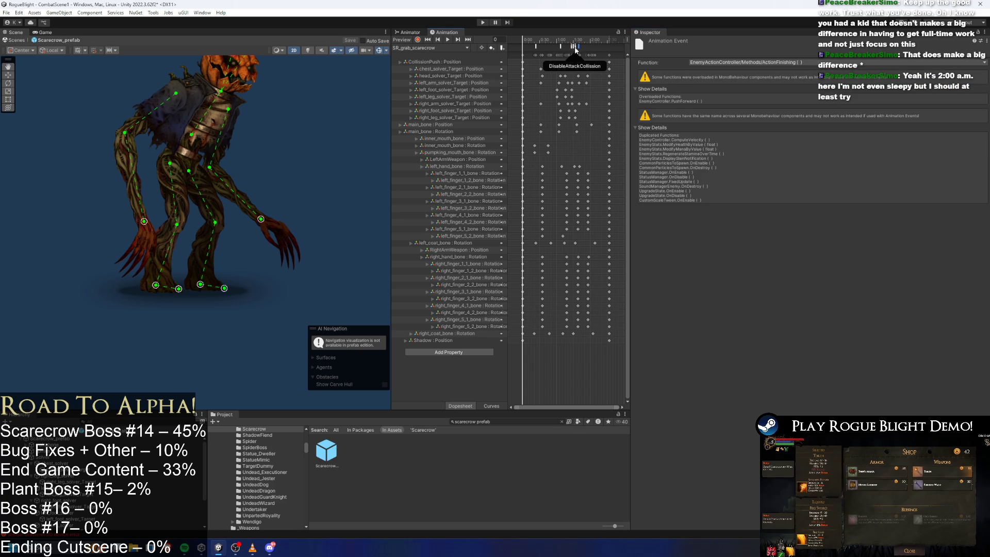
{"action": "left_click", "coordinate": [575, 49]}
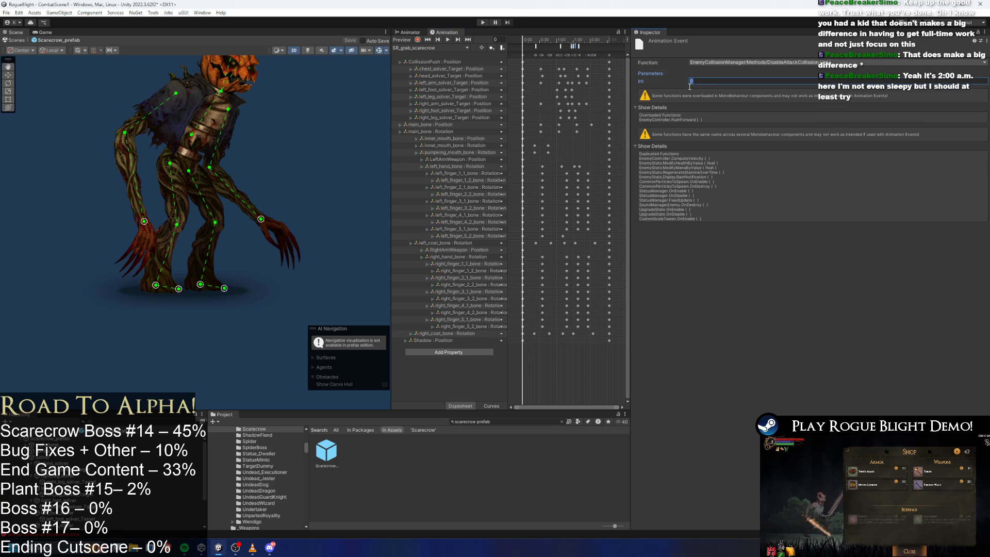
Collapse the Custom Scale Tween, Projectile Controller, Screen Shake and Enemy Action Controller components
{"action": "left_click", "coordinate": [845, 288]}
{"action": "scroll", "coordinate": [845, 289], "scroll_direction": "down", "scroll_amount": 10}
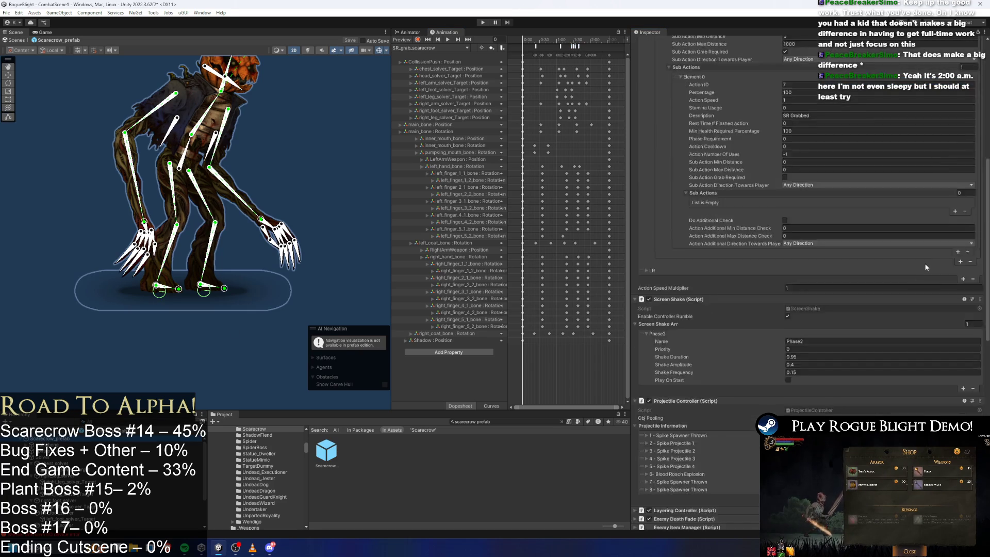
{"action": "scroll", "coordinate": [843, 257], "scroll_direction": "down", "scroll_amount": 5}
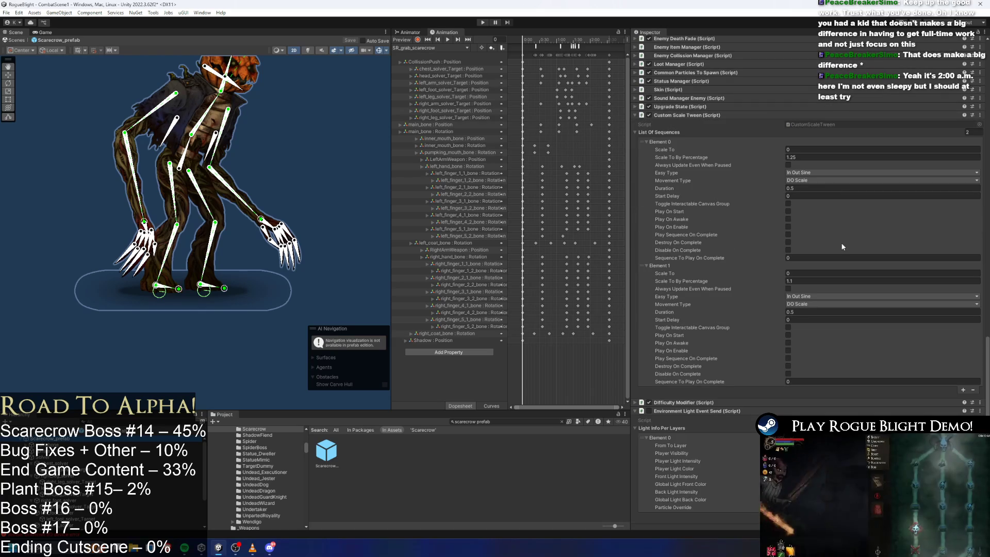
{"action": "scroll", "coordinate": [843, 239], "scroll_direction": "up", "scroll_amount": 3}
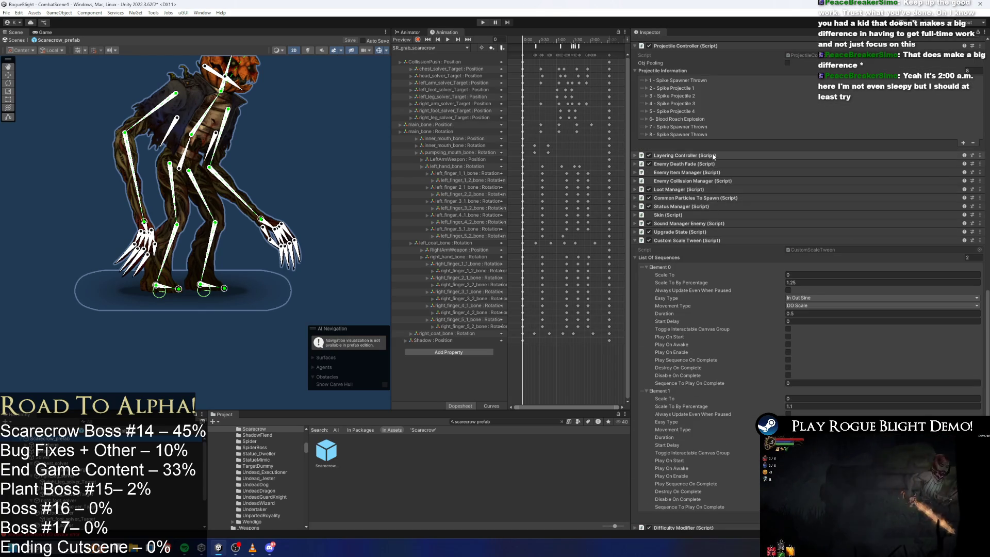
{"action": "scroll", "coordinate": [710, 193], "scroll_direction": "down", "scroll_amount": 2}
{"action": "left_click", "coordinate": [709, 135]}
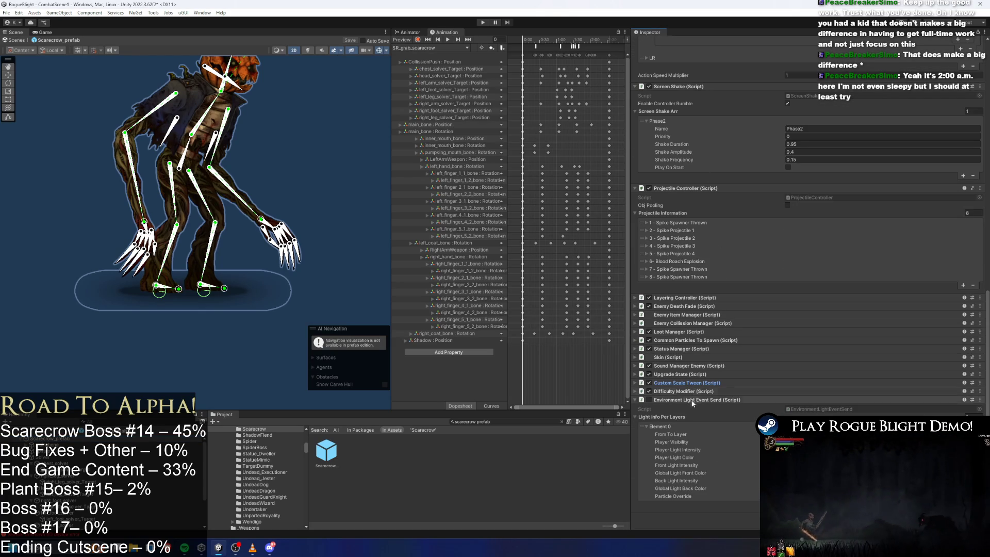
{"action": "left_click", "coordinate": [688, 187]}
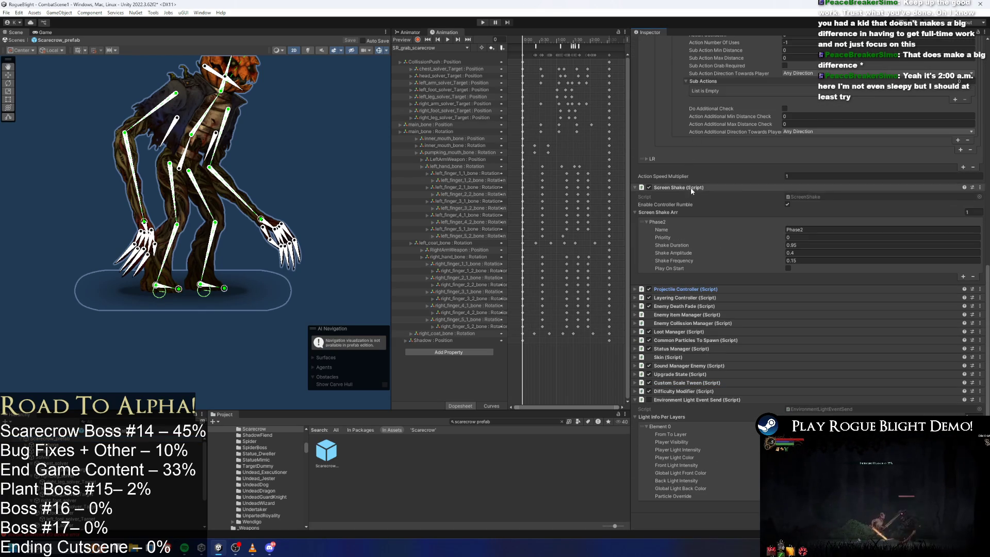
{"action": "left_click", "coordinate": [694, 186]}
{"action": "scroll", "coordinate": [686, 192], "scroll_direction": "up", "scroll_amount": 10}
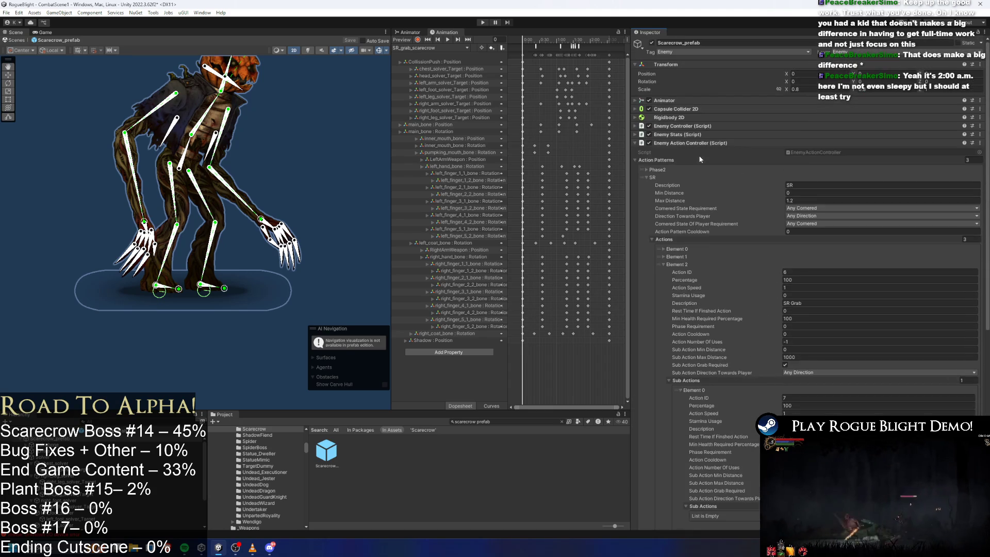
{"action": "left_click", "coordinate": [686, 143]}
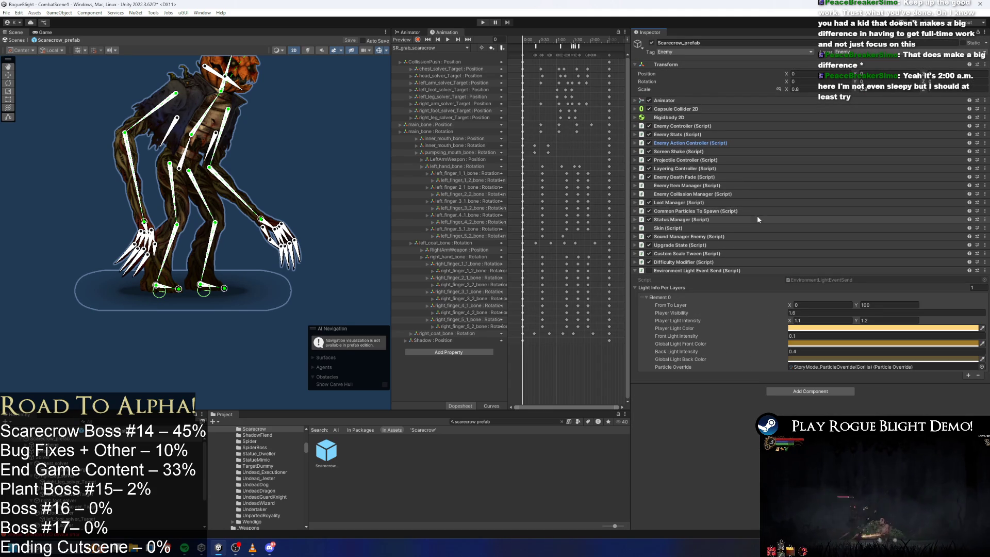
{"action": "left_click", "coordinate": [713, 212]}
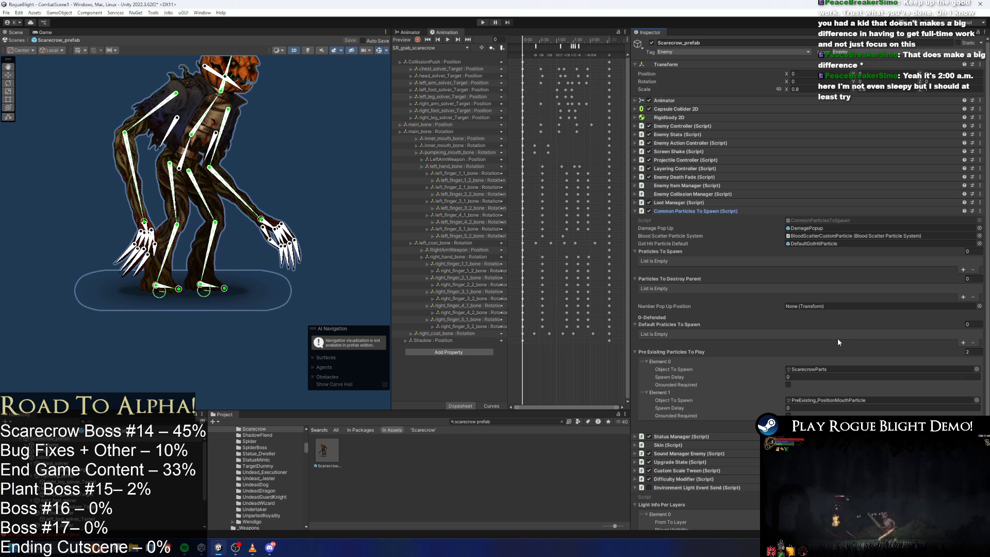
{"action": "left_click", "coordinate": [701, 211]}
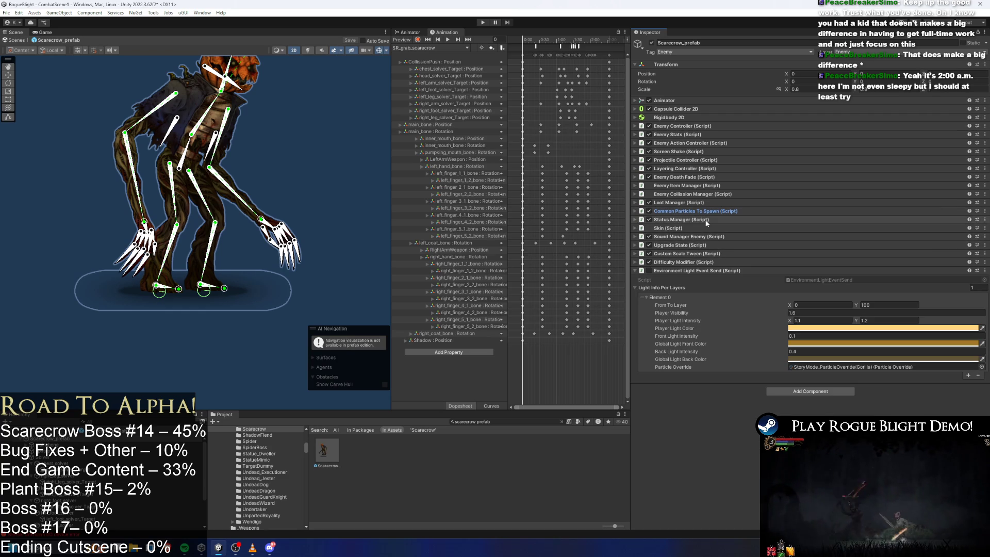
Add RightArmGrab as Element 2 of Enemy Collision Manager's Attack Objs, then start Play mode
{"action": "left_click", "coordinate": [702, 195]}
{"action": "left_click", "coordinate": [970, 253]}
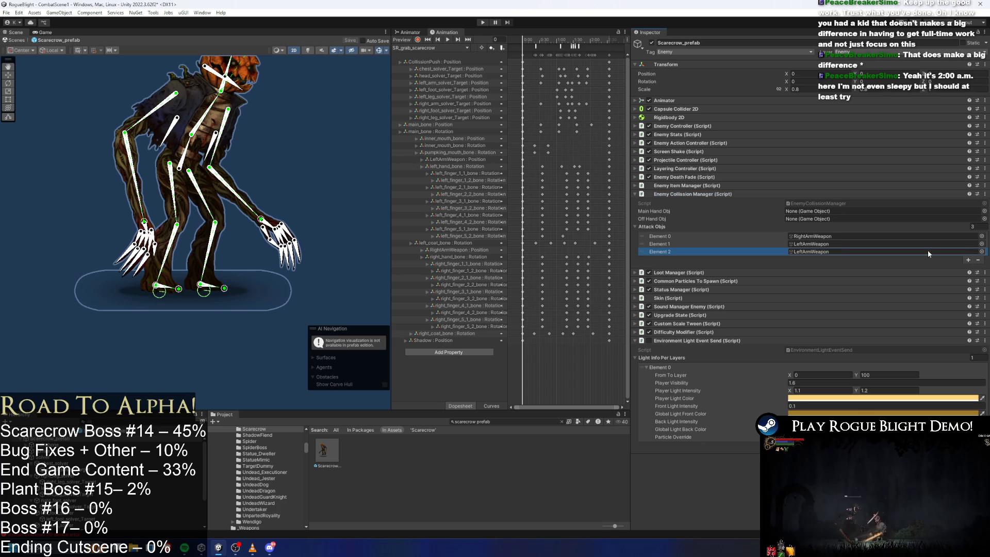
{"action": "left_click", "coordinate": [828, 236]}
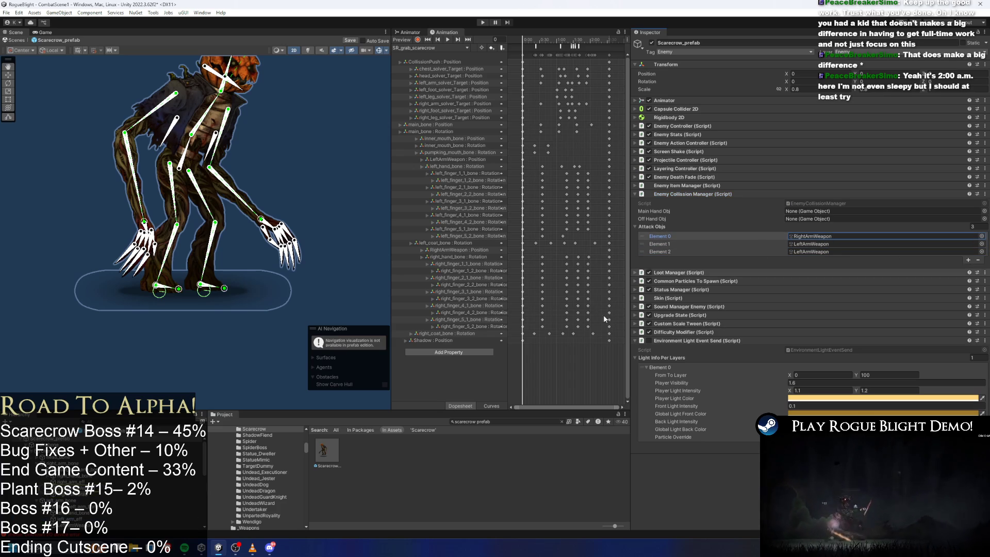
{"action": "mouse_move", "coordinate": [57, 508]}
{"action": "left_mouse_down"}
{"action": "mouse_move", "coordinate": [825, 298]}
{"action": "mouse_move", "coordinate": [829, 252]}
{"action": "left_mouse_up"}
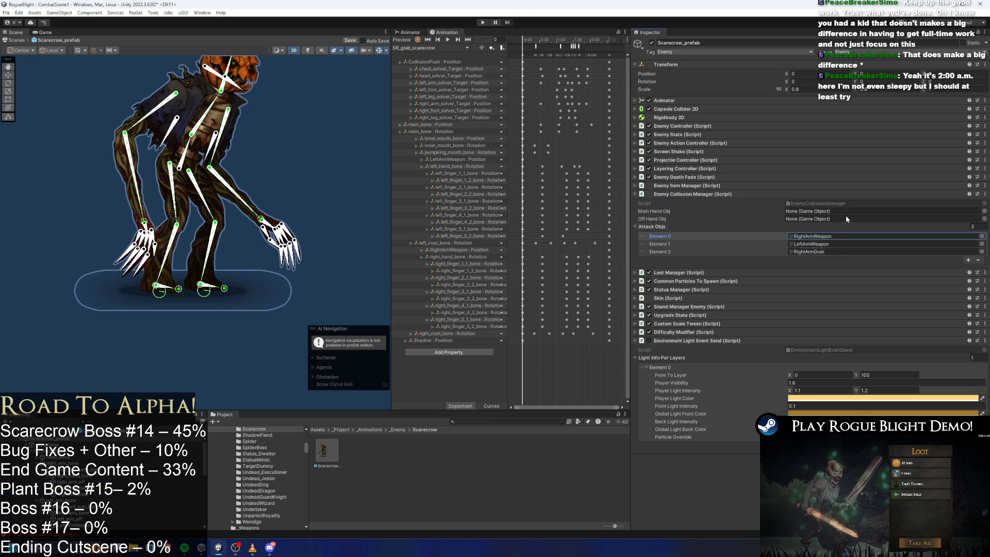
{"action": "left_click", "coordinate": [488, 21]}
{"action": "key", "text": "Escape"}
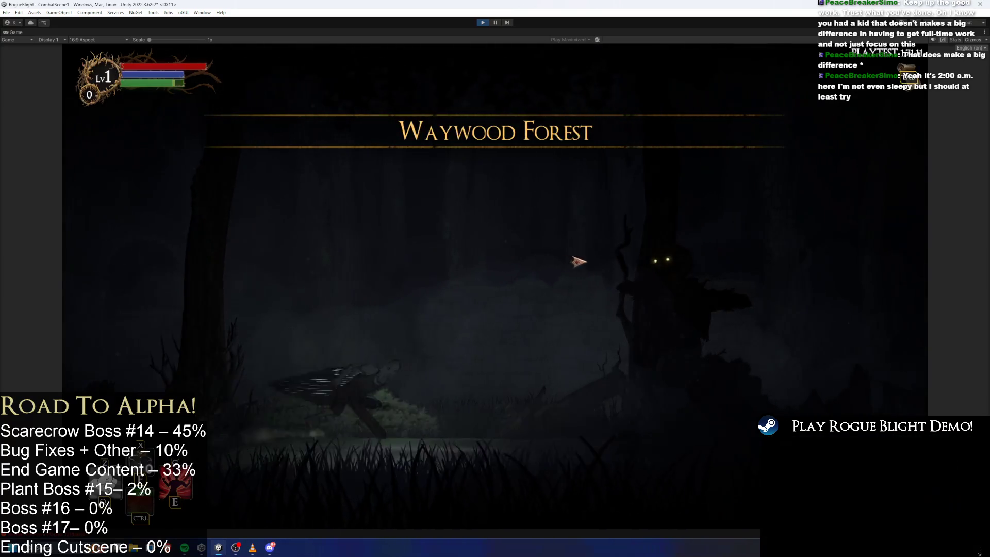
Move the character left and right around the scarecrow boss, then stop the playtest with Ctrl+P
{"action": "key", "text": "Left"}
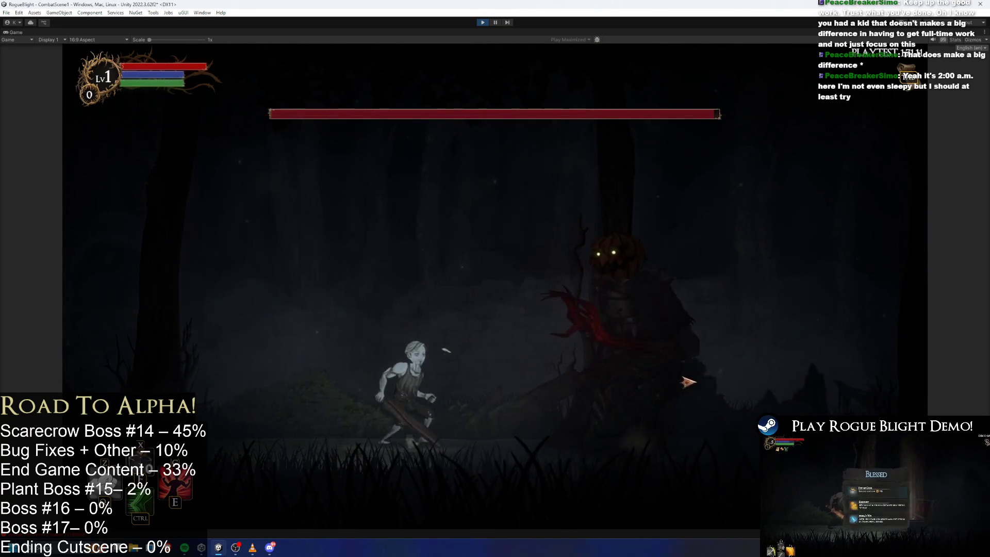
{"action": "key", "text": "Left"}
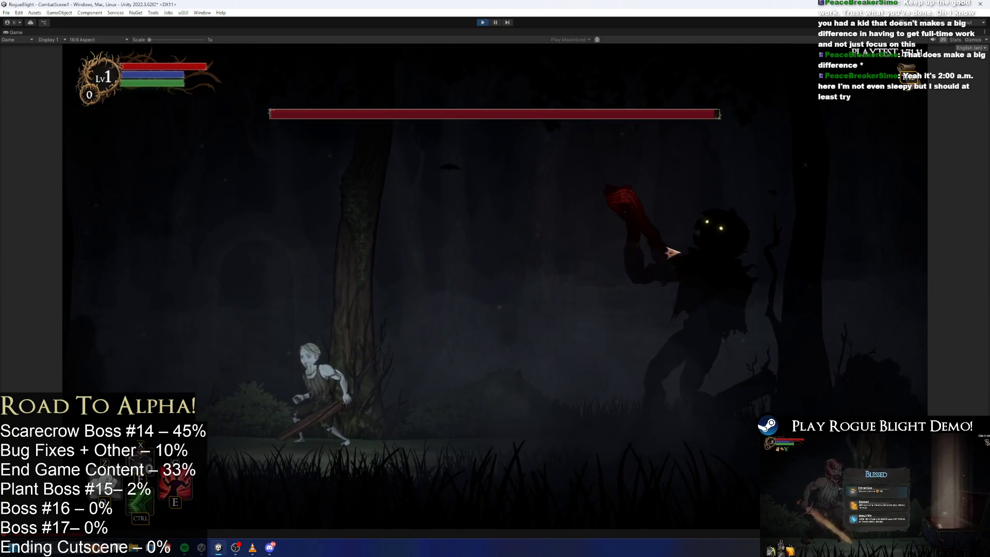
{"action": "key", "text": "Right"}
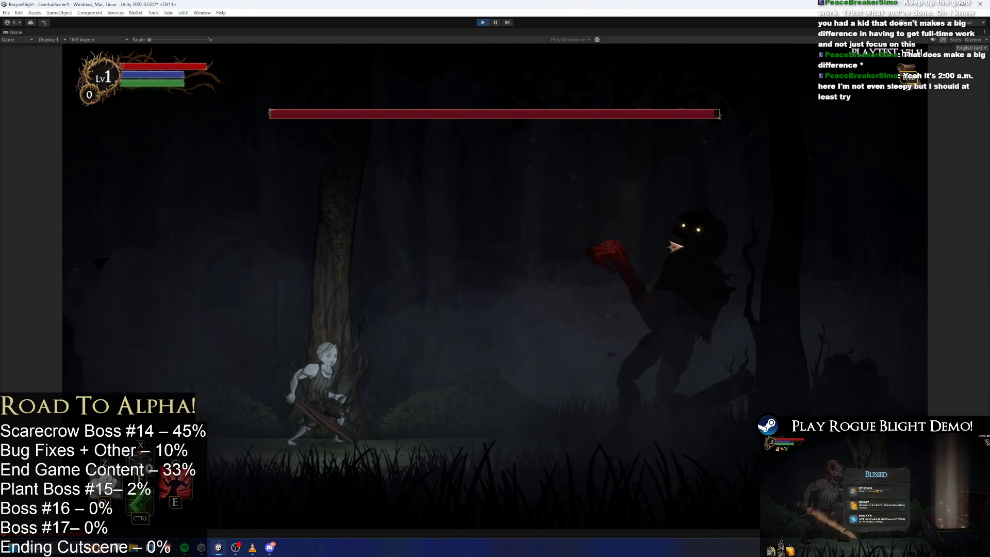
{"action": "key", "text": "ctrl+p"}
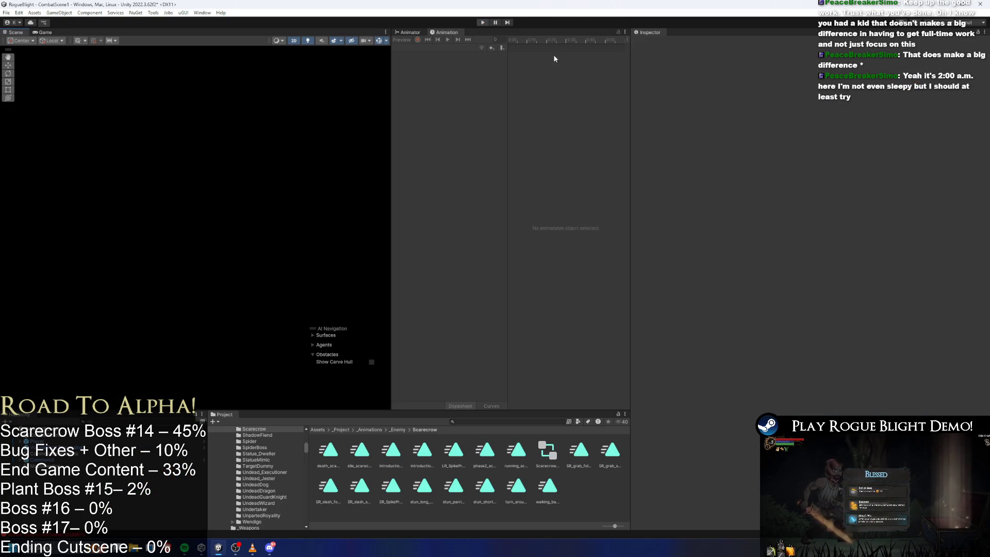
Open the Scarecrow prefab and set the SR Grab Sub Action Max Distance to 0
{"action": "left_click", "coordinate": [473, 421]}
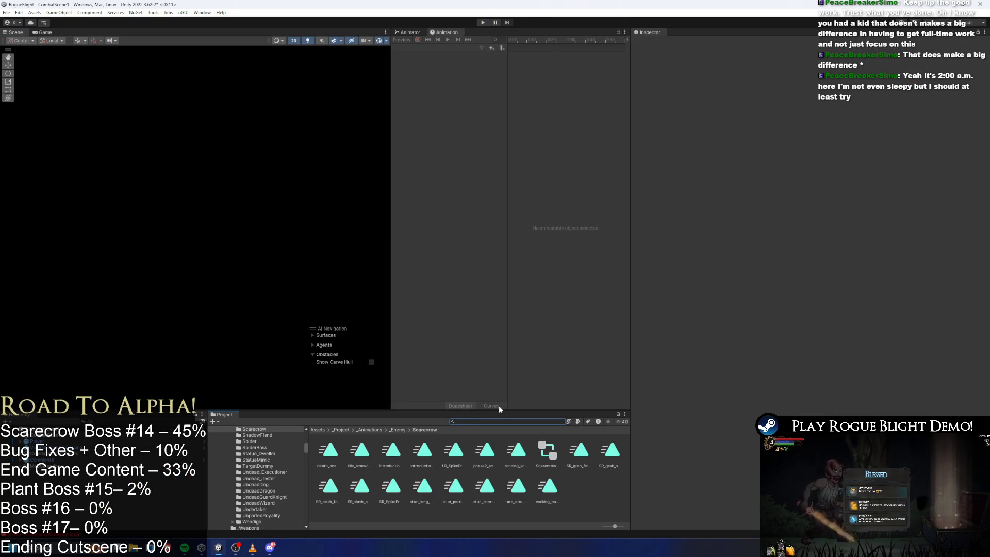
{"action": "type", "text": "scarecrow prefa"}
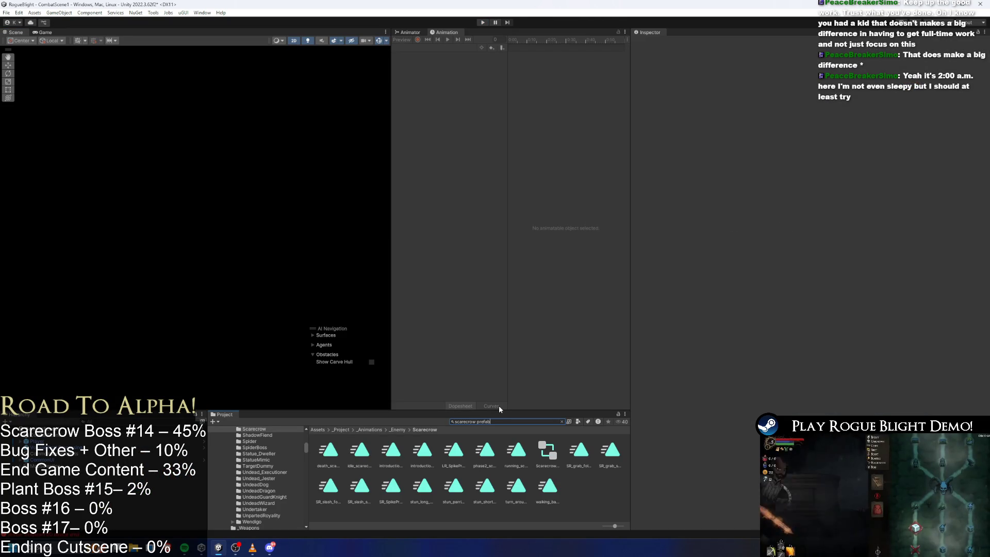
{"action": "type", "text": "b"}
{"action": "double_click", "coordinate": [326, 450]}
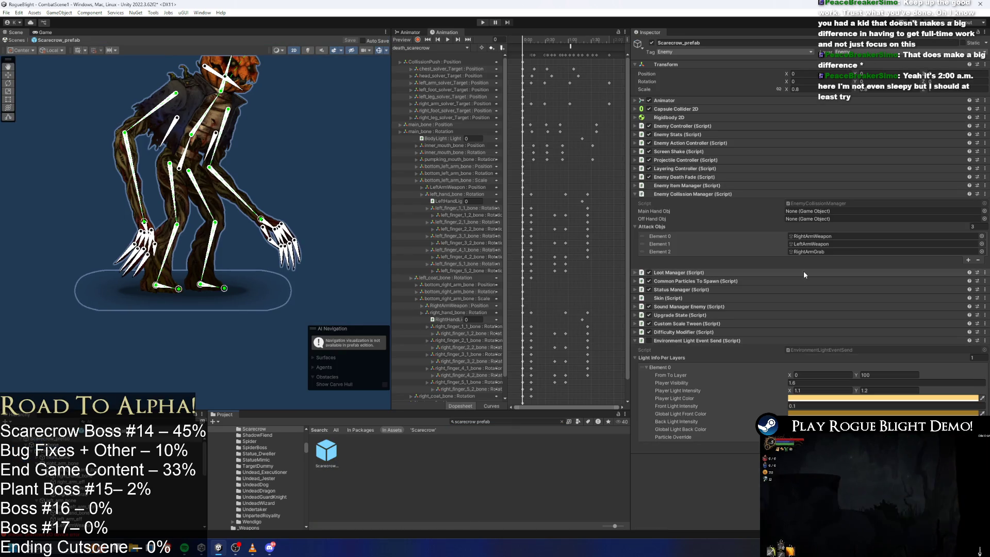
{"action": "left_click", "coordinate": [711, 194]}
{"action": "left_click", "coordinate": [691, 142]}
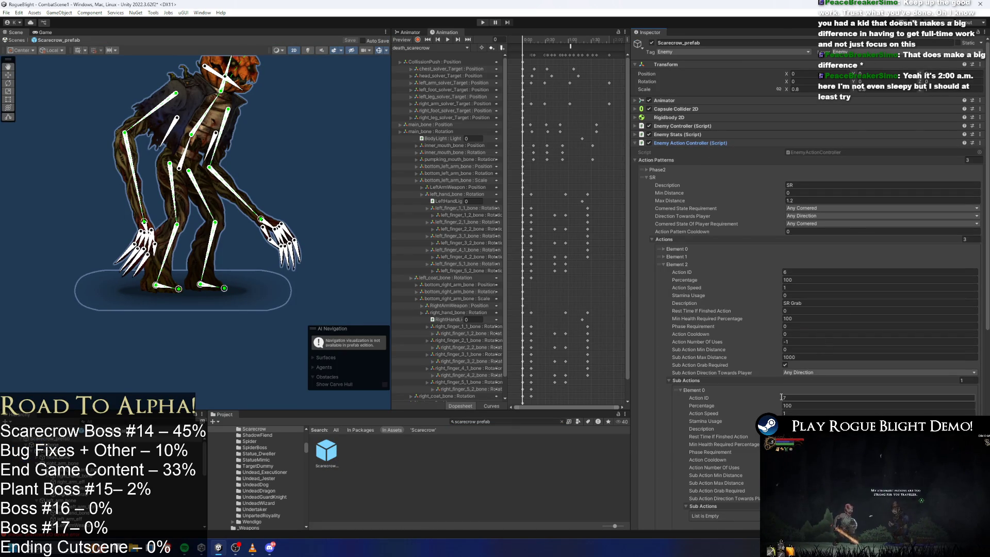
{"action": "left_click", "coordinate": [804, 357]}
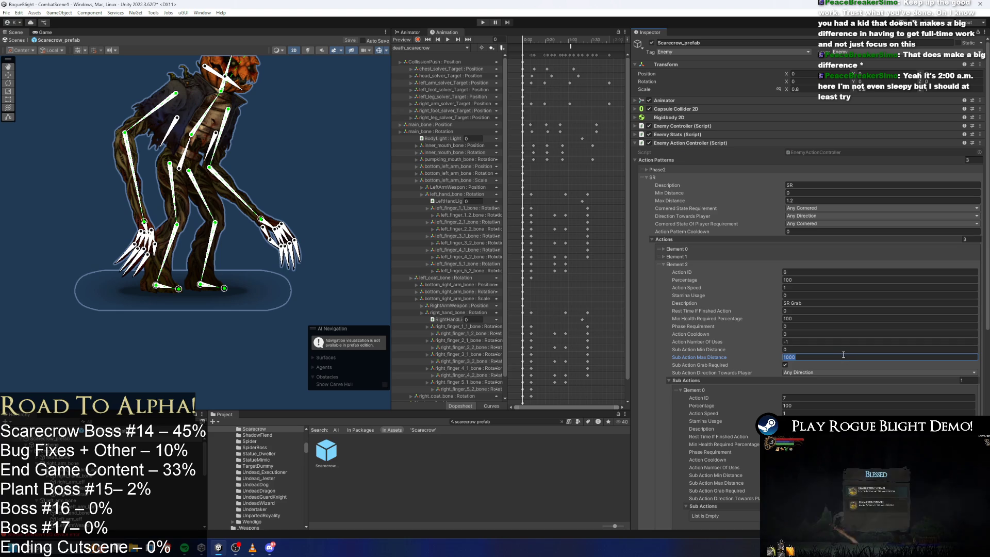
{"action": "scroll", "coordinate": [827, 364], "scroll_direction": "down", "scroll_amount": 4}
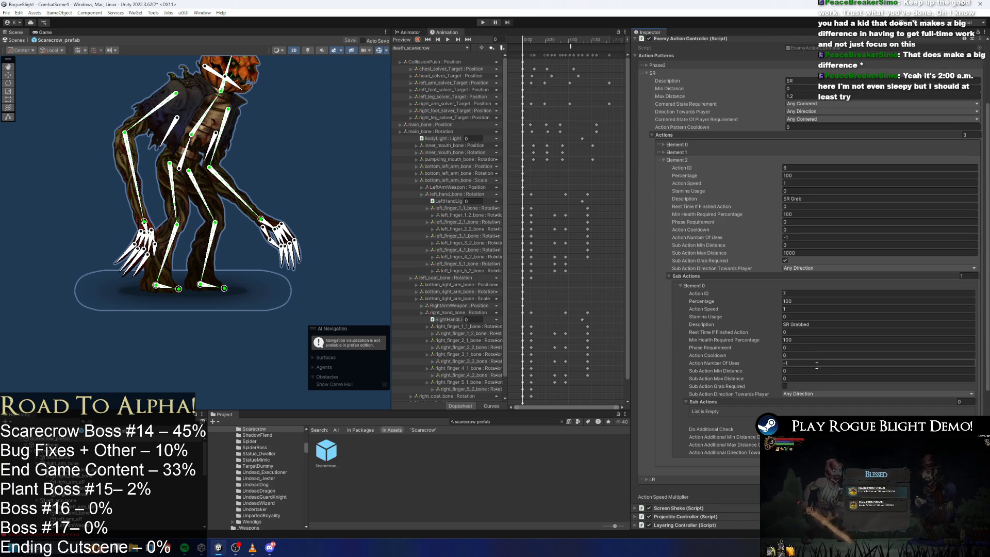
{"action": "left_click", "coordinate": [806, 254]}
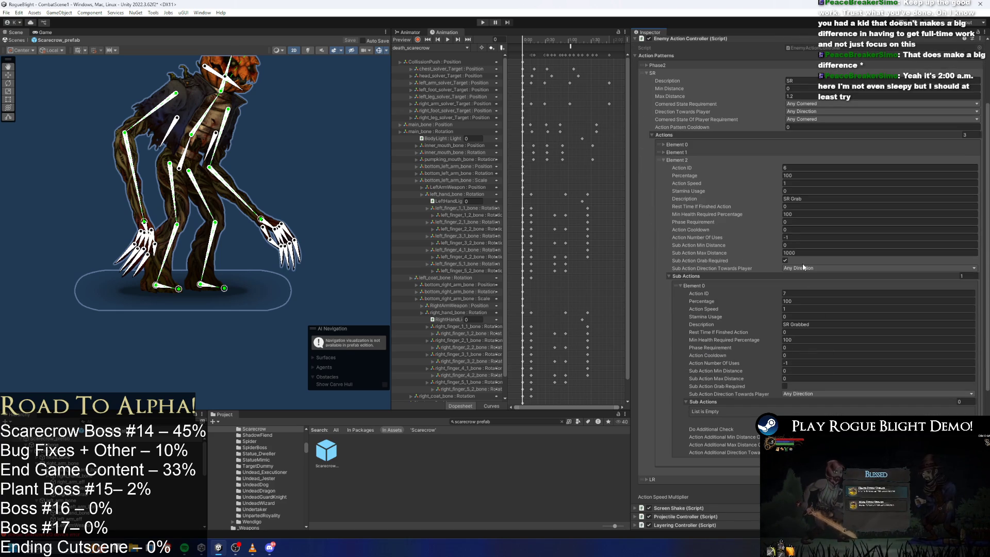
{"action": "type", "text": "0"}
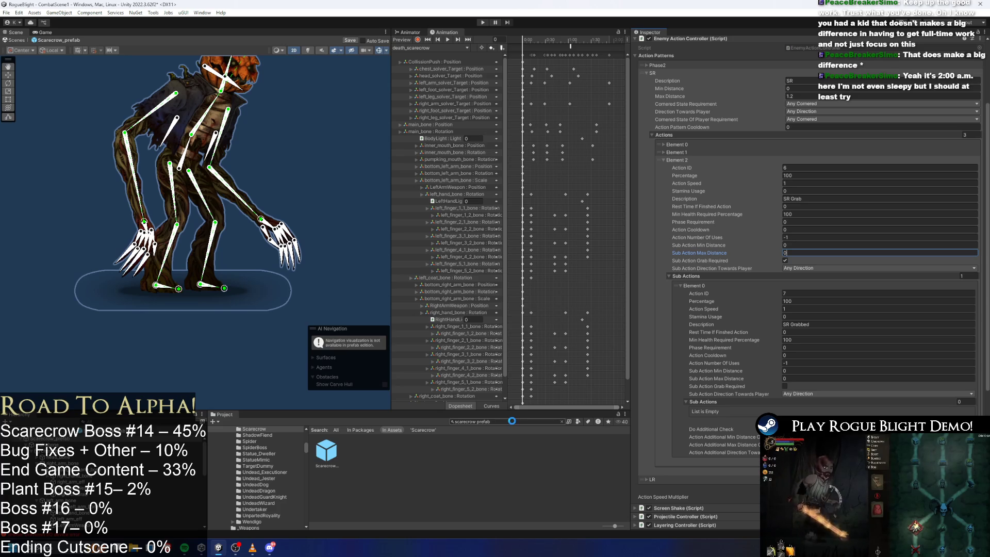
Inspect the wendigo prefab's Close Range grab actions and save with Ctrl+S
{"action": "left_click", "coordinate": [513, 422]}
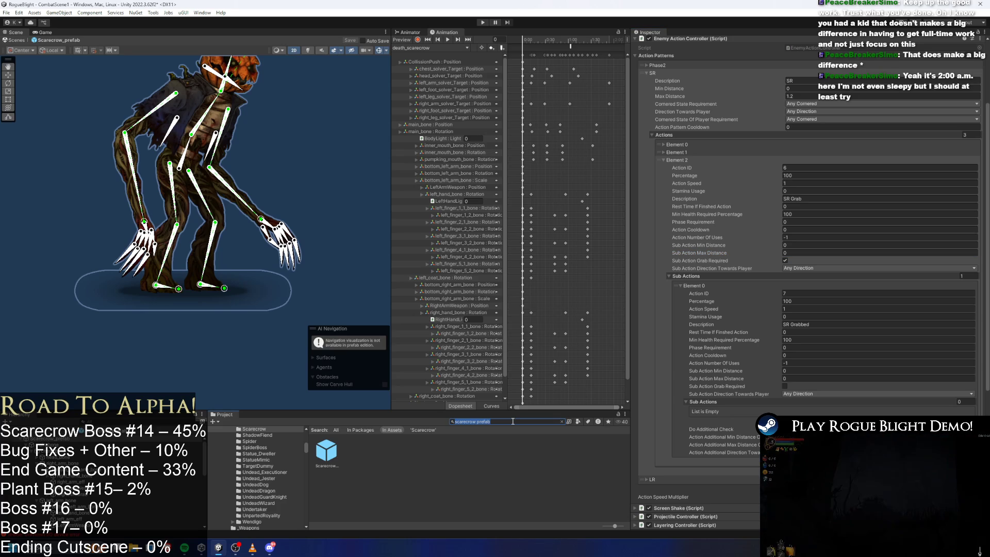
{"action": "type", "text": "wendigo p"}
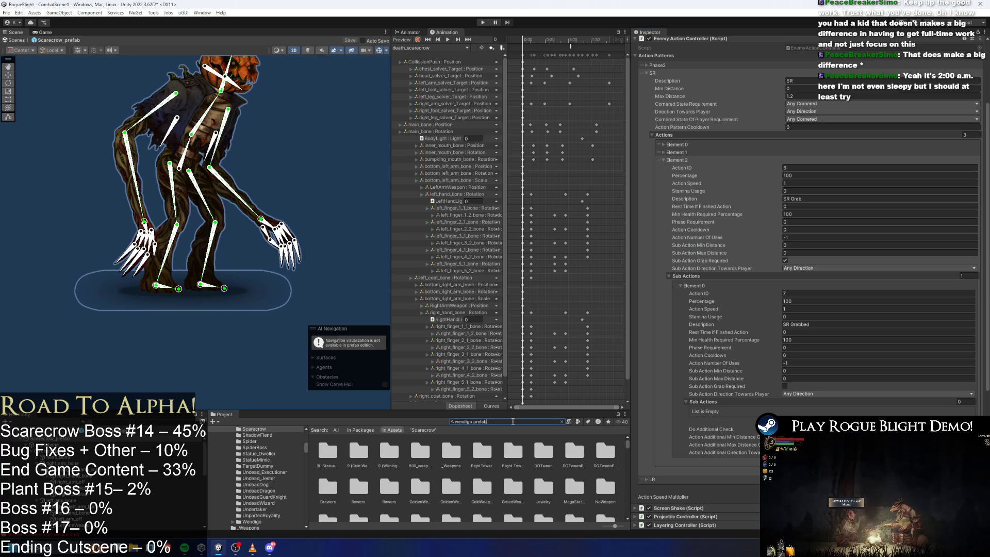
{"action": "left_click", "coordinate": [356, 450]}
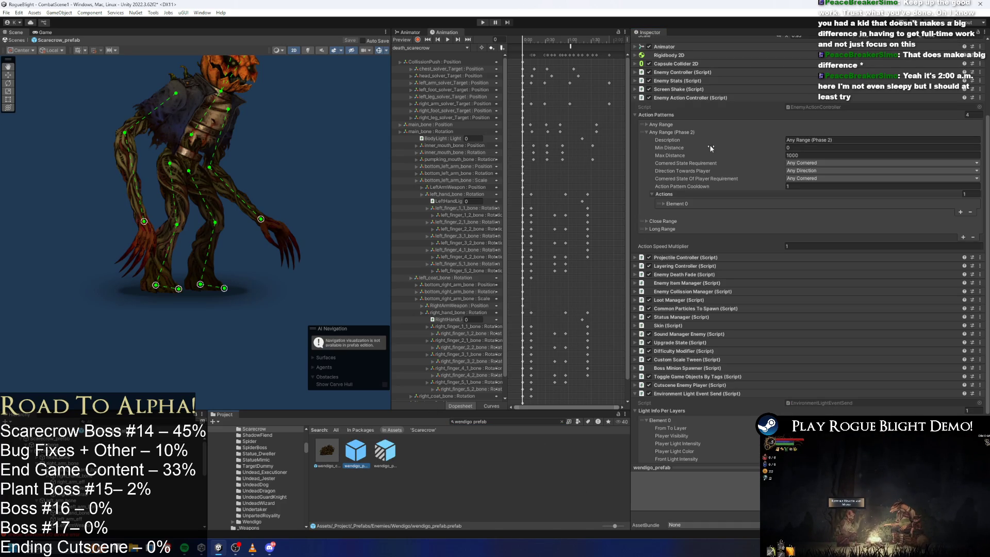
{"action": "left_click", "coordinate": [675, 220]}
{"action": "scroll", "coordinate": [686, 242], "scroll_direction": "down", "scroll_amount": 2}
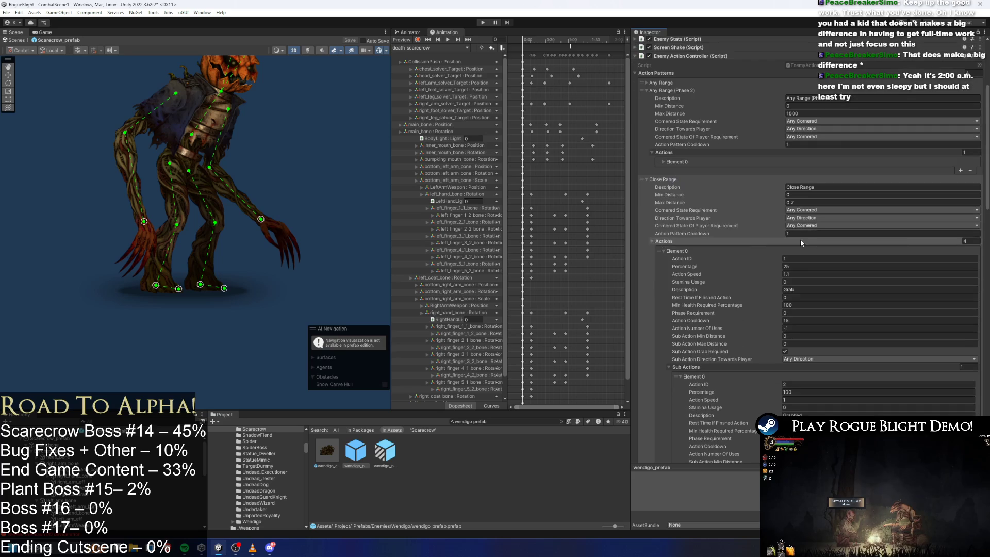
{"action": "scroll", "coordinate": [689, 259], "scroll_direction": "down", "scroll_amount": 5}
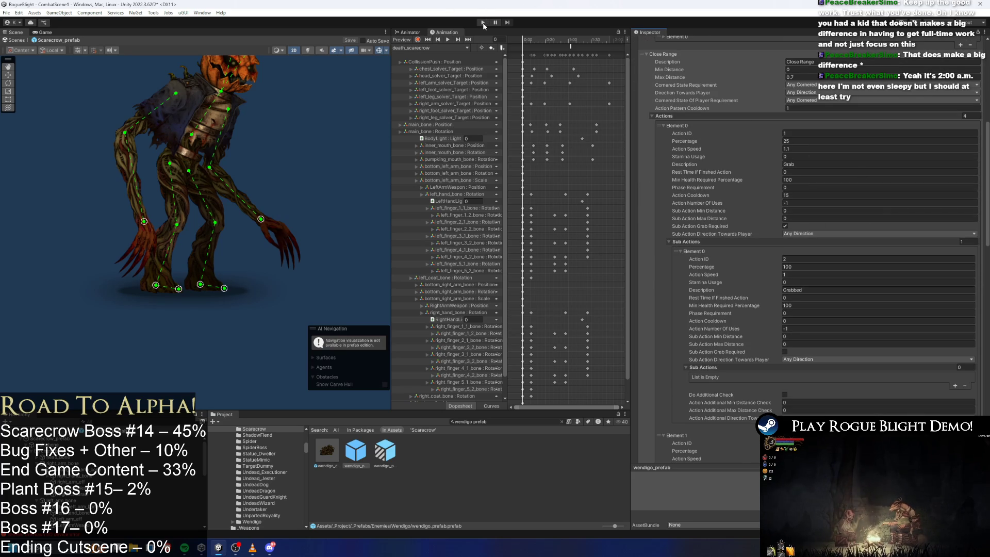
{"action": "key", "text": "ctrl+s"}
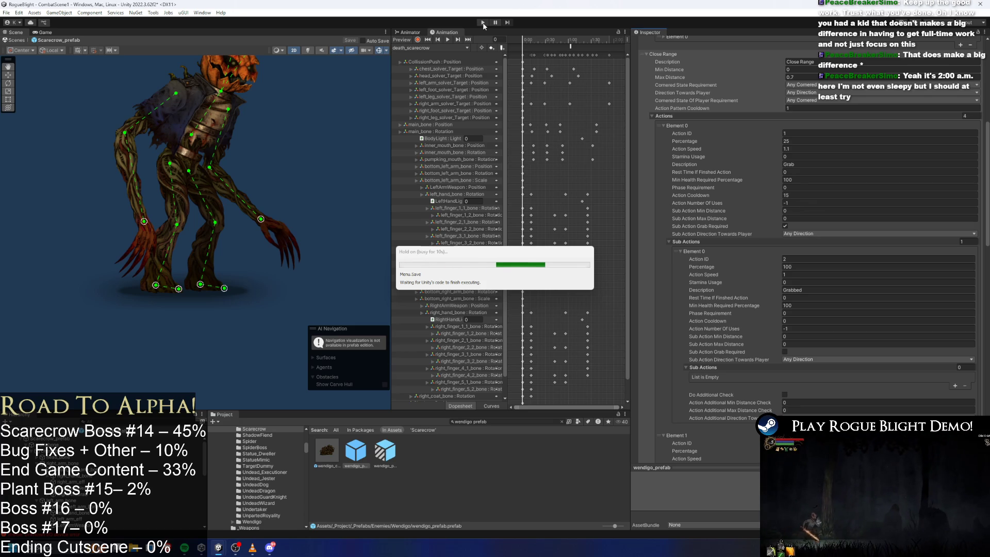
Confirm the unwanted-modifications dialog to start the Waywood Forest playtest
{"action": "key", "text": "Escape"}
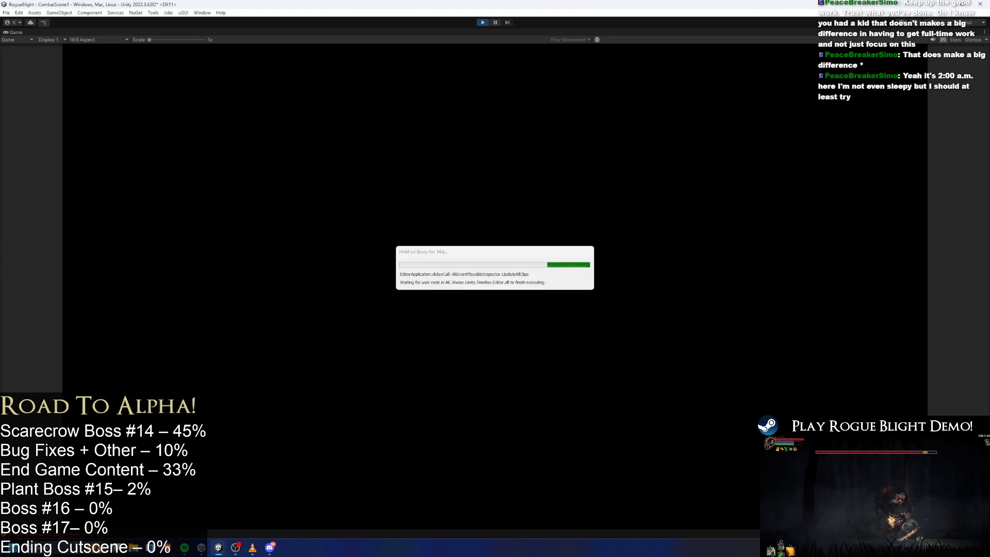
Close in on the pumpkin-headed scarecrow boss, jumping and slashing at it repeatedly
{"action": "key", "text": "d"}
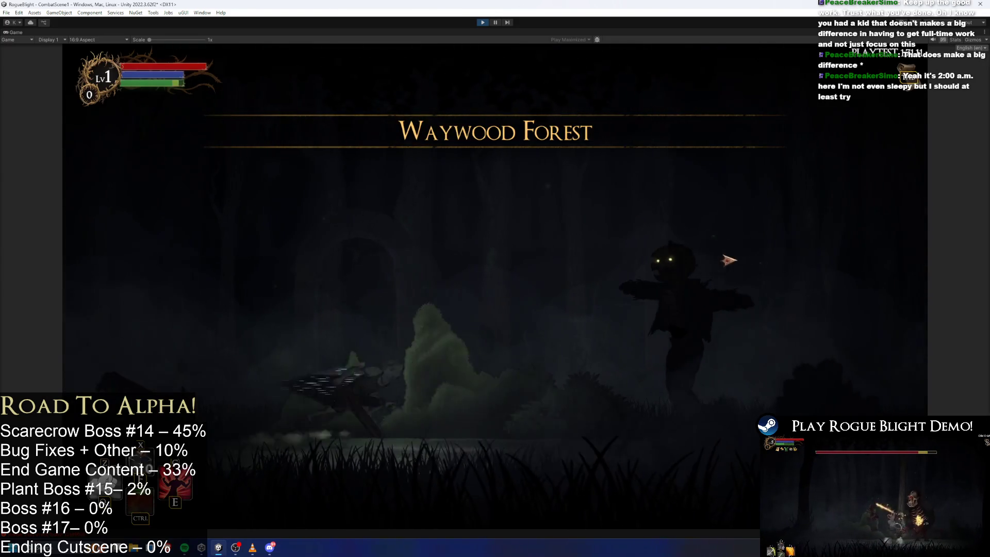
{"action": "key", "text": "a"}
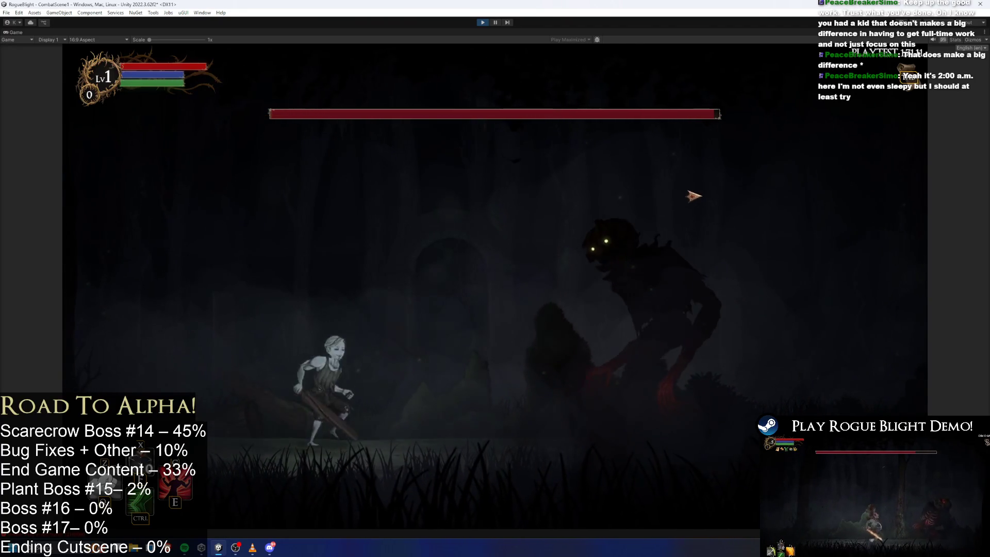
{"action": "key", "text": "d"}
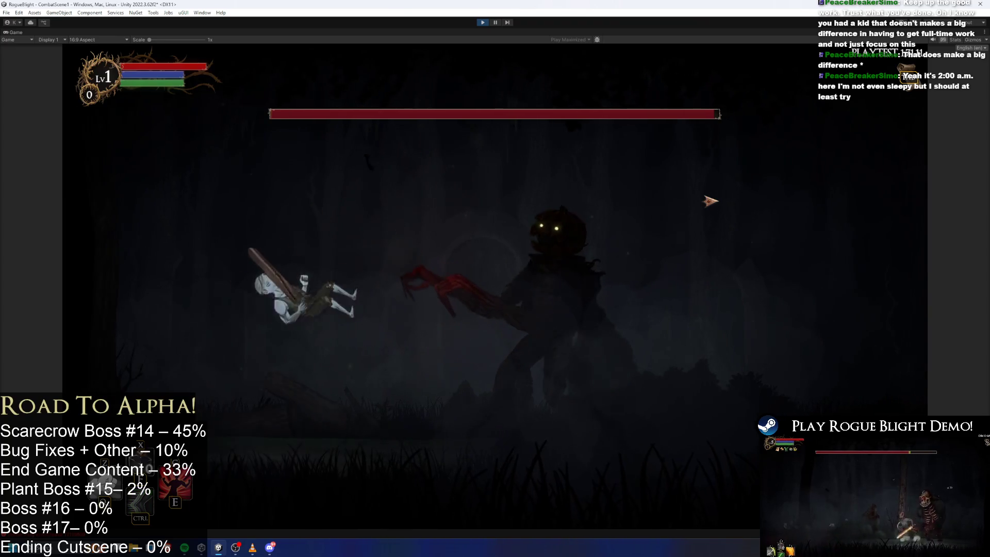
{"action": "key", "text": "d"}
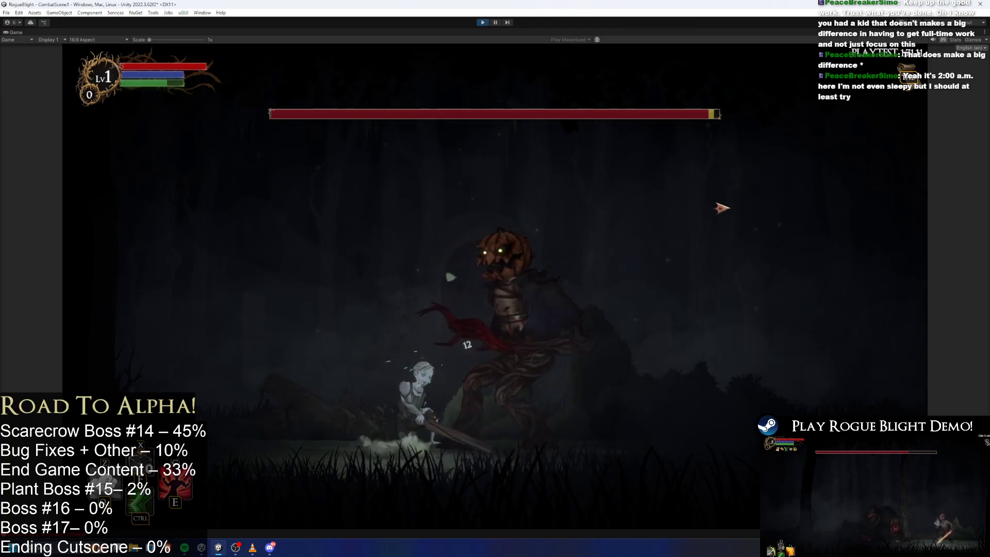
{"action": "left_click", "coordinate": [720, 207]}
{"action": "left_click", "coordinate": [345, 387]}
{"action": "key", "text": "space"}
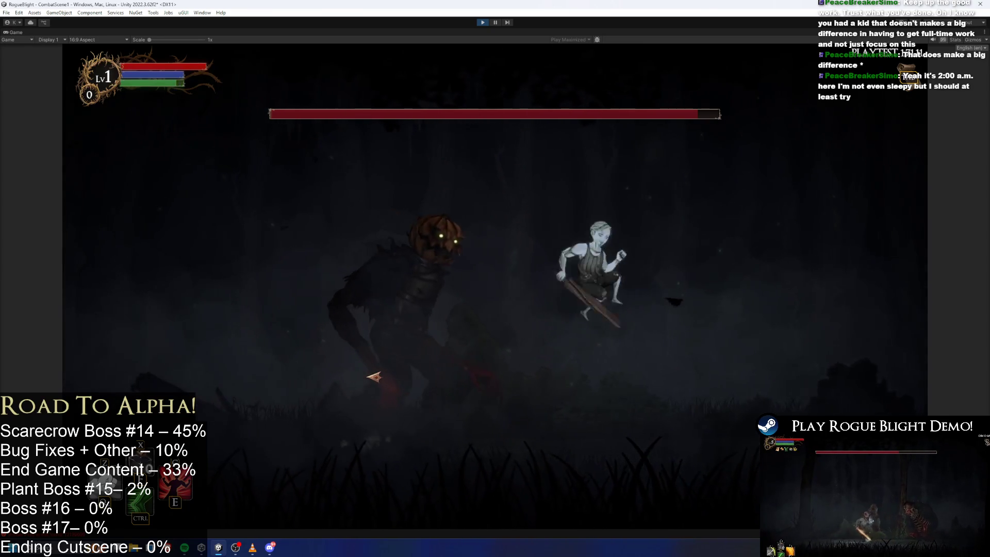
{"action": "key", "text": "space"}
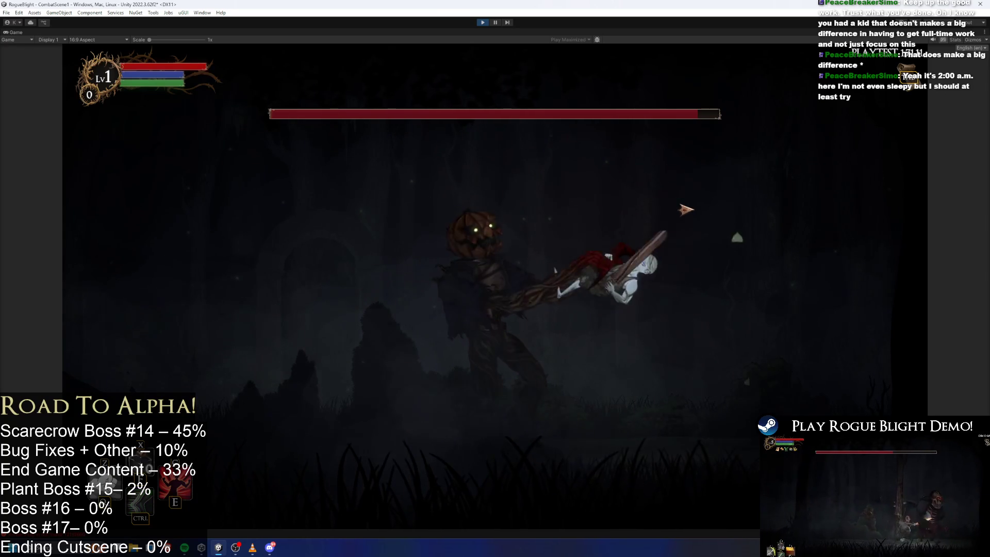
{"action": "key", "text": "a"}
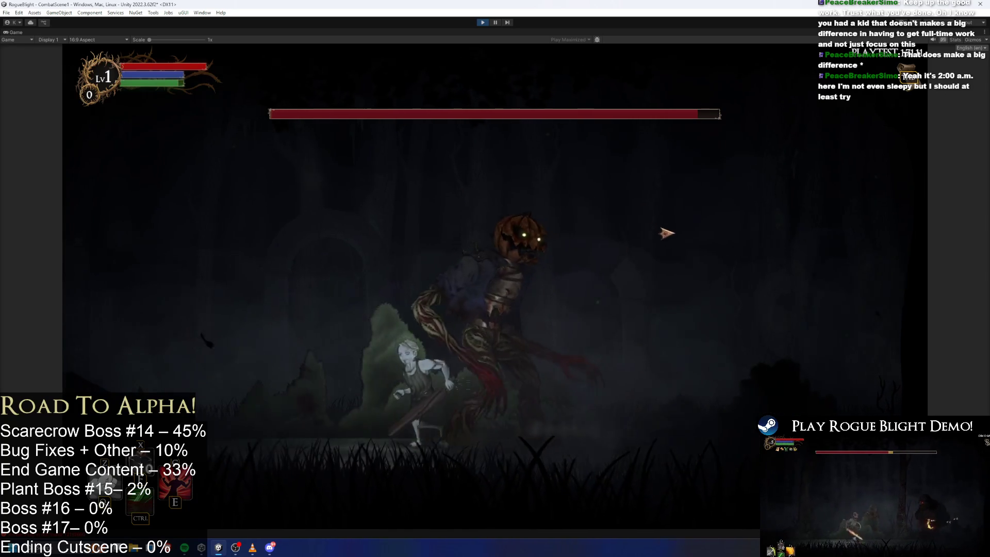
{"action": "left_click", "coordinate": [663, 240]}
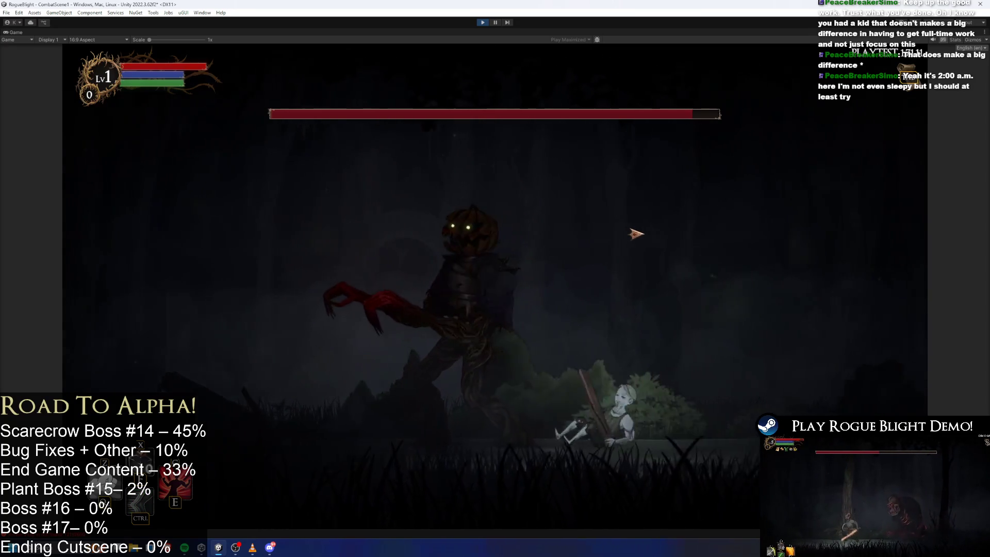
{"action": "key", "text": "a"}
{"action": "left_click", "coordinate": [577, 273]}
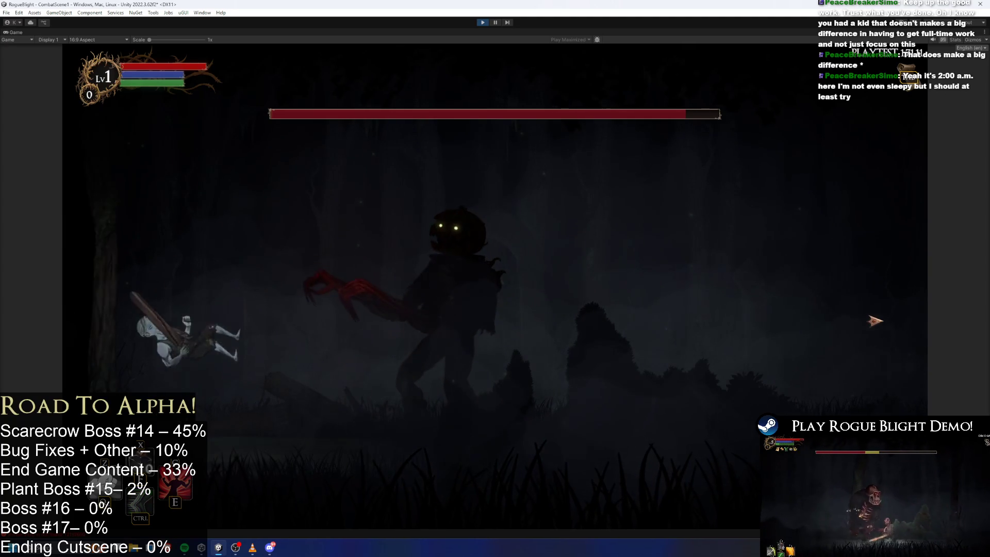
Keep attacking the scarecrow boss to provoke its grab attack, then exit Play mode
{"action": "key", "text": "d"}
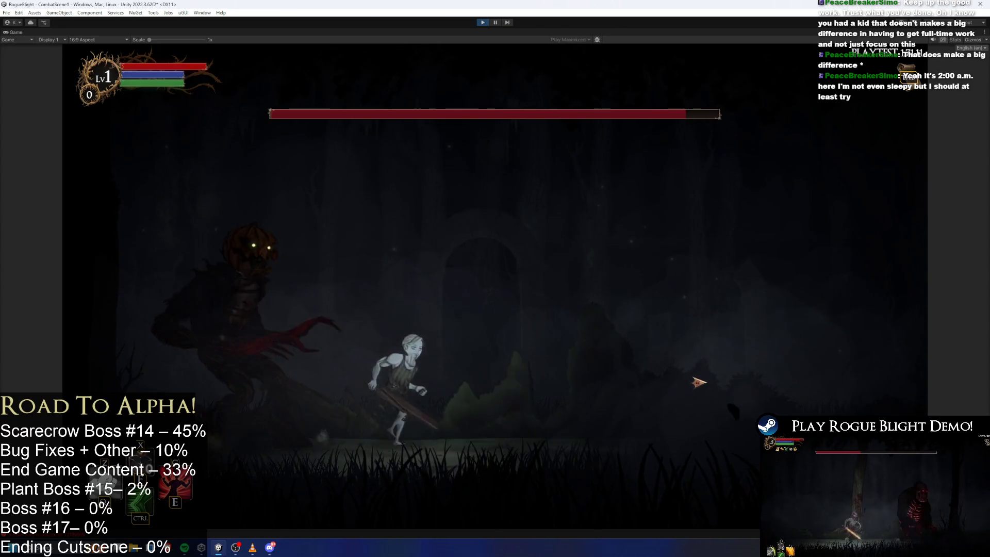
{"action": "key", "text": "d"}
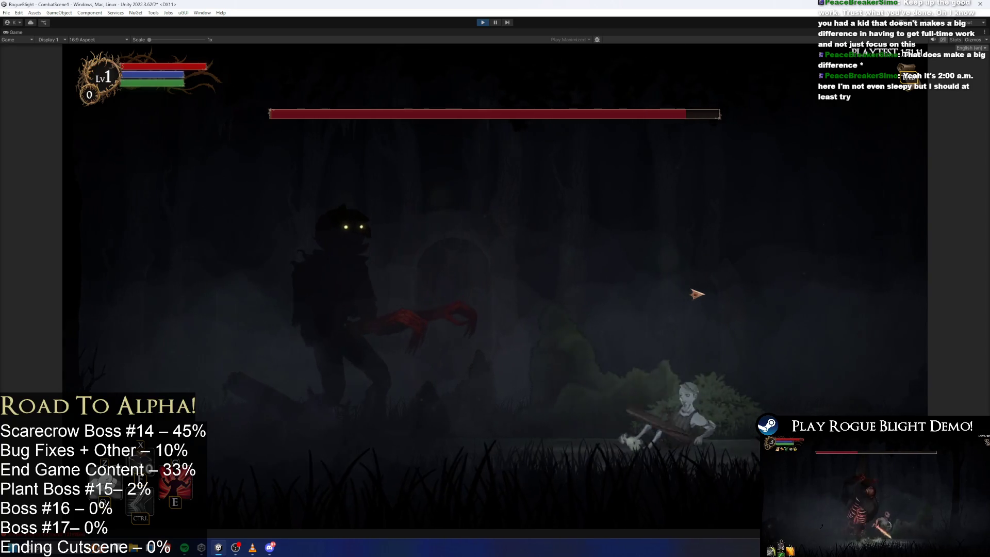
{"action": "key", "text": "a"}
{"action": "left_click", "coordinate": [593, 309]}
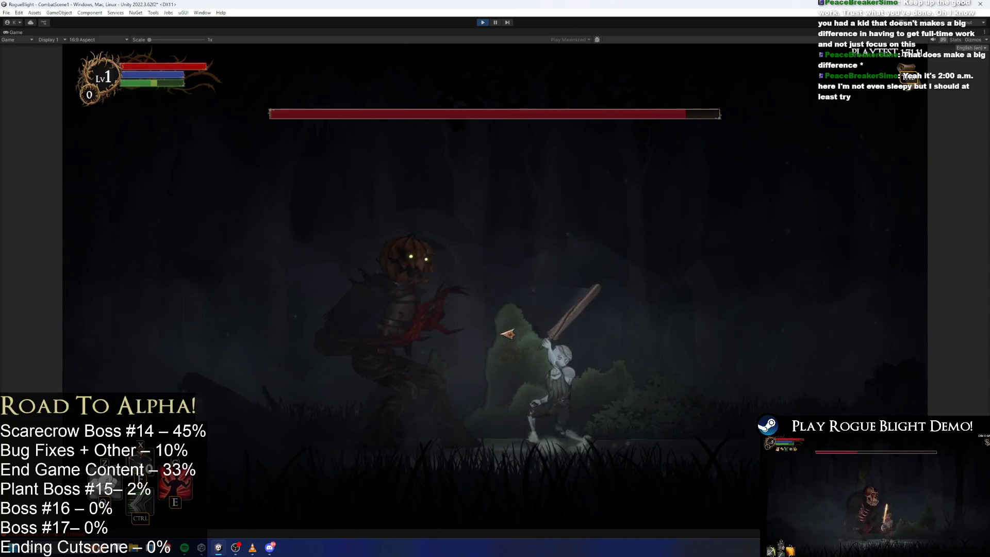
{"action": "left_click", "coordinate": [507, 333]}
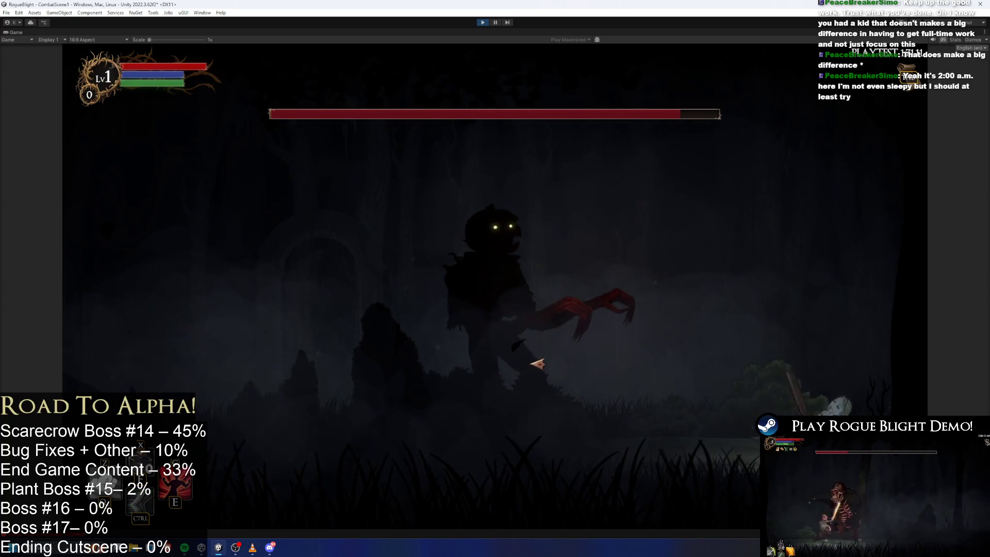
{"action": "key", "text": "a"}
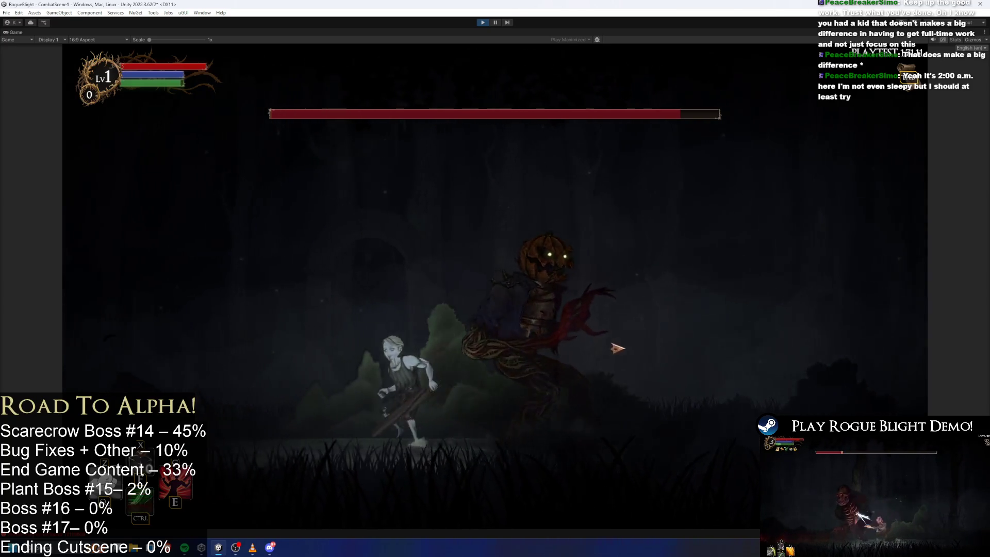
{"action": "left_click", "coordinate": [665, 361]}
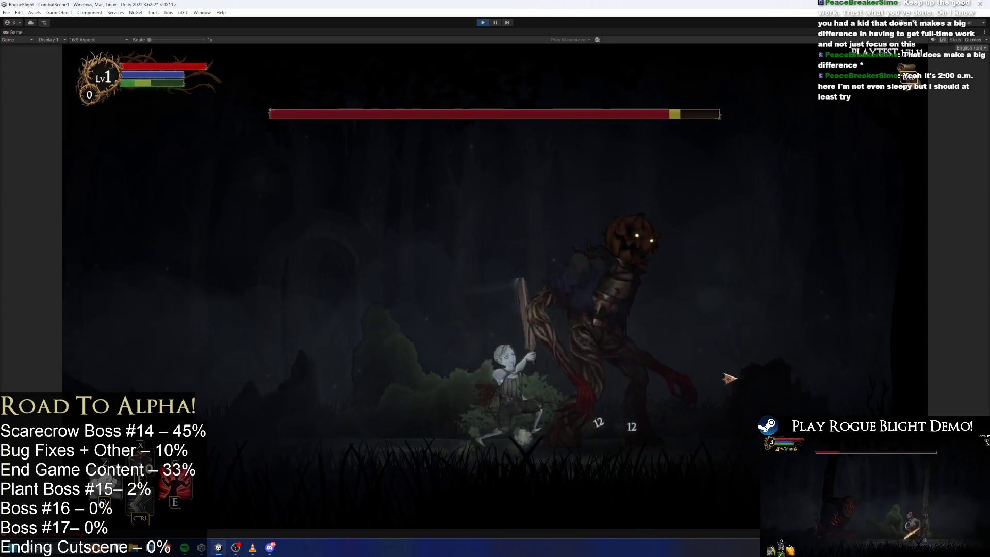
{"action": "key", "text": "space"}
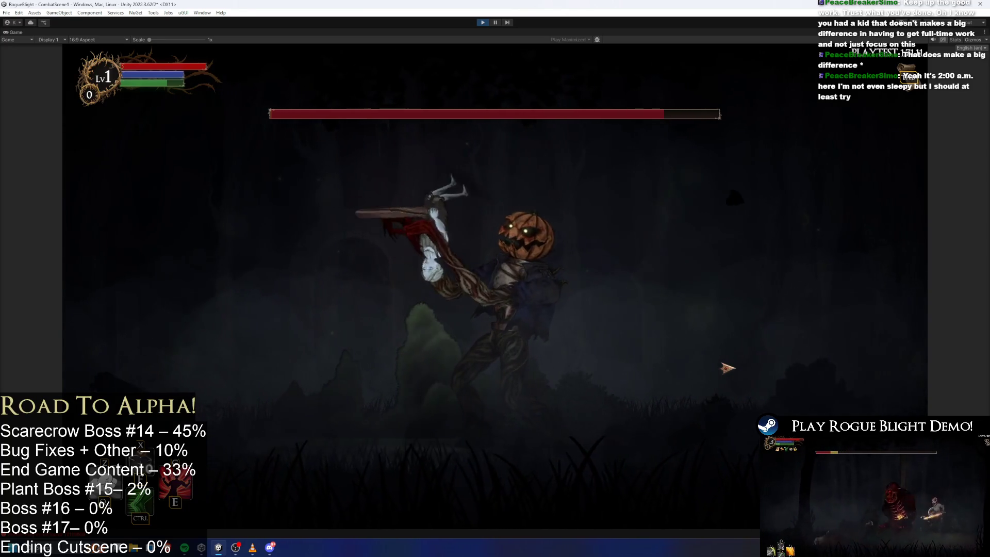
{"action": "key", "text": "space"}
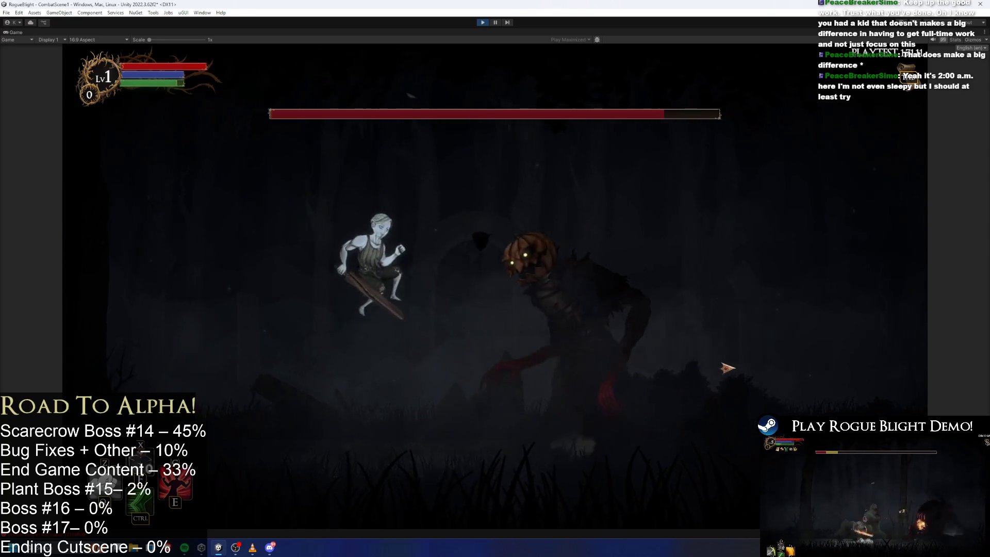
{"action": "left_click", "coordinate": [706, 413]}
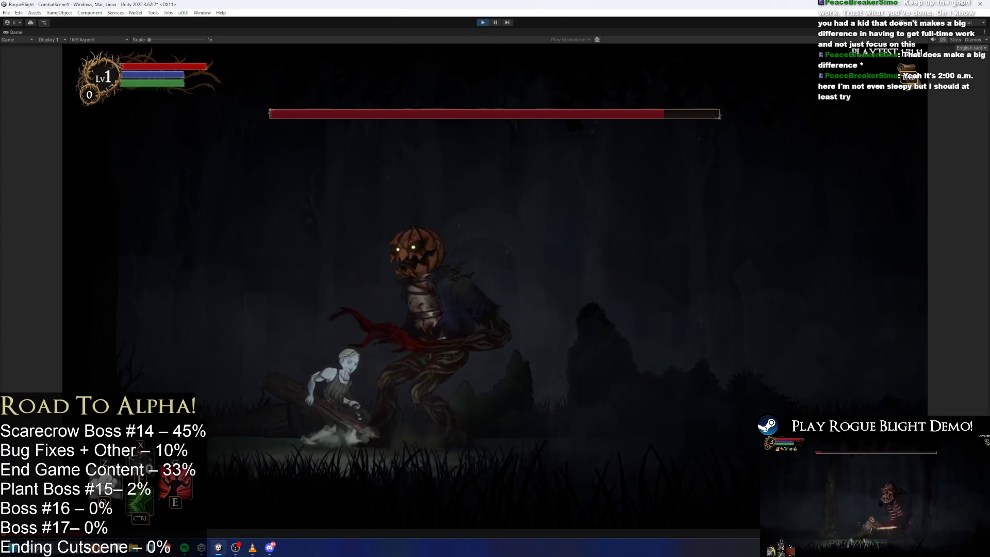
{"action": "left_click", "coordinate": [488, 217]}
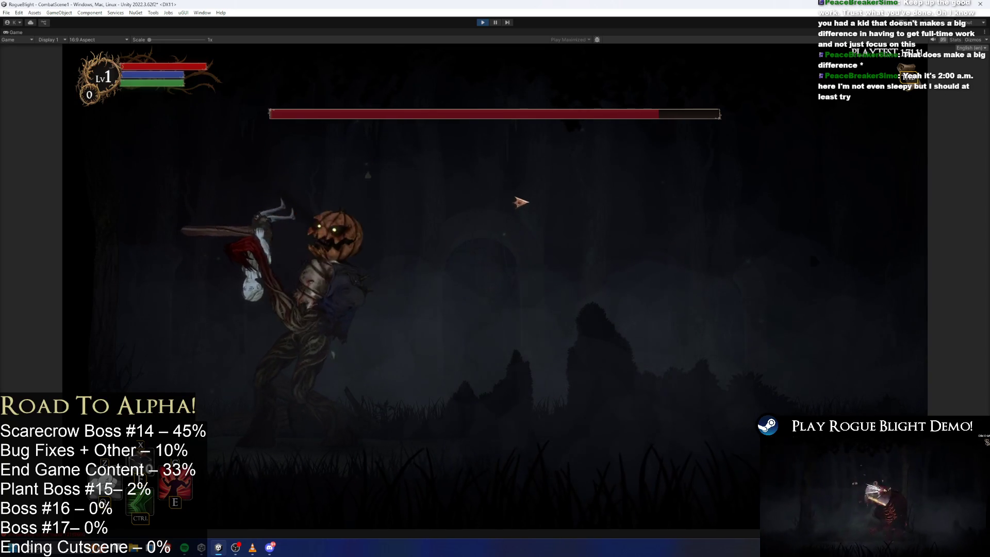
{"action": "left_click", "coordinate": [483, 22]}
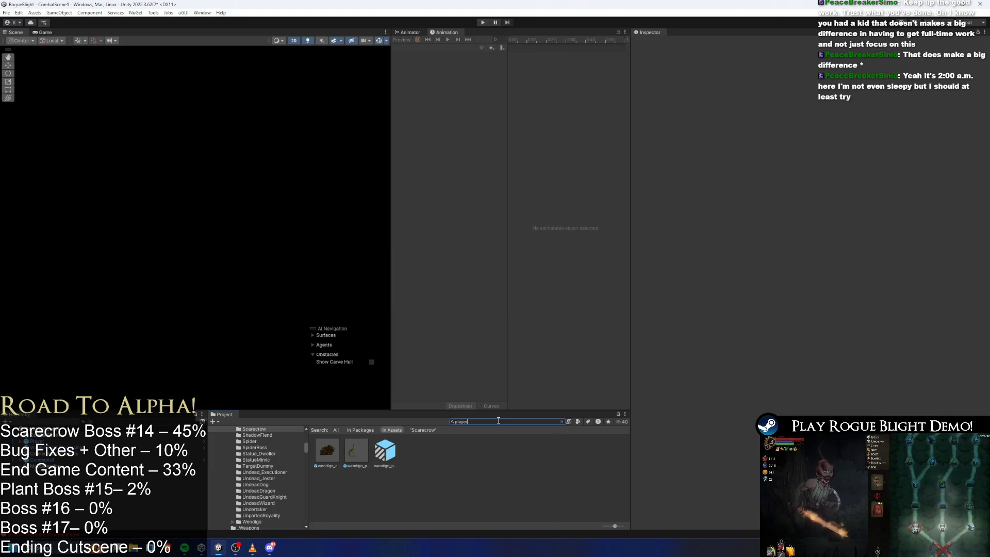
Open the Player prefab, expand Player Controller (Script), and open PlayerController in Visual Studio
{"action": "type", "text": "r"}
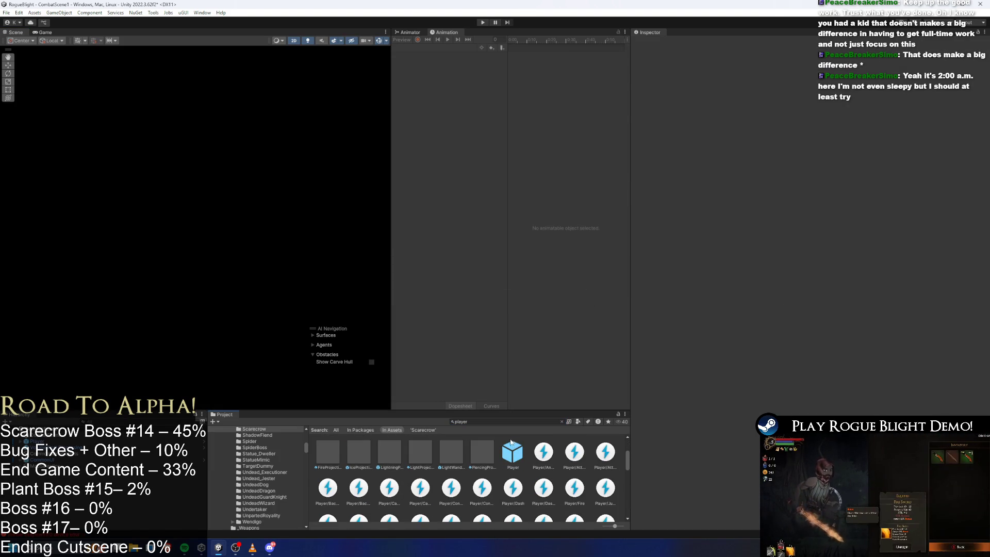
{"action": "double_click", "coordinate": [510, 442]}
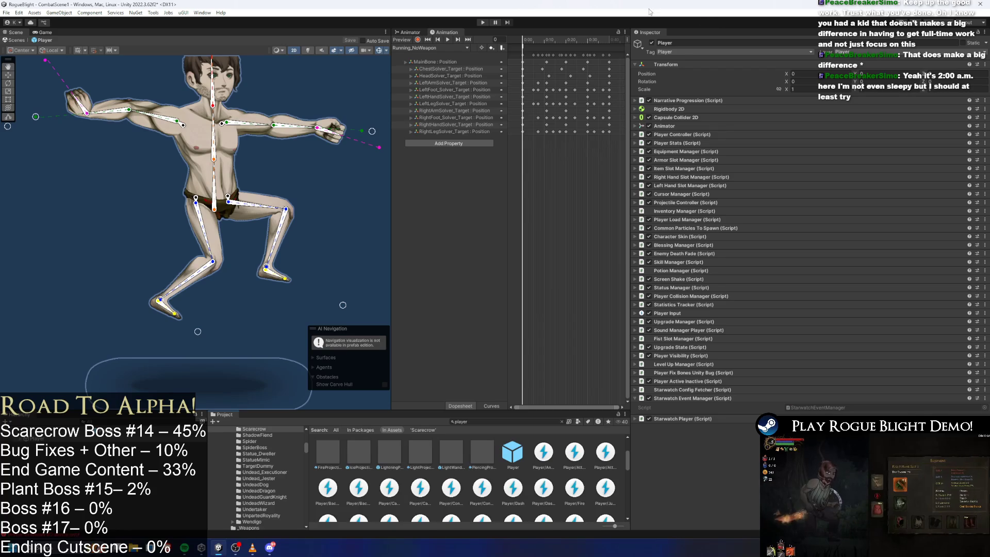
{"action": "left_click", "coordinate": [692, 134]}
{"action": "left_click", "coordinate": [823, 143]}
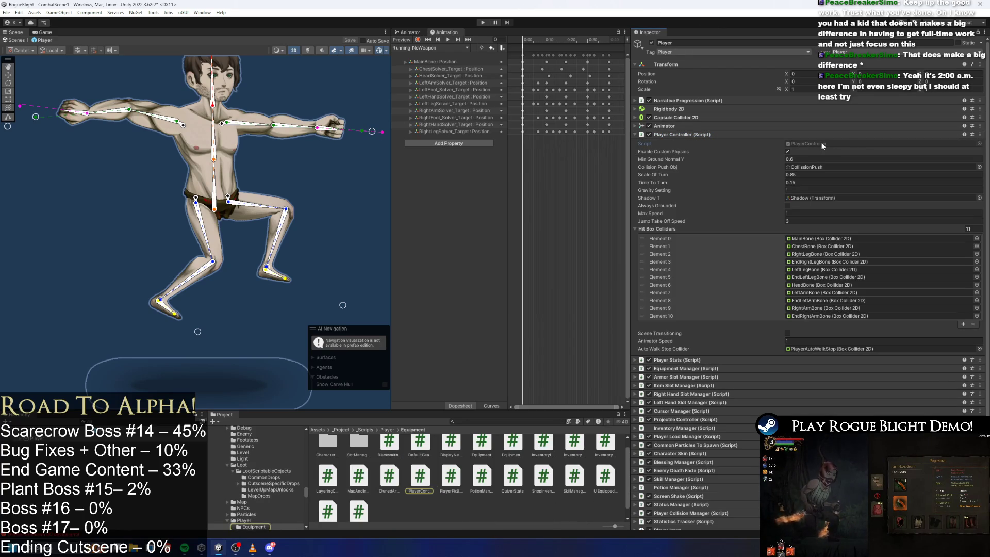
{"action": "left_click", "coordinate": [821, 140]}
{"action": "double_click", "coordinate": [824, 144]}
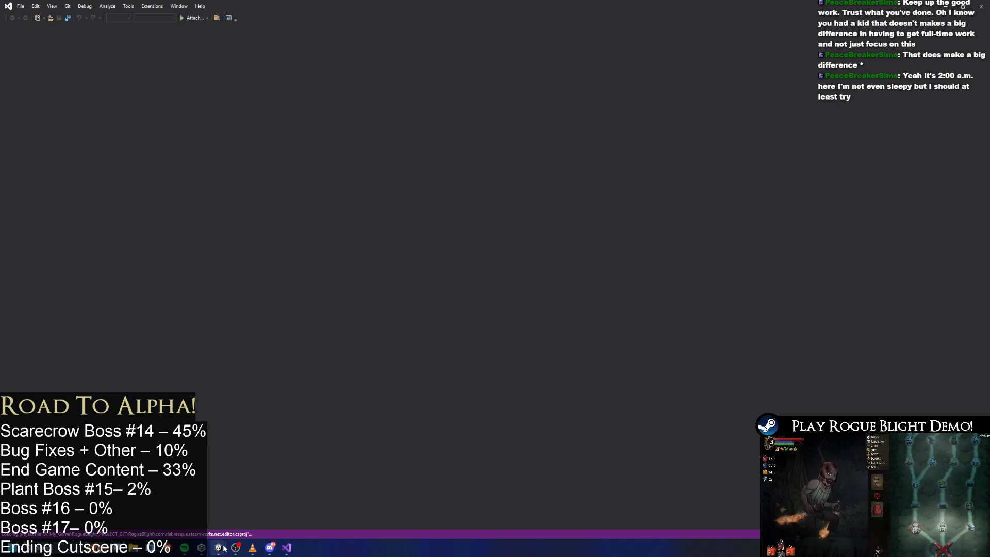
Bring the RogueBlight Unity window back in front of the loading Visual Studio
{"action": "mouse_move", "coordinate": [224, 548]}
{"action": "left_click", "coordinate": [192, 513]}
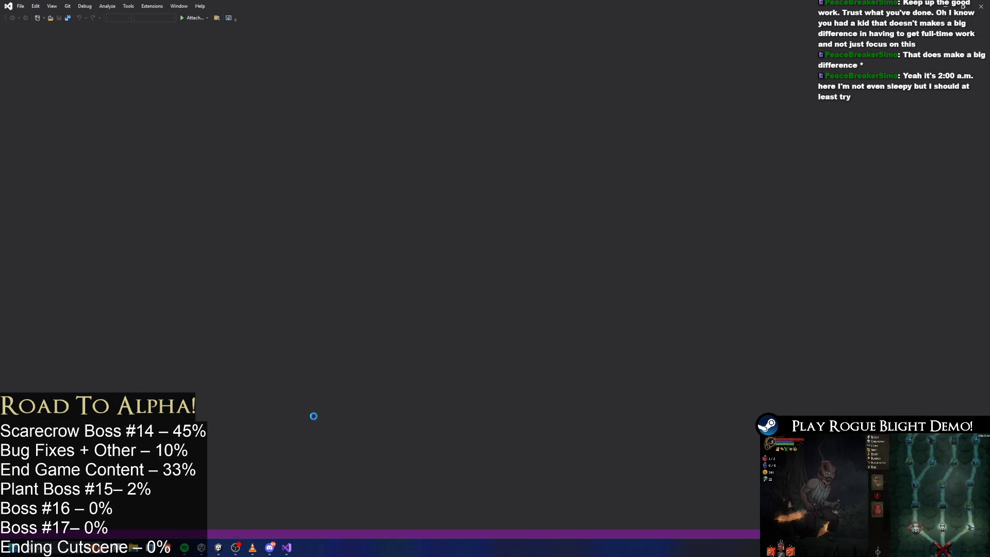
{"action": "mouse_move", "coordinate": [219, 552]}
{"action": "left_click", "coordinate": [247, 508]}
{"action": "type", "text": "scarecrow pre"}
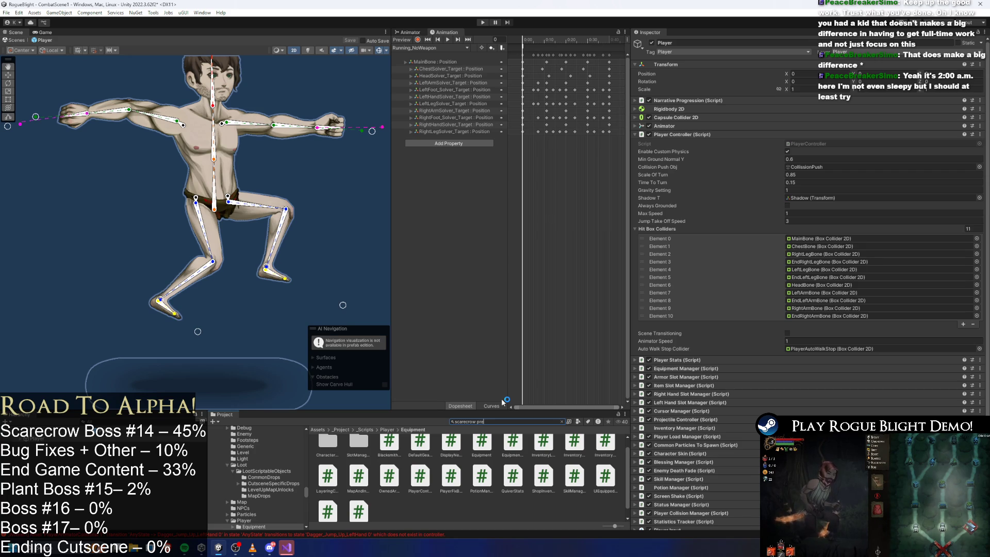
Open Scarecrow_prefab, collapse Enemy Action Controller, and briefly expand Enemy Controller (Script)
{"action": "type", "text": "dfa"}
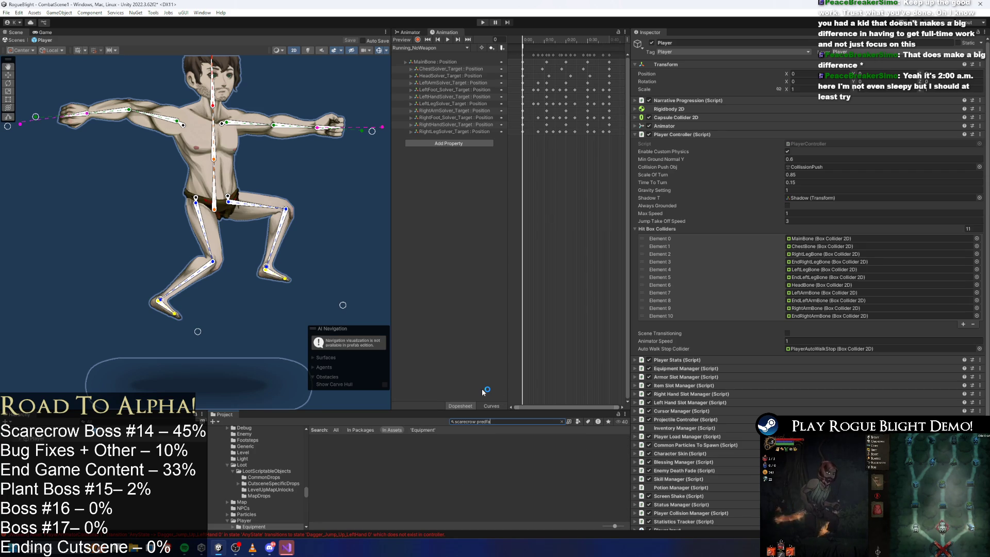
{"action": "double_click", "coordinate": [324, 453]}
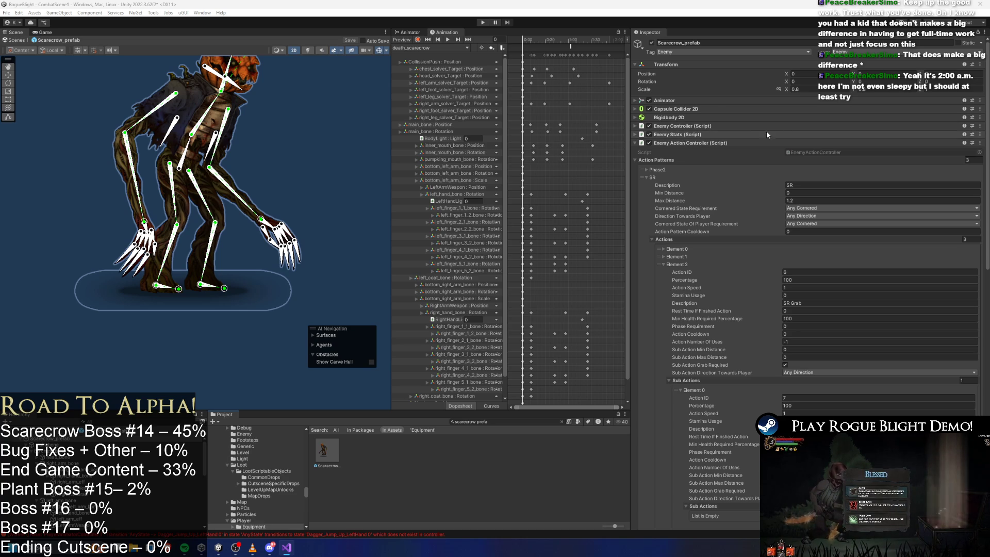
{"action": "left_click", "coordinate": [684, 143]}
{"action": "left_click", "coordinate": [691, 125]}
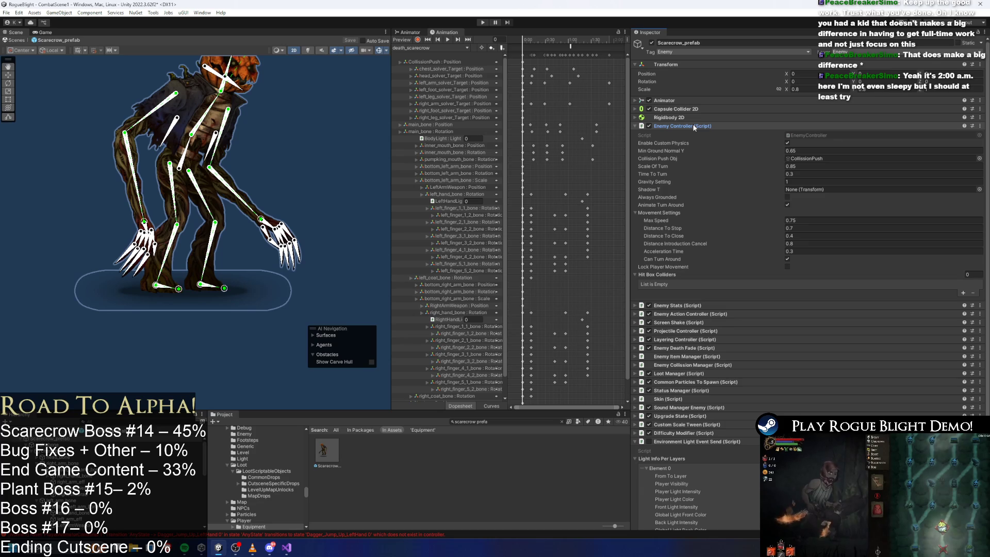
{"action": "left_click", "coordinate": [694, 126]}
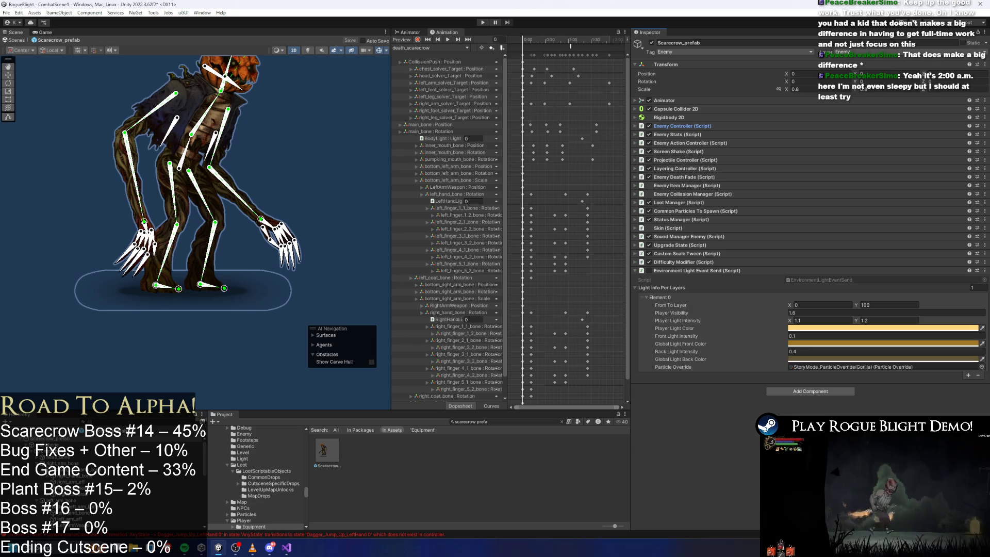
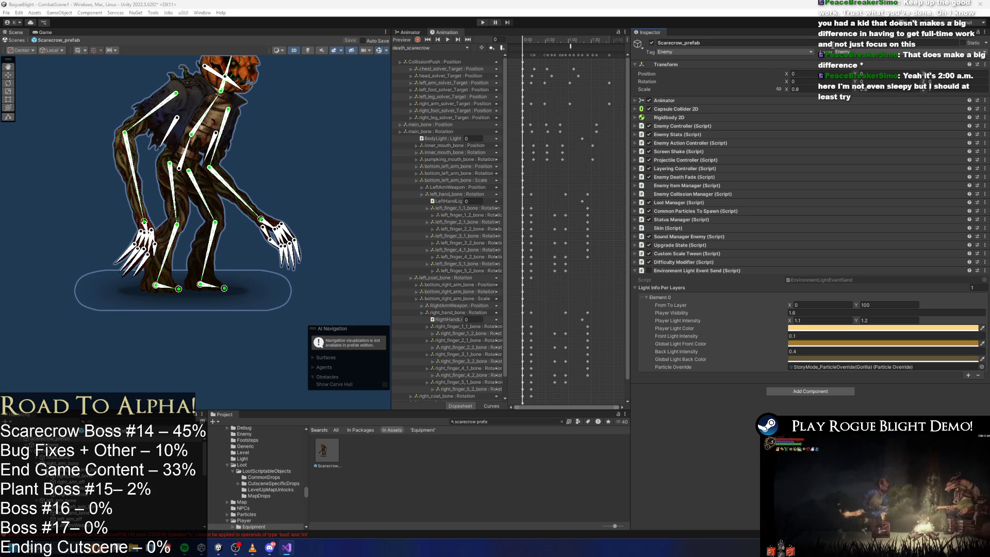
Enter play mode past the warning, fight the scarecrow boss in Waywood Forest, then stop
{"action": "left_click", "coordinate": [487, 17]}
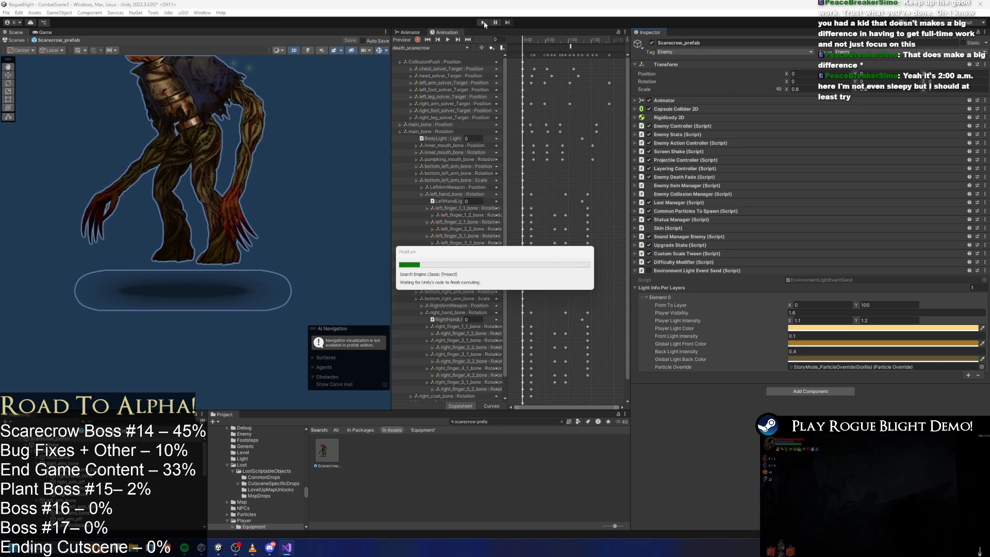
{"action": "key", "text": "Return"}
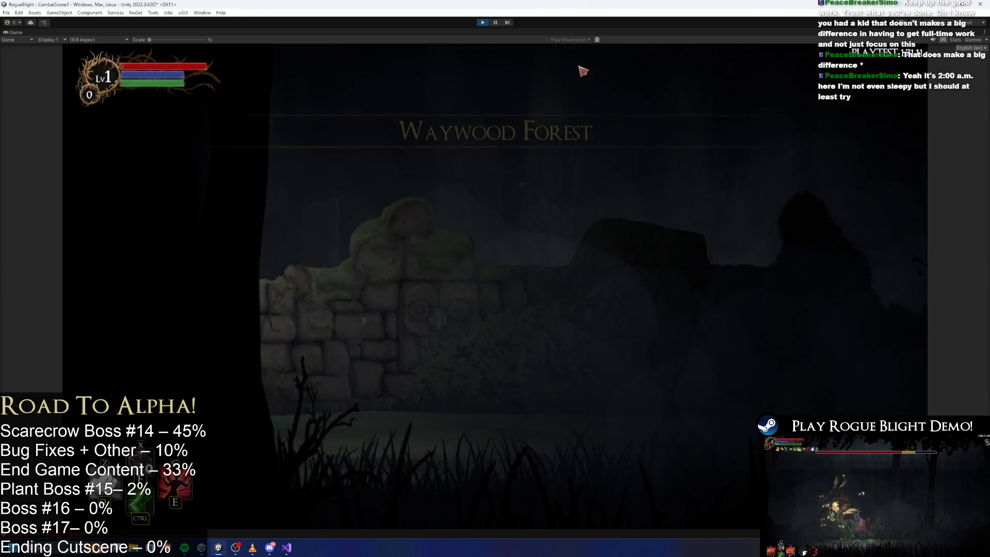
{"action": "key", "text": "d"}
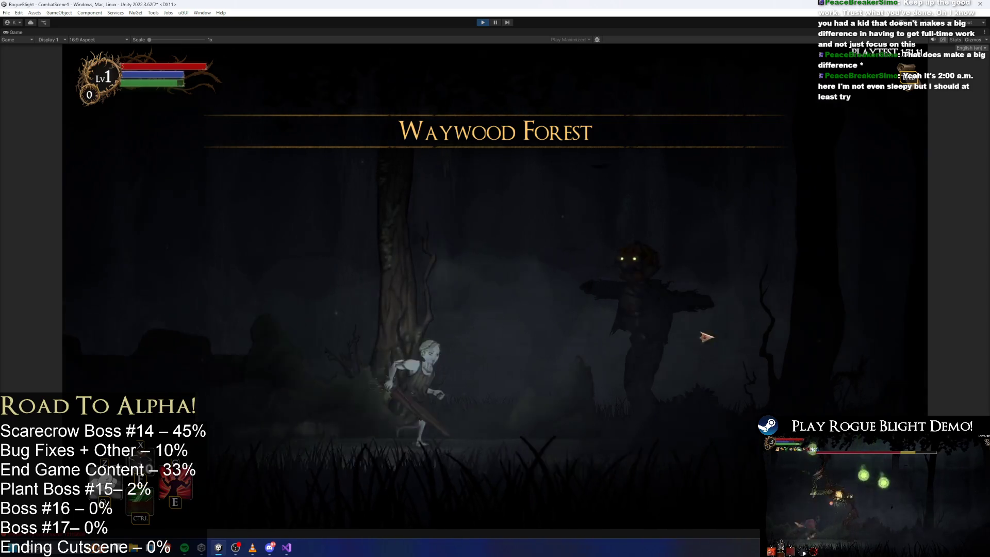
{"action": "left_click", "coordinate": [712, 309]}
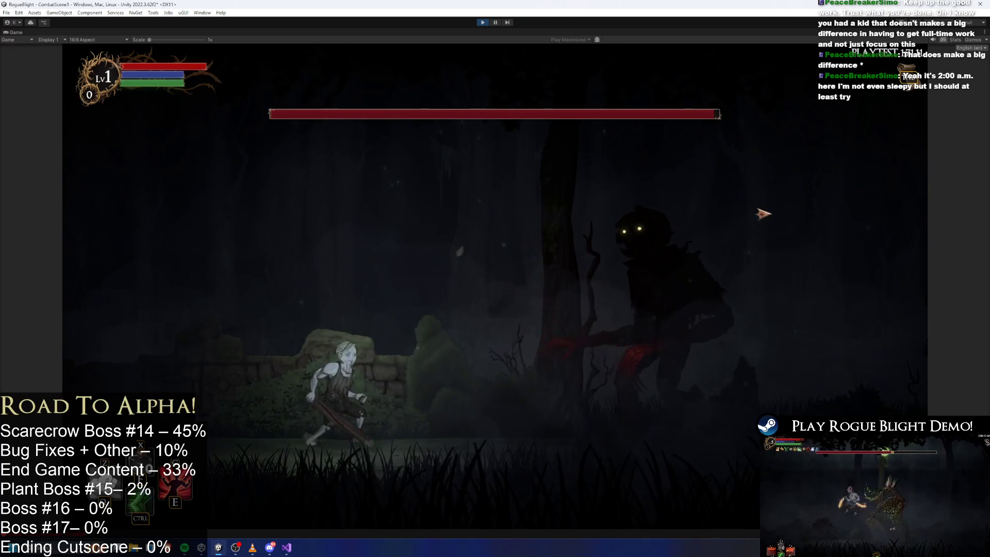
{"action": "key", "text": "d"}
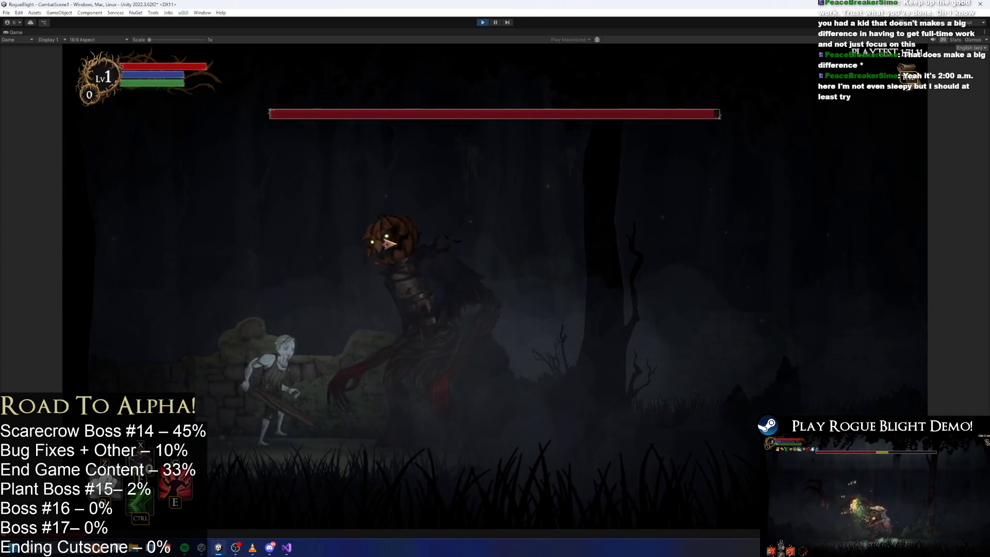
{"action": "key", "text": "d"}
{"action": "left_click", "coordinate": [332, 316]}
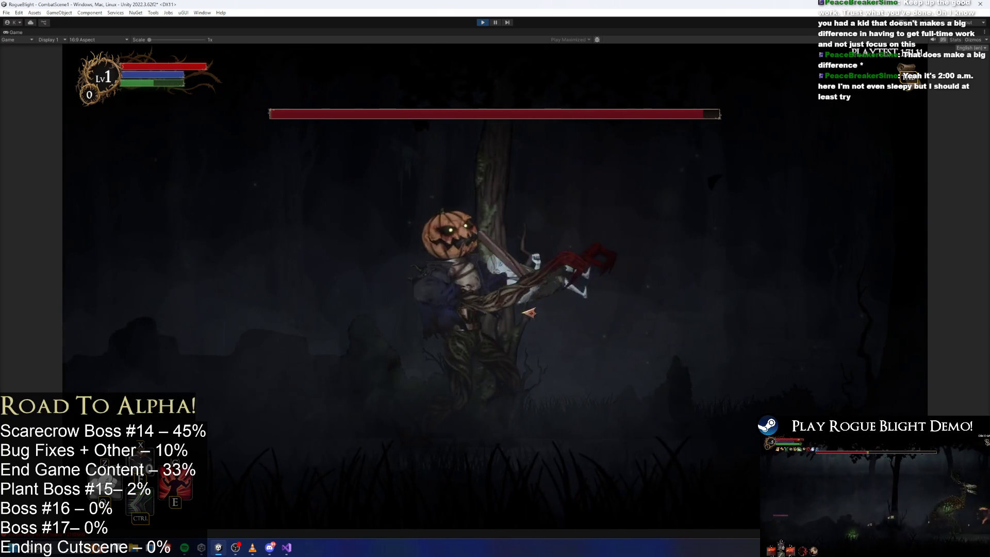
{"action": "key", "text": "d"}
{"action": "left_click", "coordinate": [487, 365]}
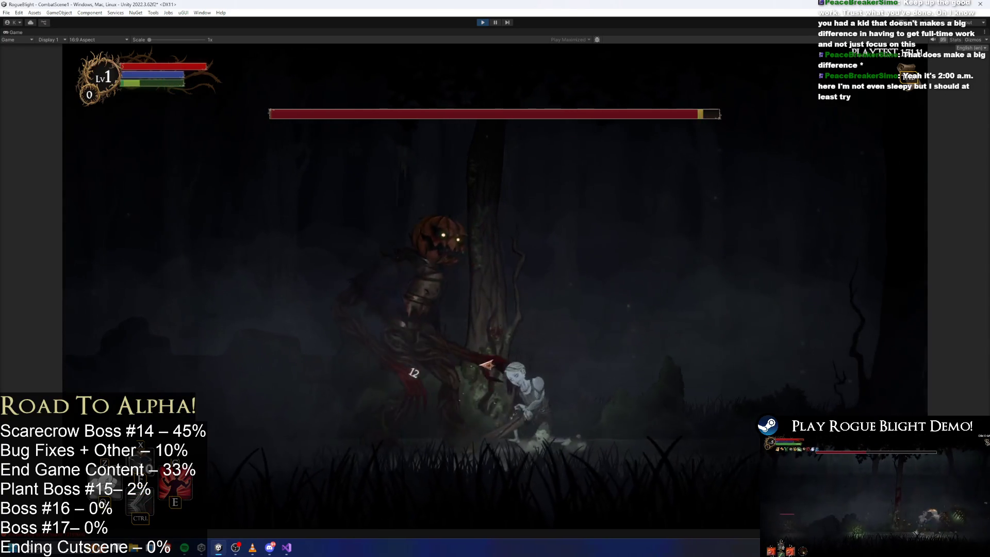
{"action": "left_click", "coordinate": [531, 320]}
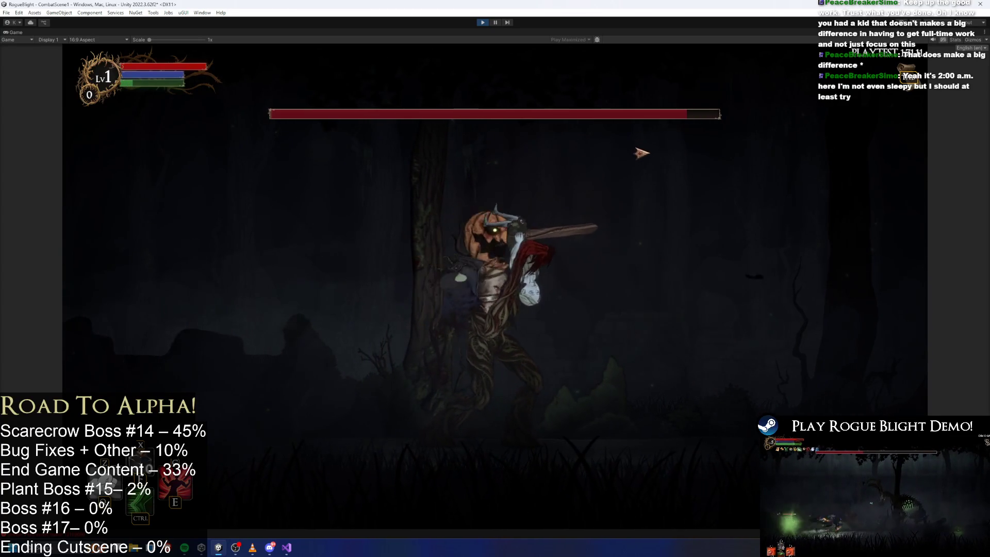
{"action": "left_click", "coordinate": [488, 21]}
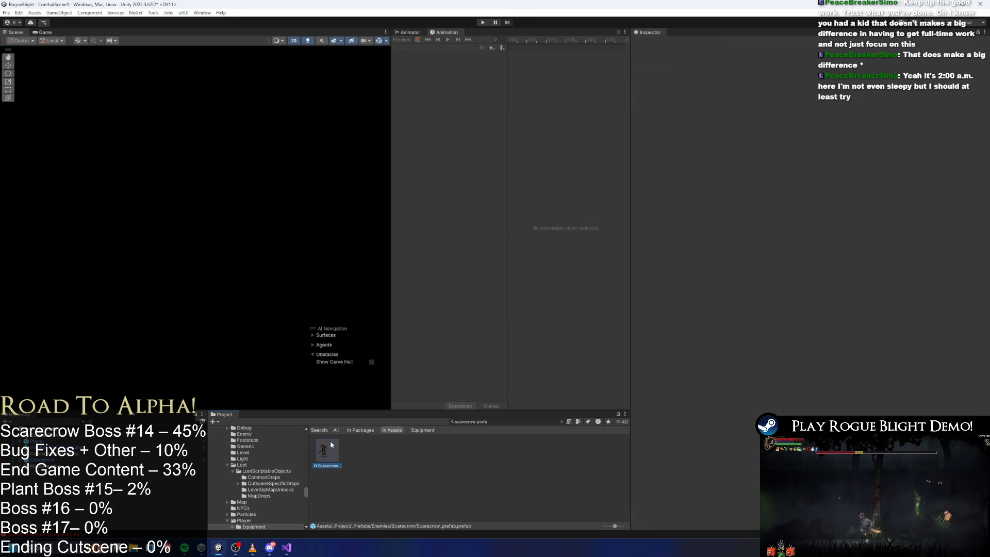
Search the Project for the wendigo prefab and open it for reference
{"action": "double_click", "coordinate": [323, 451]}
{"action": "left_click", "coordinate": [507, 421]}
{"action": "type", "text": "scar"}
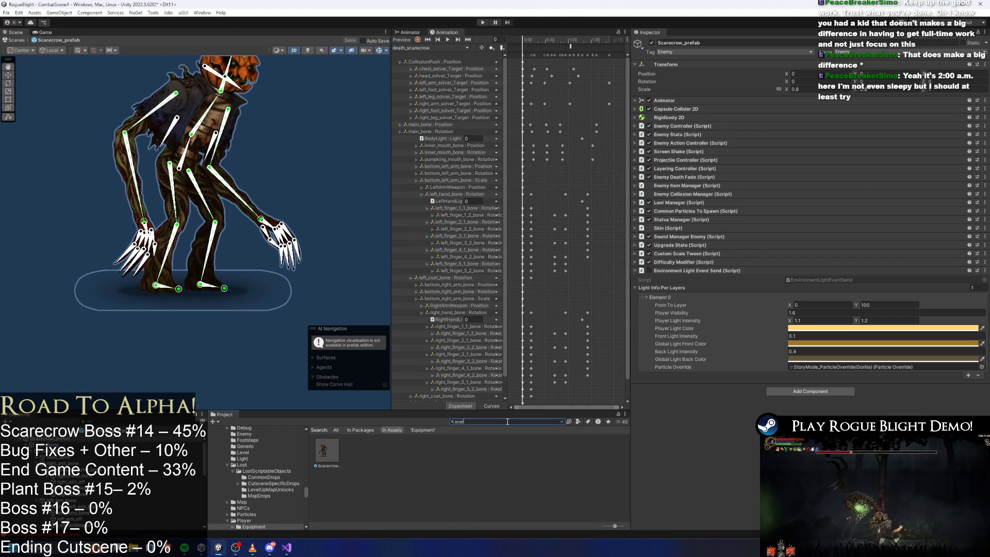
{"action": "type", "text": "ecrow ore"}
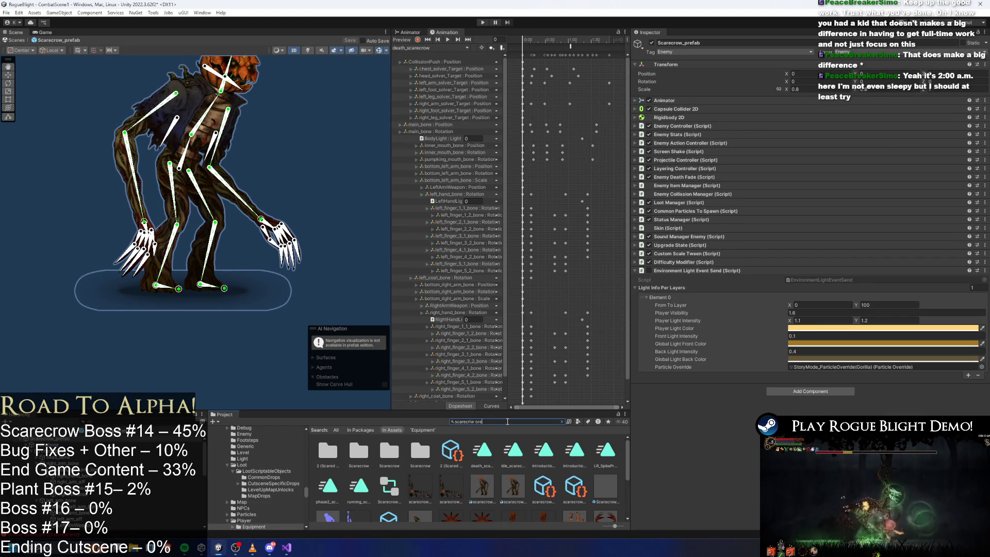
{"action": "key", "text": "BackSpace"}
{"action": "key", "text": "BackSpace"}
{"action": "key", "text": "BackSpace"}
{"action": "type", "text": "ow"}
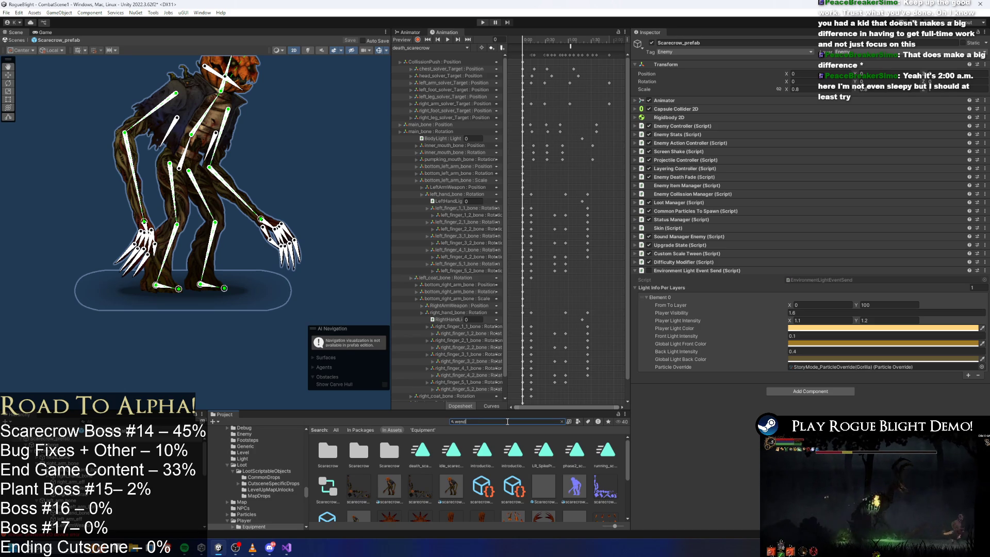
{"action": "type", "text": "fab"}
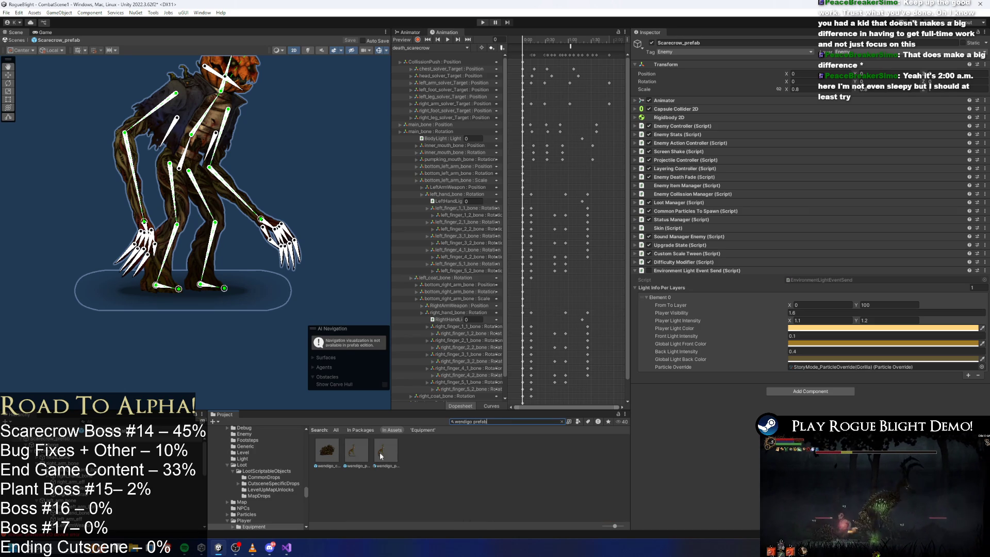
{"action": "double_click", "coordinate": [367, 452]}
Load Grab_Attack_1_2_Wendigo and inspect its PlayerLookAtEnemy, SpawnProjectile and ResetPlayerGrab events
{"action": "left_click", "coordinate": [404, 48]}
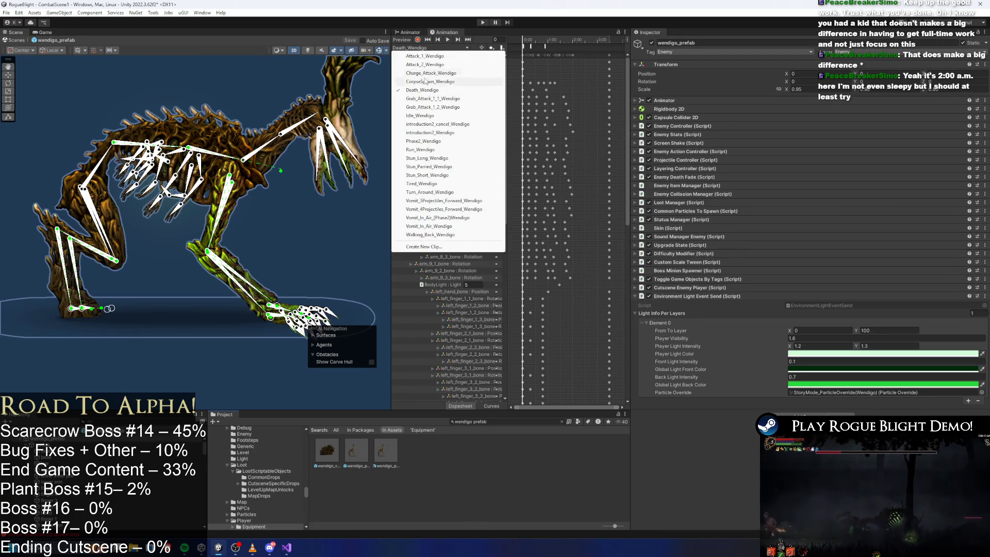
{"action": "left_click", "coordinate": [428, 107]}
{"action": "left_click", "coordinate": [530, 46]}
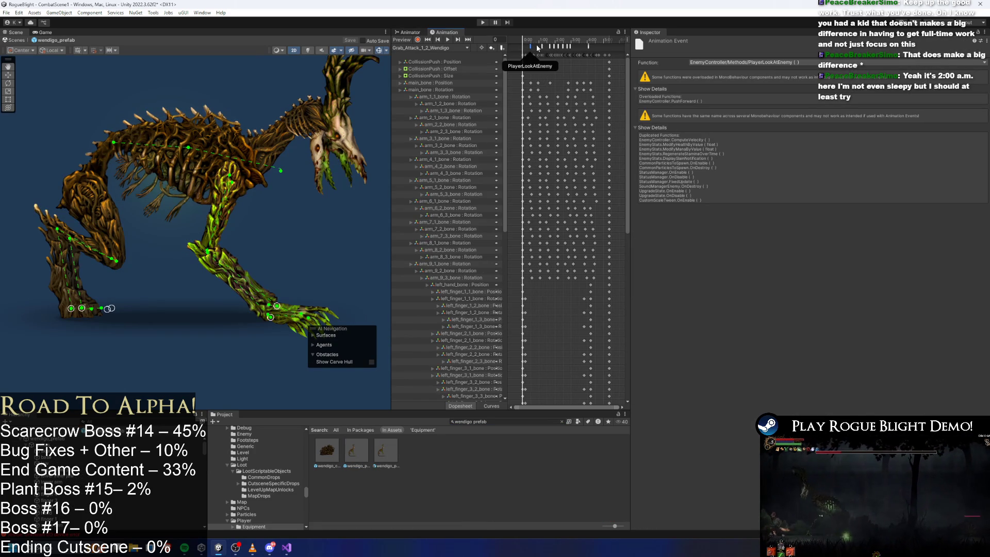
{"action": "left_click", "coordinate": [539, 48]}
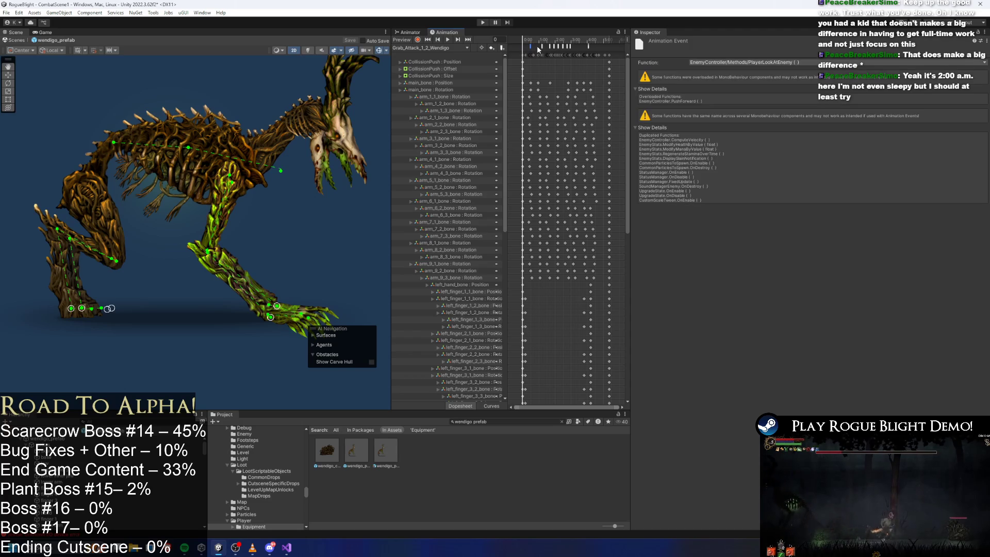
{"action": "left_click", "coordinate": [541, 46]}
{"action": "left_click", "coordinate": [548, 47]}
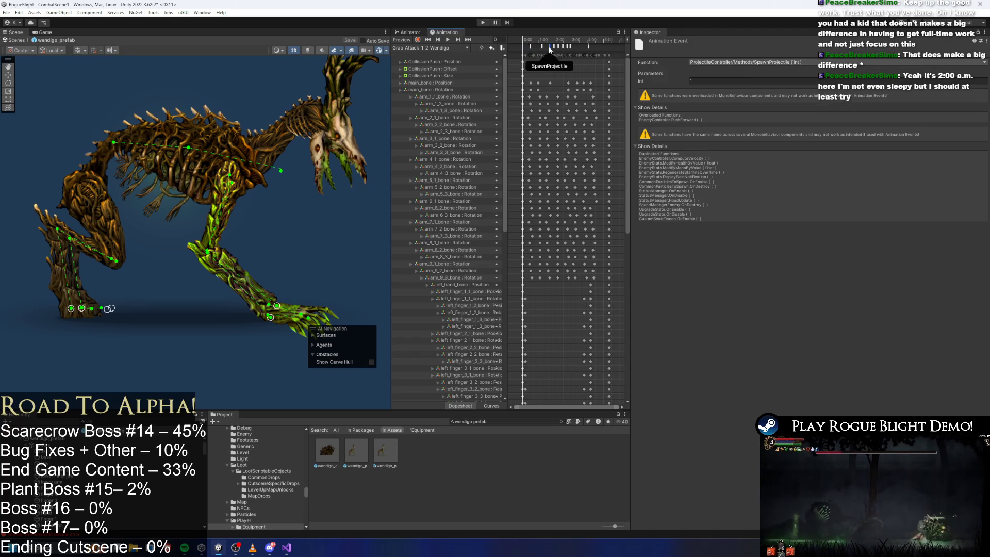
{"action": "left_click", "coordinate": [589, 46]}
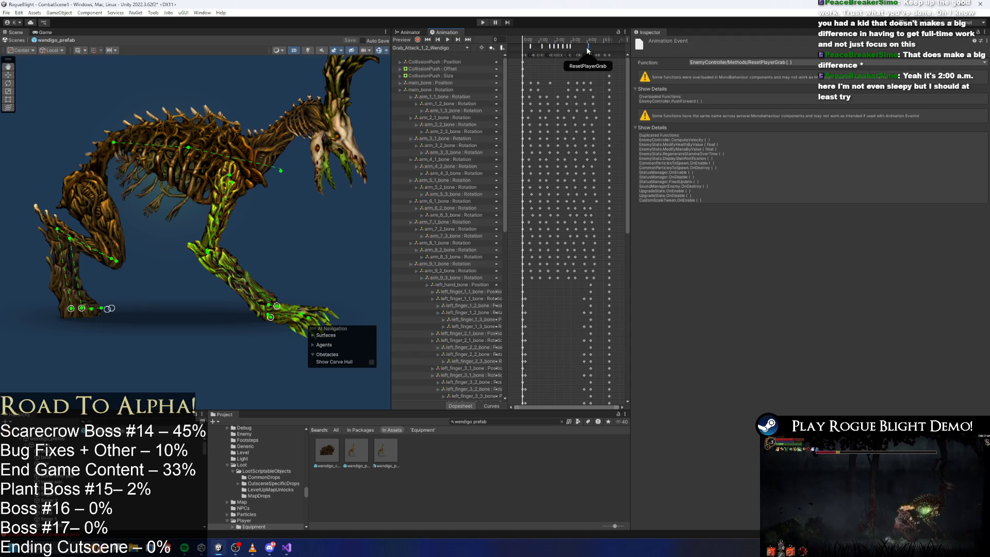
{"action": "left_click", "coordinate": [532, 47]}
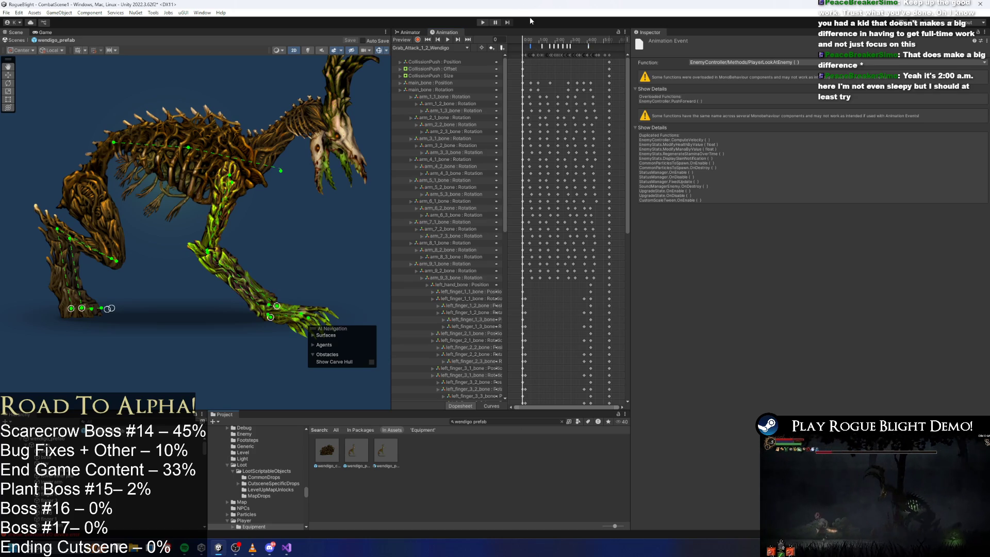
Search for the Scarecrow prefab again and reopen it
{"action": "key", "text": "BackSpace"}
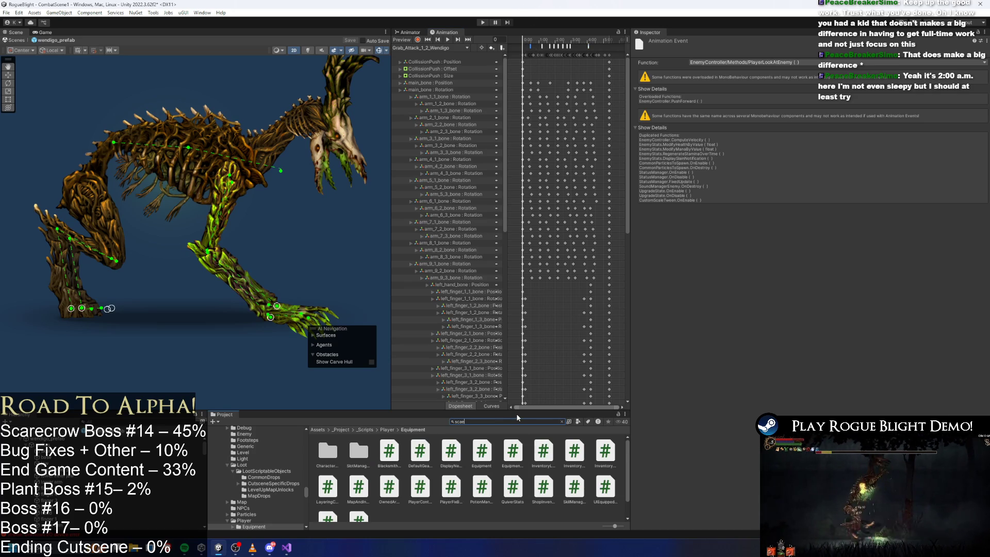
{"action": "type", "text": "erd"}
{"action": "key", "text": "BackSpace"}
{"action": "key", "text": "BackSpace"}
{"action": "key", "text": "BackSpace"}
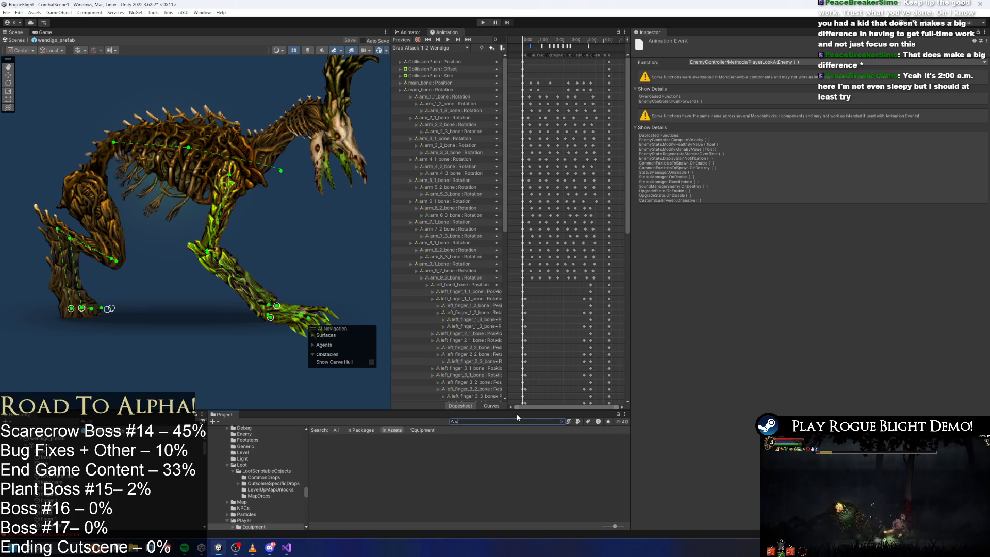
{"action": "type", "text": "refab"}
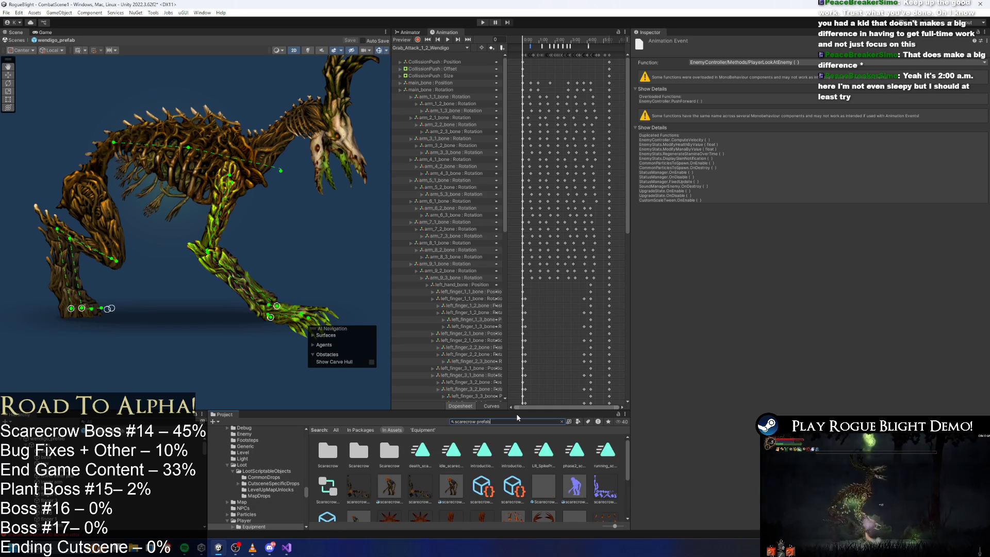
{"action": "double_click", "coordinate": [325, 451]}
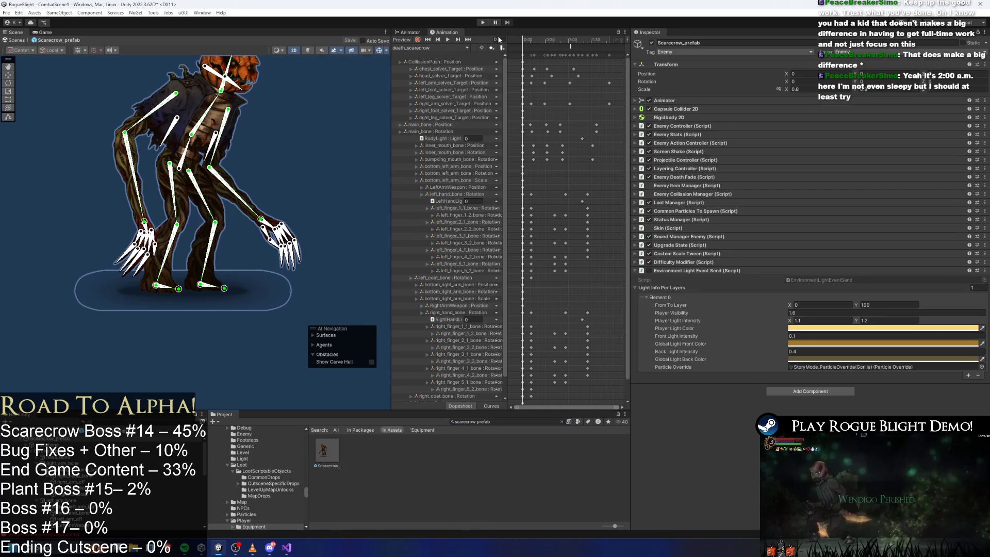
Load the SR_grab_followup_scarecrow clip and view its event at frame 35
{"action": "left_click", "coordinate": [449, 47]}
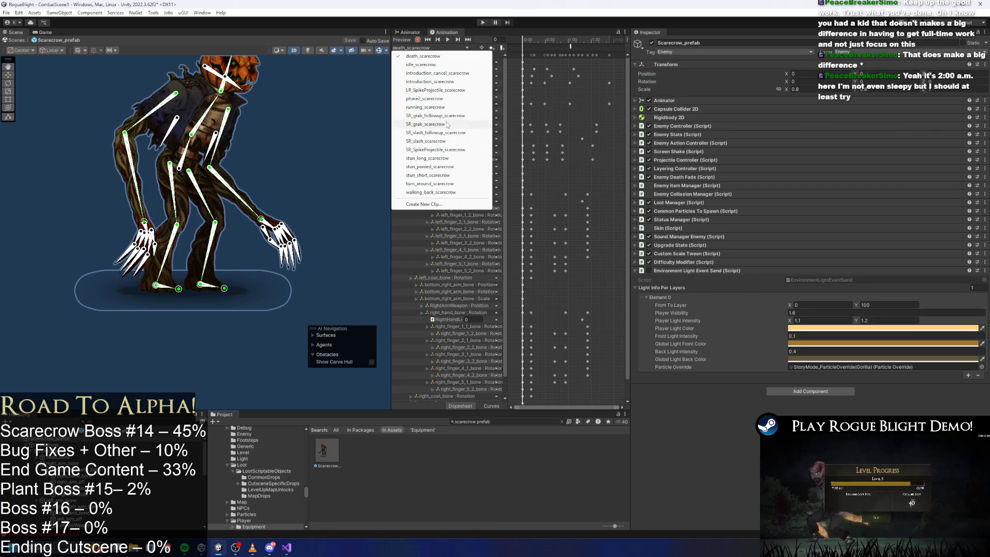
{"action": "left_click", "coordinate": [435, 115]}
{"action": "left_click", "coordinate": [540, 40]}
{"action": "left_click", "coordinate": [537, 55]}
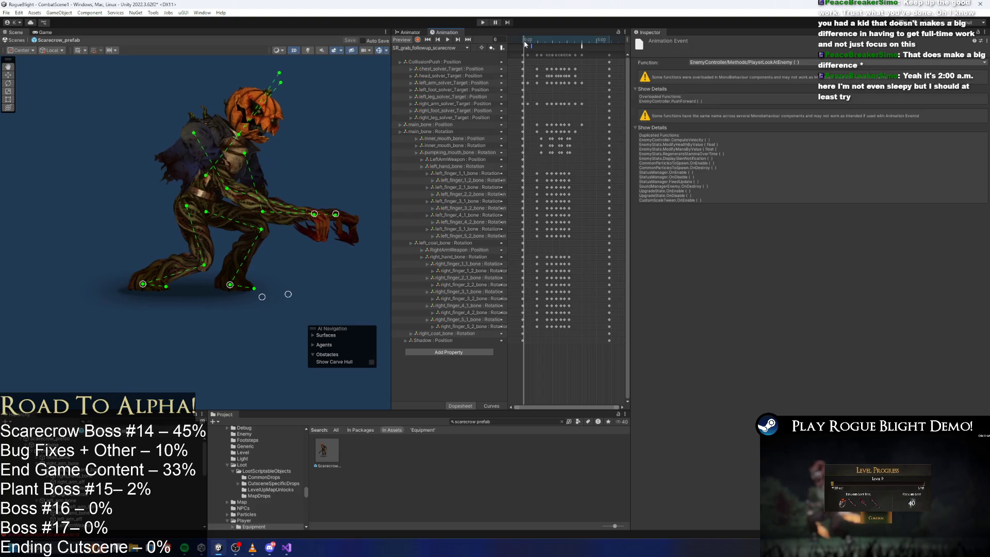
Start play mode, dismissing the warning
{"action": "scroll", "coordinate": [536, 78], "scroll_direction": "down", "scroll_amount": 2}
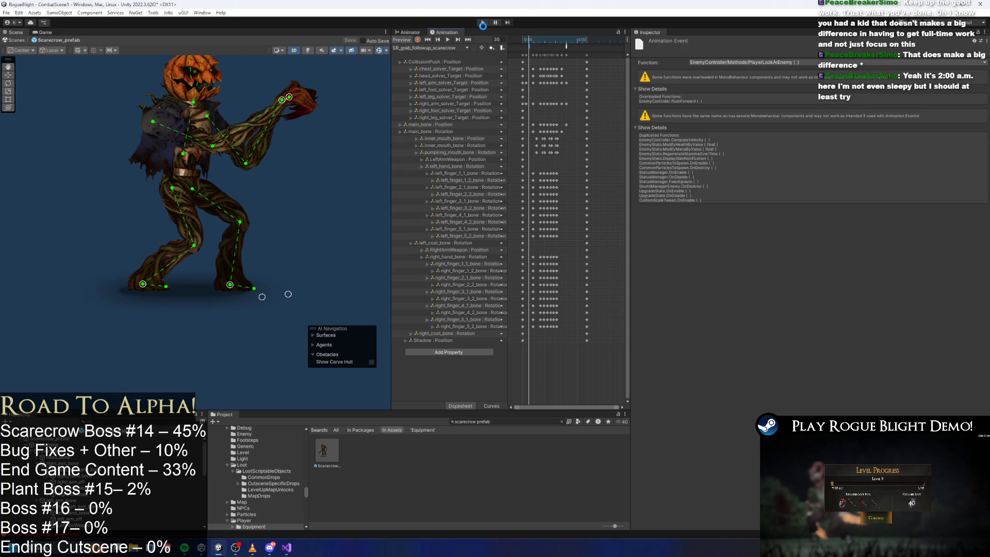
{"action": "left_click", "coordinate": [483, 22]}
{"action": "key", "text": "Escape"}
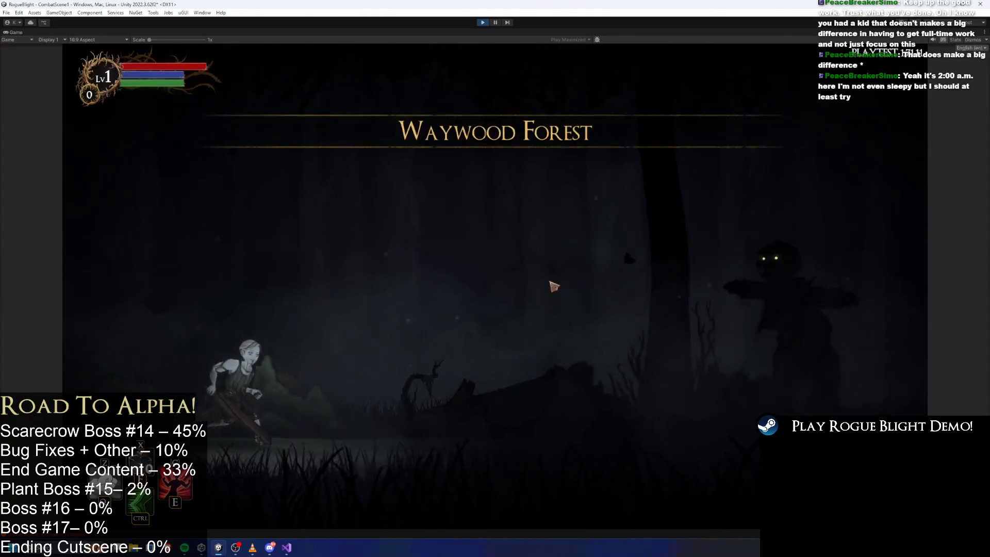
Run the player to the scarecrow boss, let it grab, then stop the game
{"action": "key", "text": "d"}
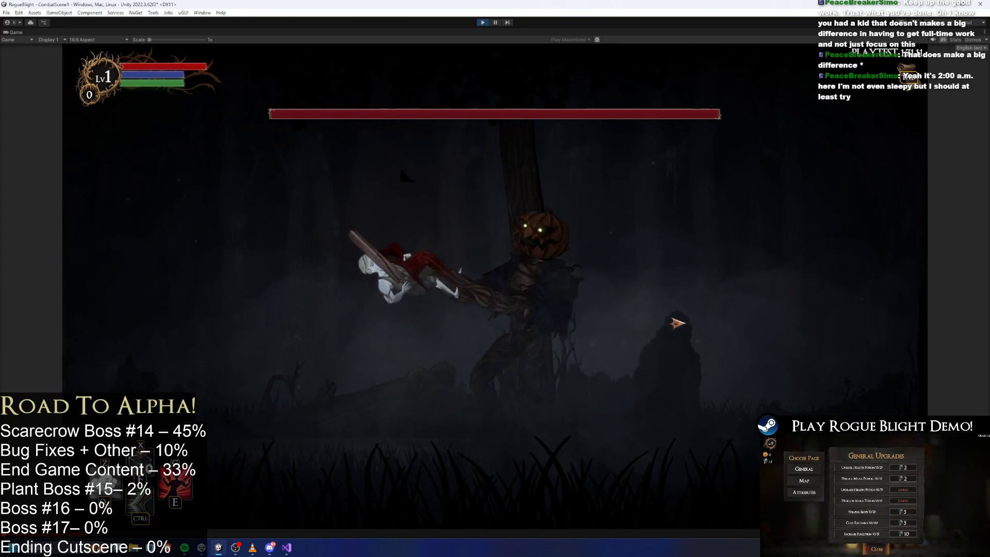
{"action": "key", "text": "d"}
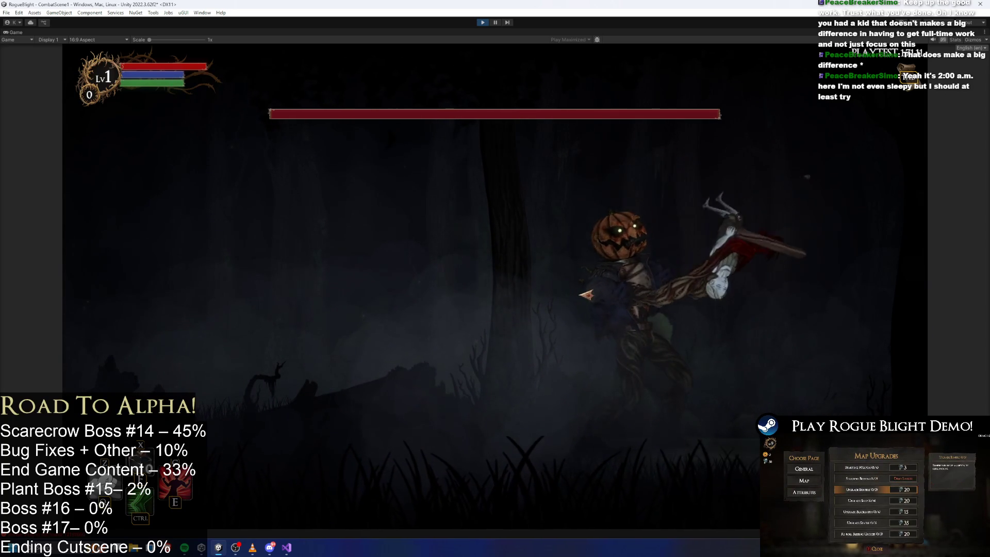
{"action": "left_click", "coordinate": [483, 23]}
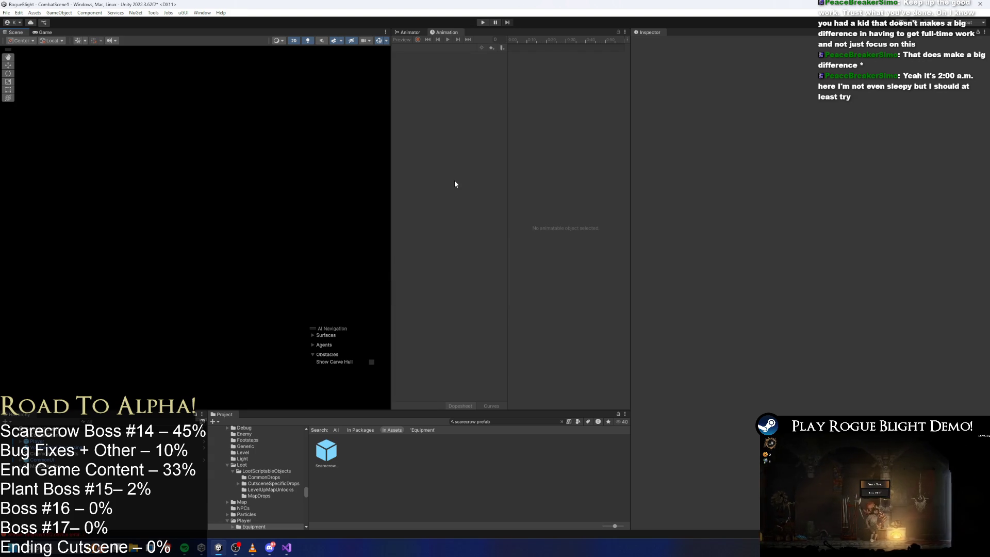
Open Scarecrow_prefab and select its GrabPosition(RightHand) object
{"action": "left_click", "coordinate": [330, 448]}
{"action": "double_click", "coordinate": [331, 448]}
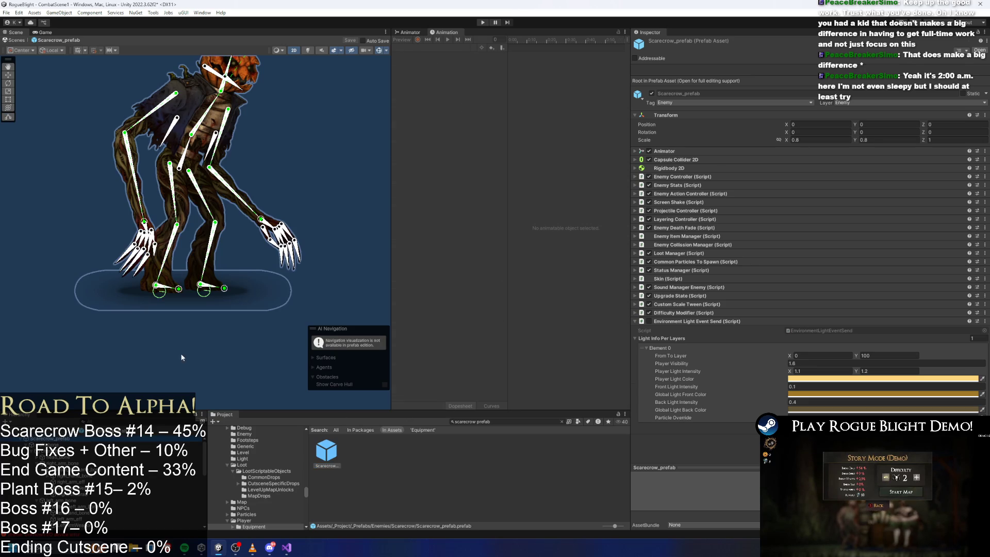
{"action": "left_click", "coordinate": [440, 48]}
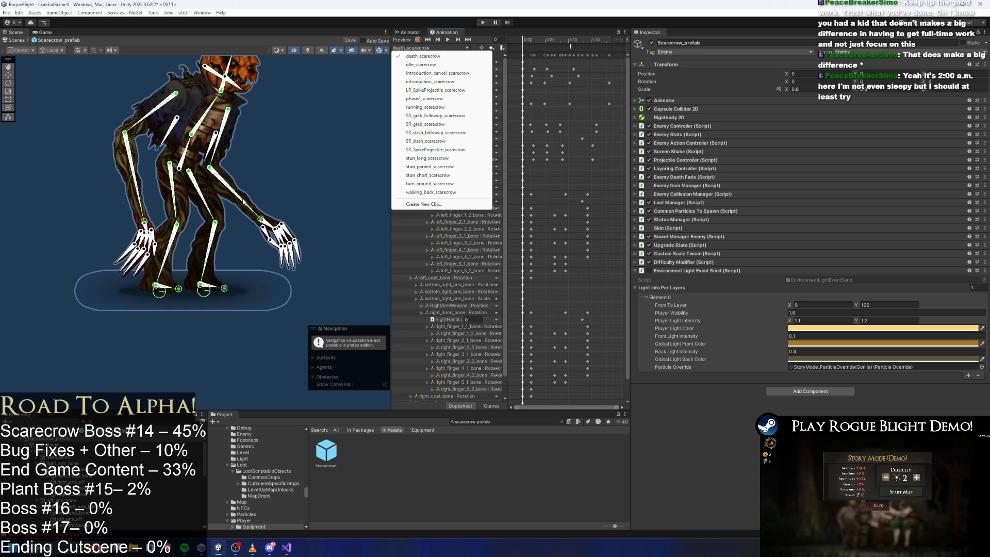
{"action": "left_click", "coordinate": [146, 227]}
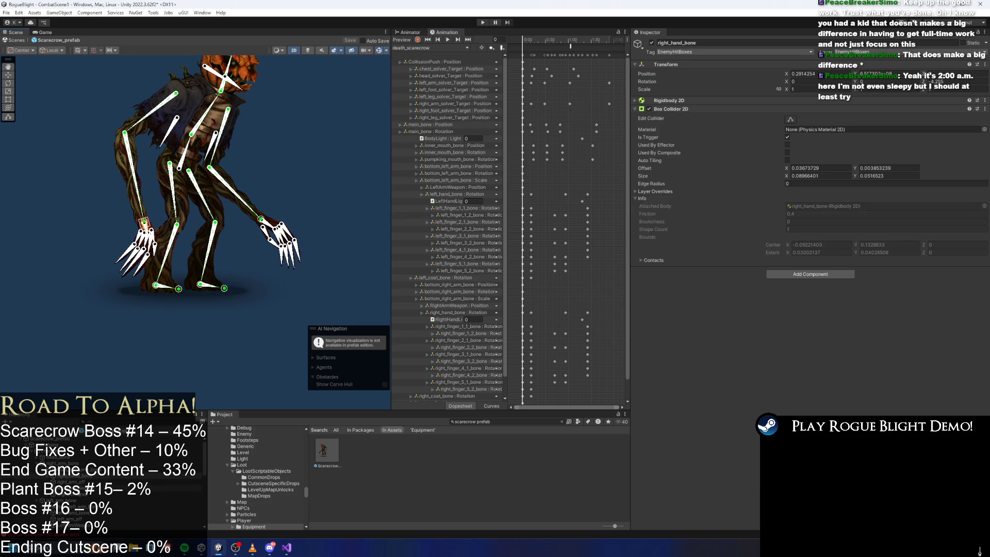
{"action": "left_click", "coordinate": [107, 522]}
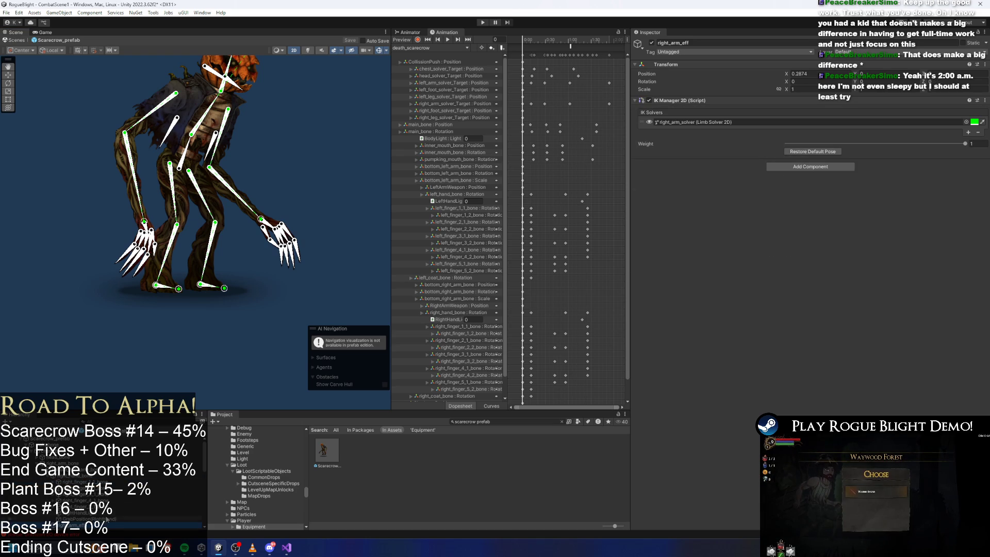
{"action": "left_click", "coordinate": [103, 519]}
{"action": "scroll", "coordinate": [200, 235], "scroll_direction": "up", "scroll_amount": 4}
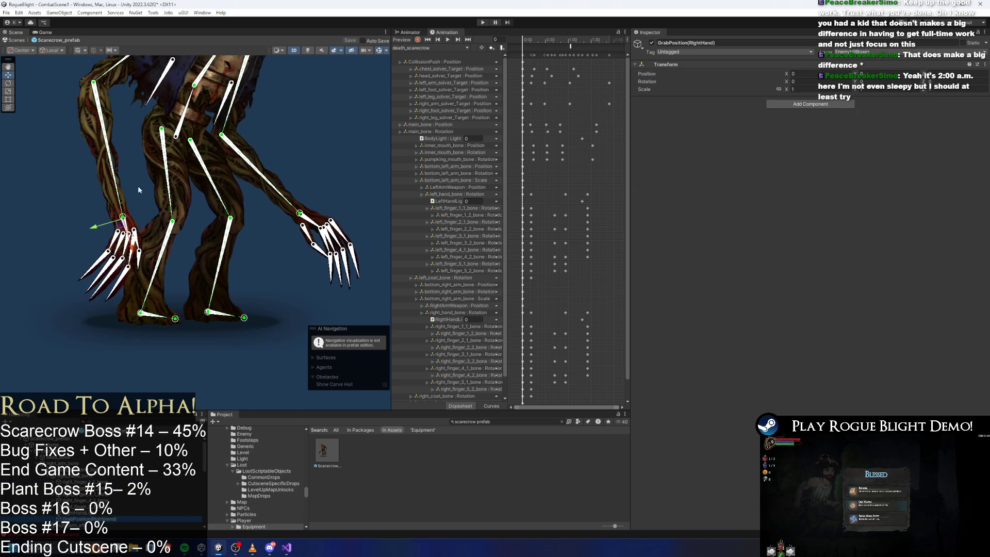
{"action": "scroll", "coordinate": [148, 195], "scroll_direction": "up", "scroll_amount": 3}
{"action": "scroll", "coordinate": [375, 182], "scroll_direction": "down", "scroll_amount": 5}
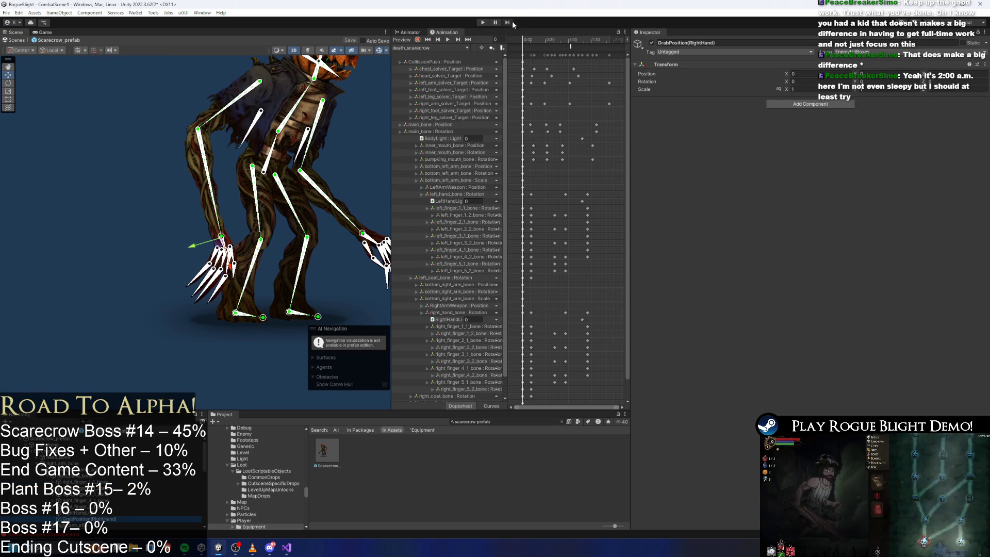
Rotate GrabPosition(RightHand) to Z 180 and save the prefab
{"action": "key", "text": "e"}
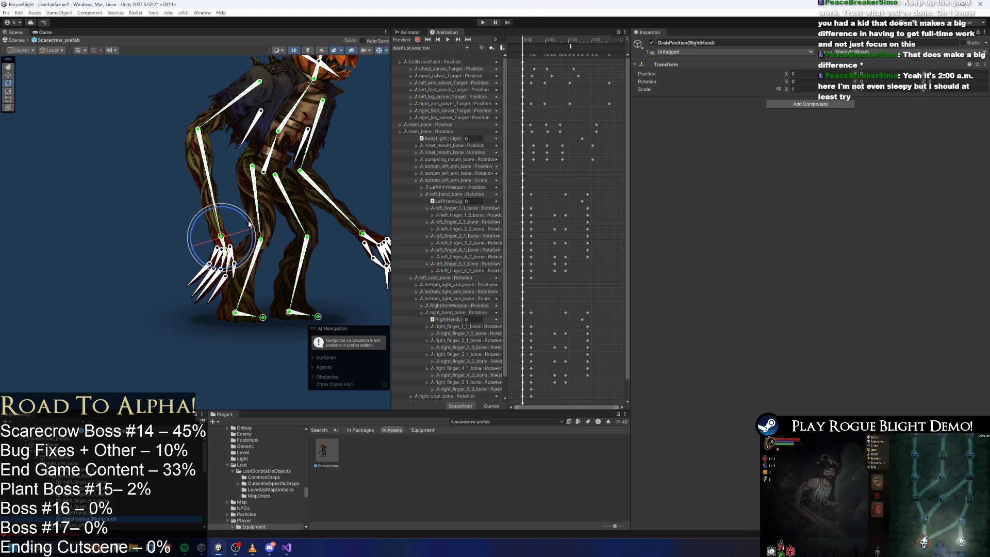
{"action": "mouse_move", "coordinate": [249, 224]}
{"action": "left_mouse_down"}
{"action": "mouse_move", "coordinate": [246, 198]}
{"action": "mouse_move", "coordinate": [233, 211]}
{"action": "left_mouse_up"}
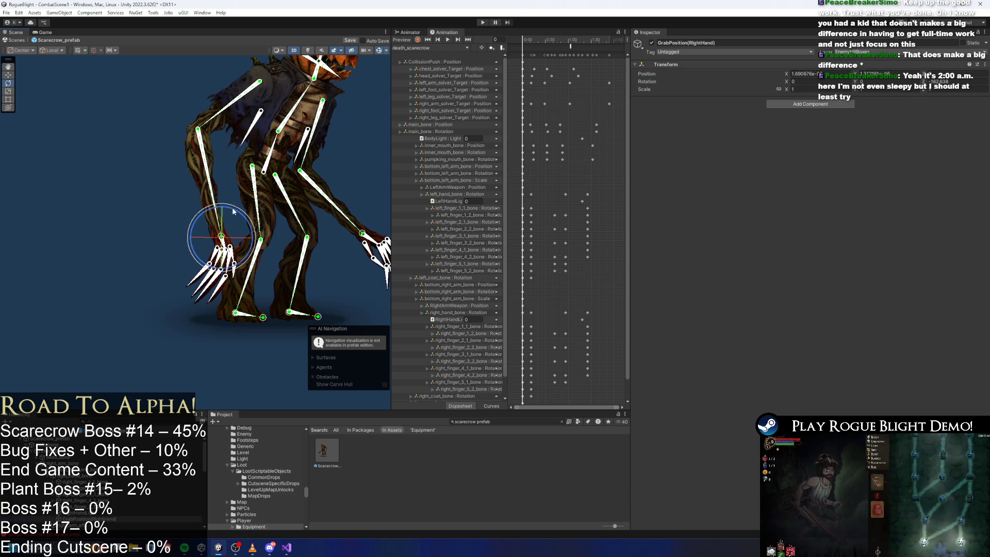
{"action": "left_click", "coordinate": [938, 82]}
{"action": "type", "text": "180"}
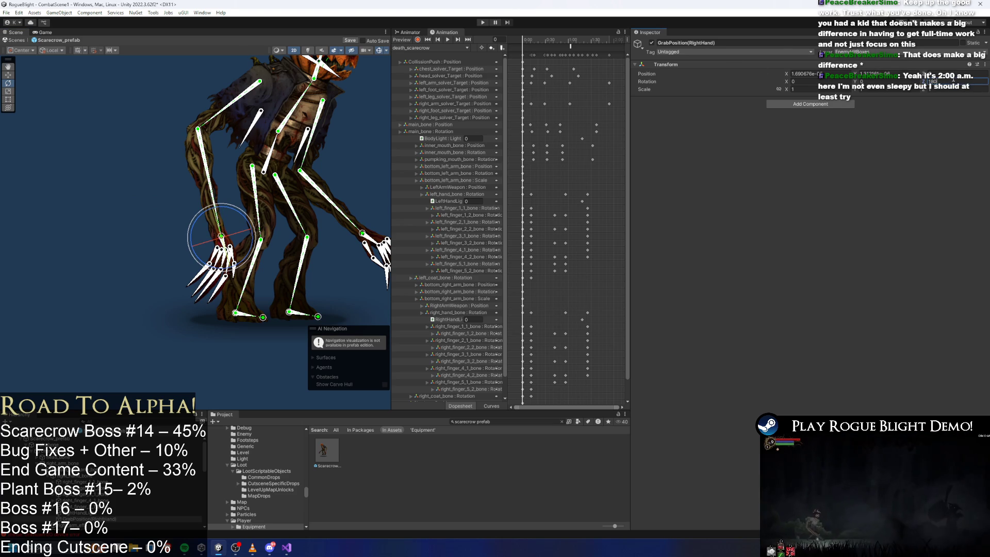
{"action": "key", "text": "ctrl+s"}
{"action": "left_click", "coordinate": [516, 422]}
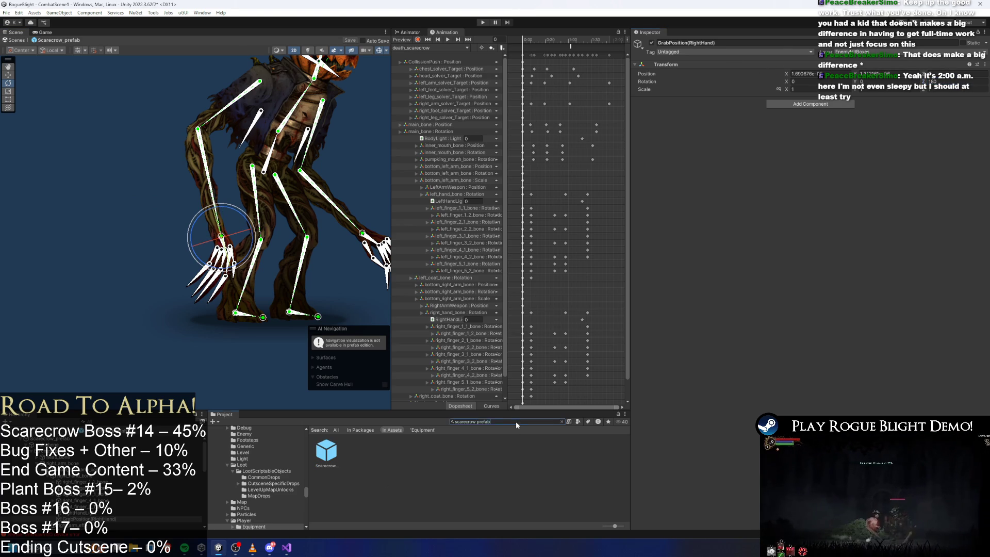
Open the wendigo prefab and copy its GrabPosition rotation as Euler angles
{"action": "type", "text": "smndig"}
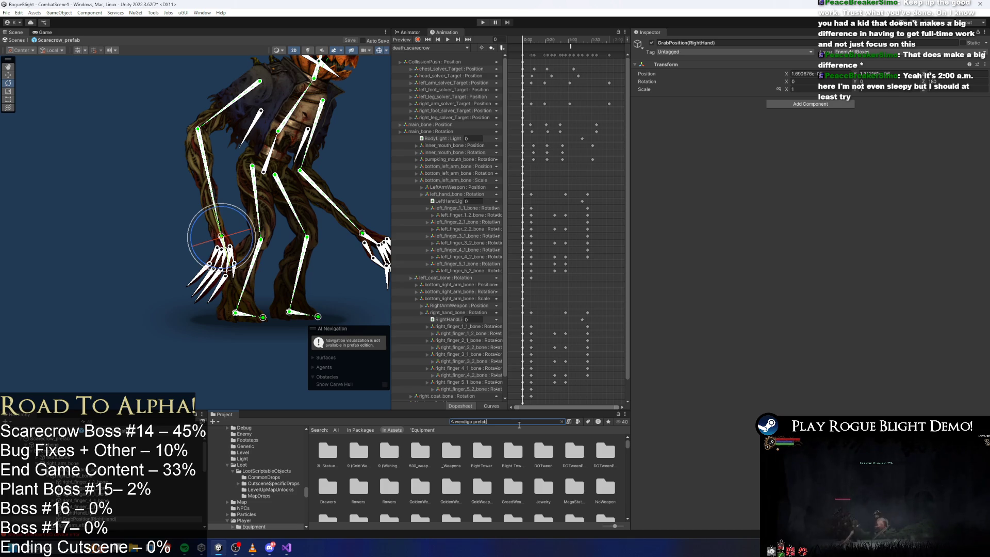
{"action": "double_click", "coordinate": [356, 452]}
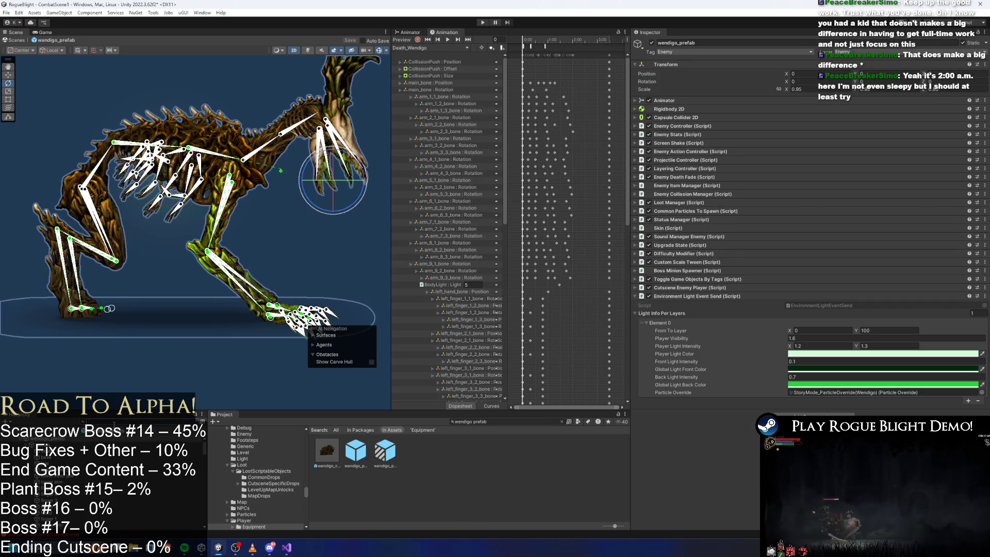
{"action": "type", "text": "grab"}
{"action": "left_click", "coordinate": [49, 444]}
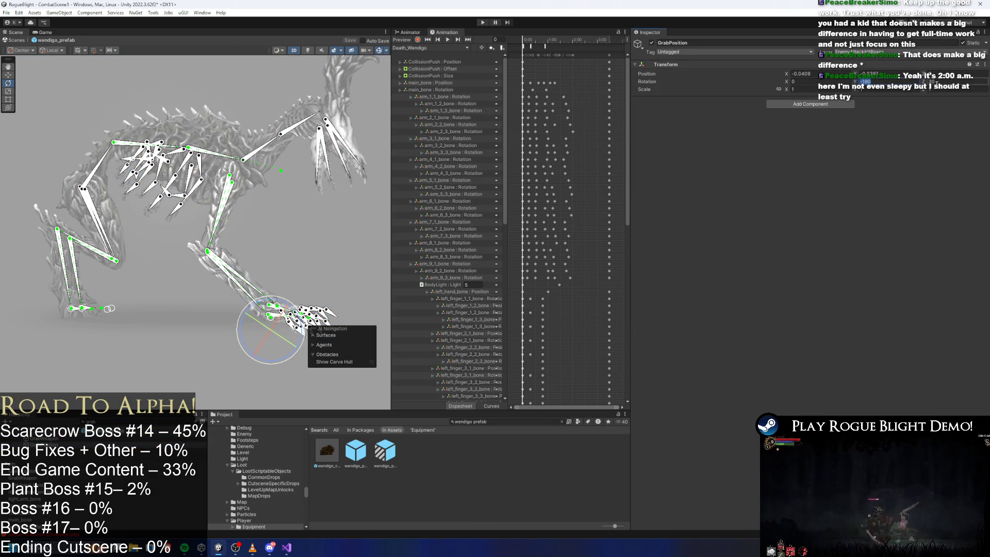
{"action": "right_click", "coordinate": [646, 81]}
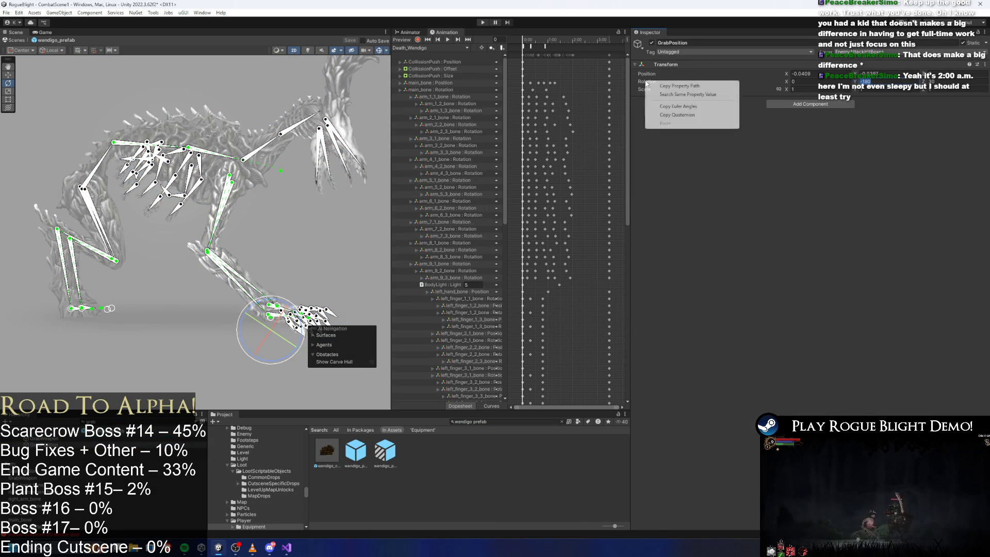
{"action": "left_click", "coordinate": [680, 108]}
Search 'crow prefab', reopen Scarecrow_prefab, and select its right hand bone
{"action": "left_click", "coordinate": [497, 422]}
{"action": "key", "text": "BackSpace"}
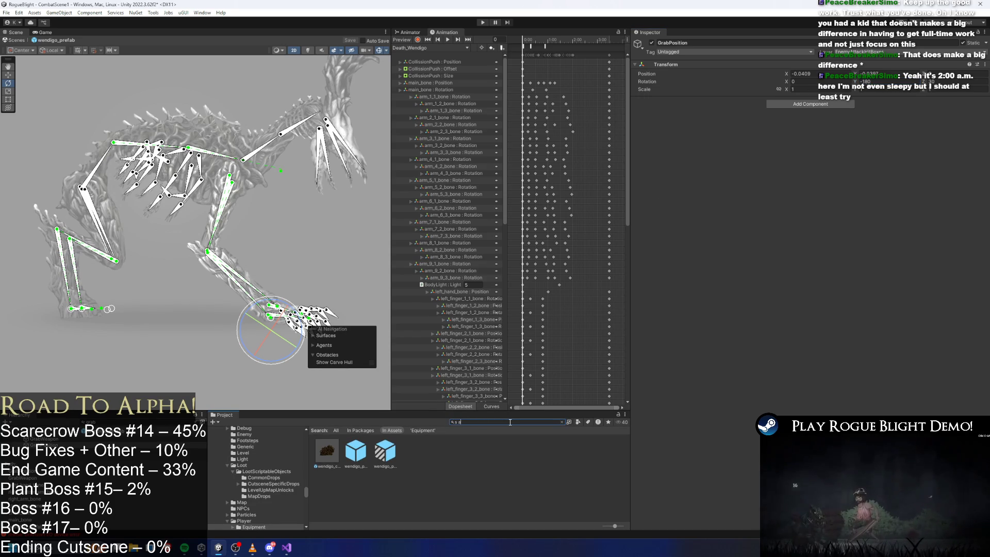
{"action": "type", "text": "recrow"}
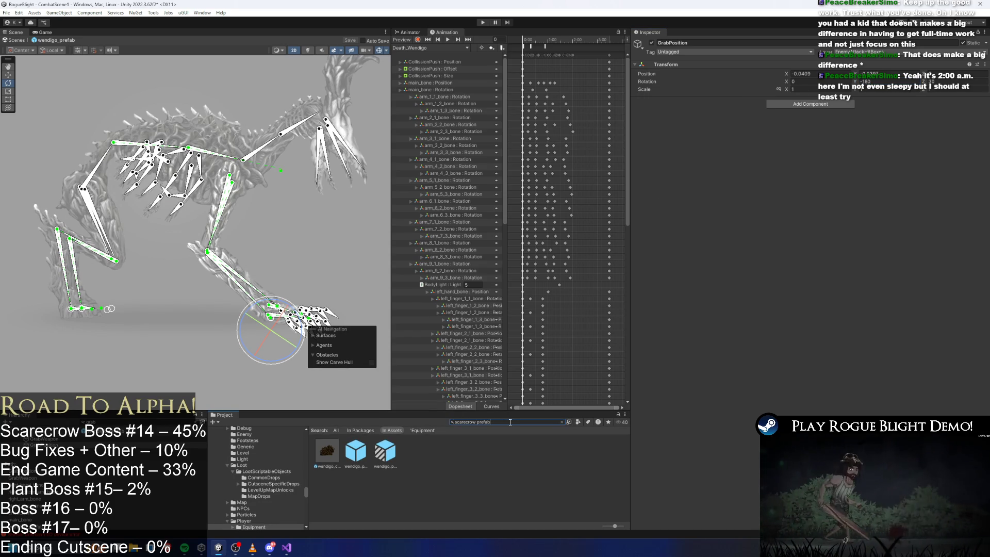
{"action": "type", "text": " prefab"}
{"action": "left_click", "coordinate": [320, 394]}
{"action": "double_click", "coordinate": [327, 452]}
{"action": "scroll", "coordinate": [221, 236], "scroll_direction": "up", "scroll_amount": 3}
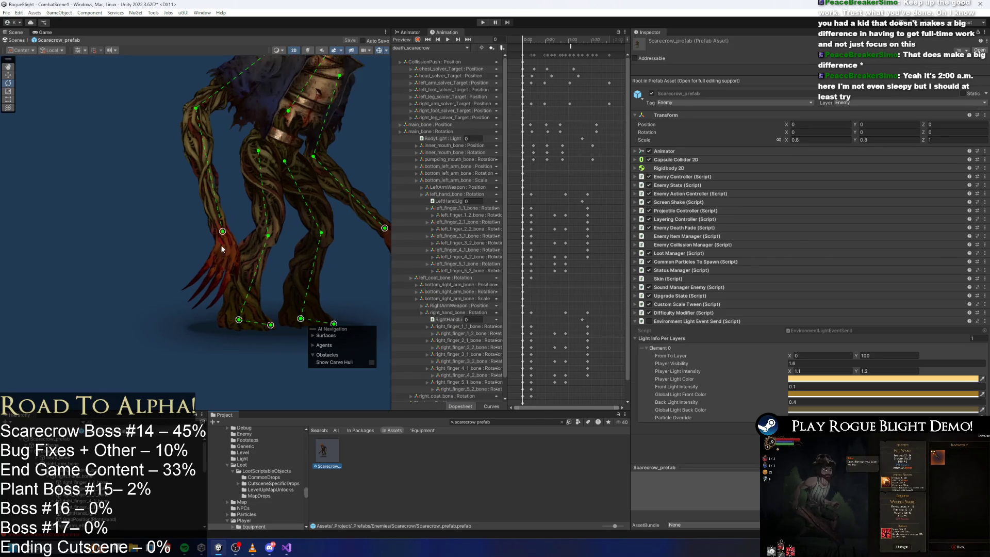
{"action": "left_click", "coordinate": [221, 232]}
{"action": "left_click", "coordinate": [222, 230]}
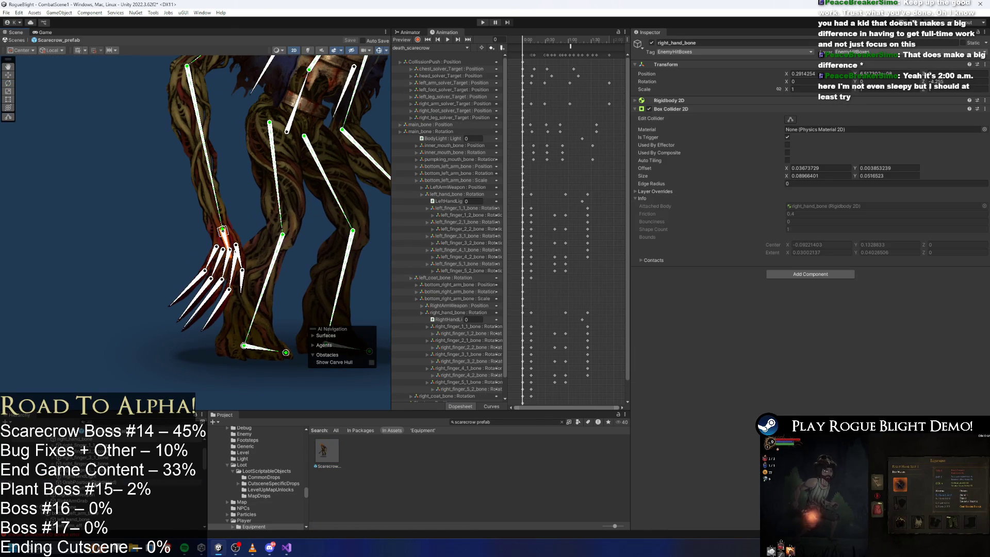
Paste the wendigo's rotation onto GrabPosition(RightHand) and save the Scarecrow prefab
{"action": "left_click", "coordinate": [222, 230]}
{"action": "right_click", "coordinate": [647, 82]}
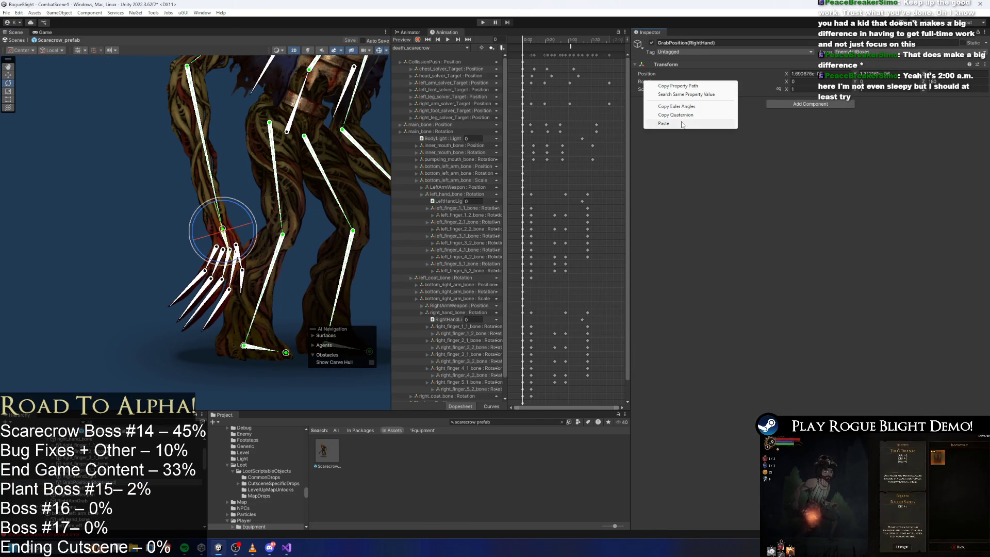
{"action": "left_click", "coordinate": [682, 124]}
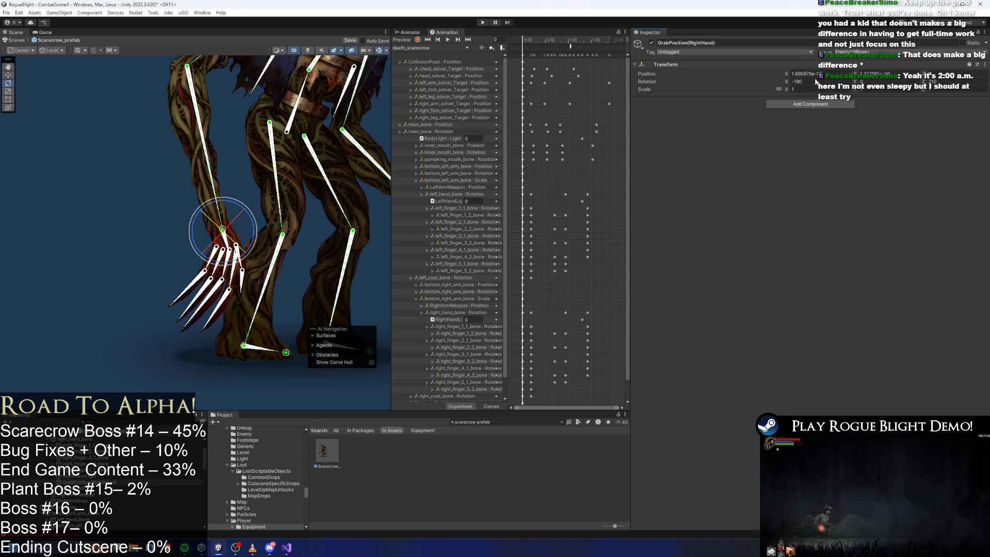
{"action": "key", "text": "ctrl+s"}
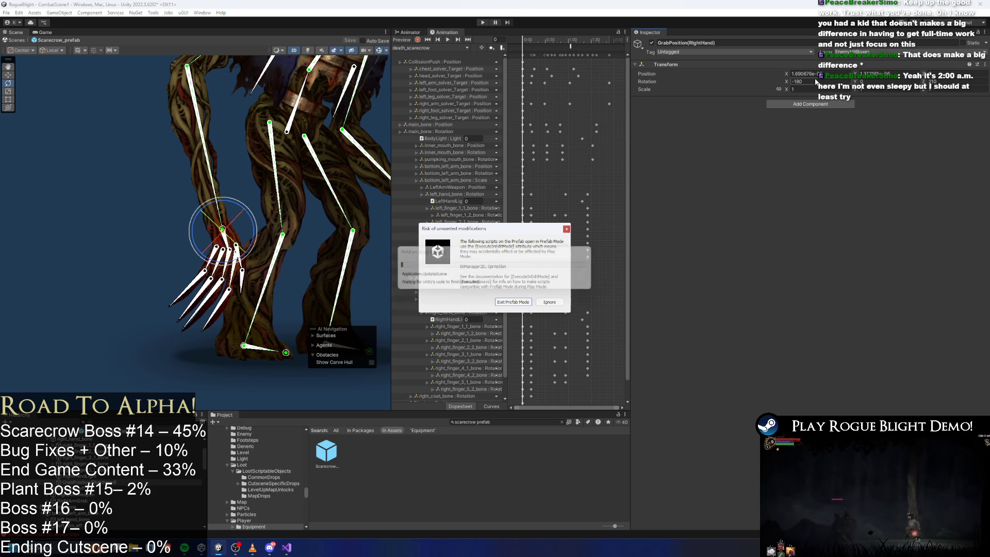
Dismiss the prefab warning, fight the scarecrow until it grabs the player, then pause
{"action": "key", "text": "Escape"}
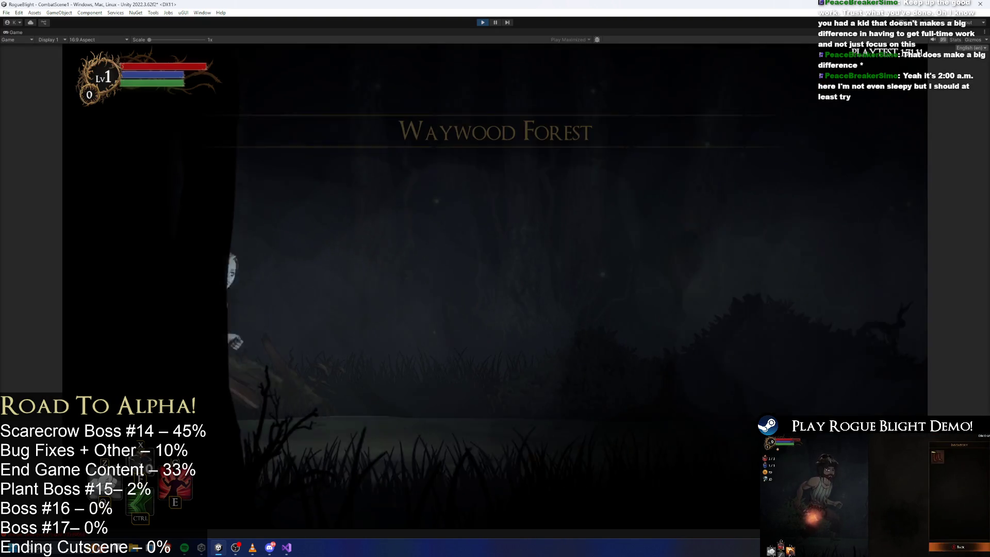
{"action": "key", "text": "d"}
{"action": "left_click", "coordinate": [618, 361]}
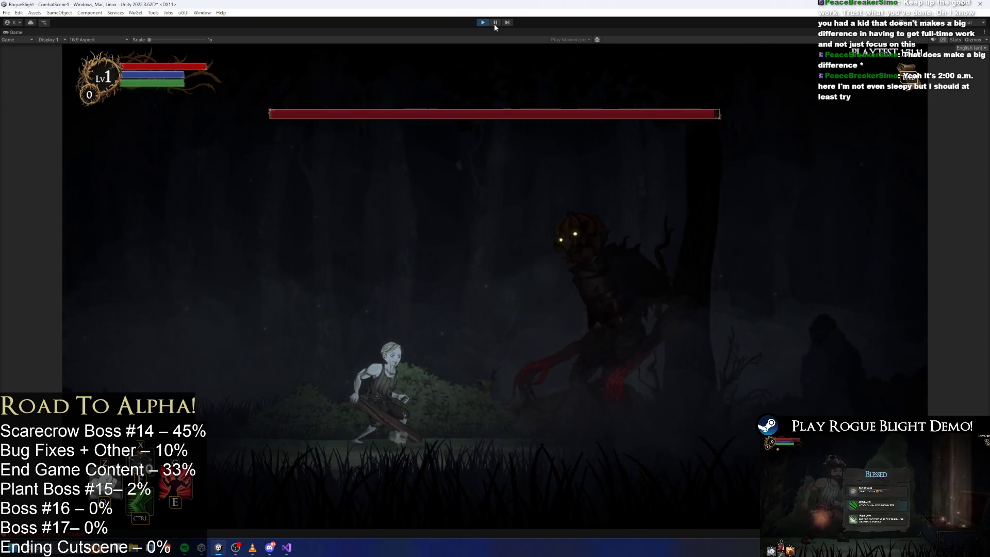
{"action": "key", "text": "d"}
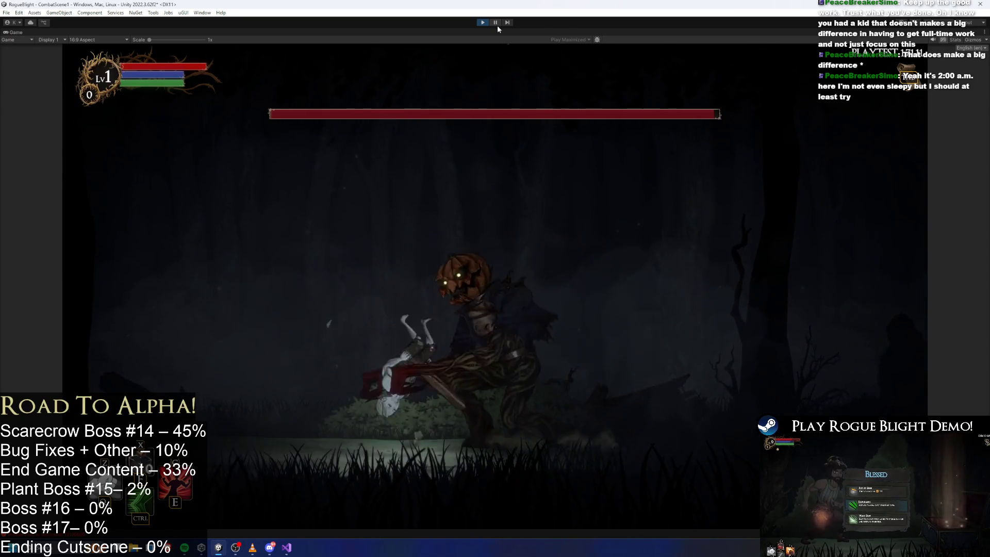
{"action": "left_click", "coordinate": [493, 22]}
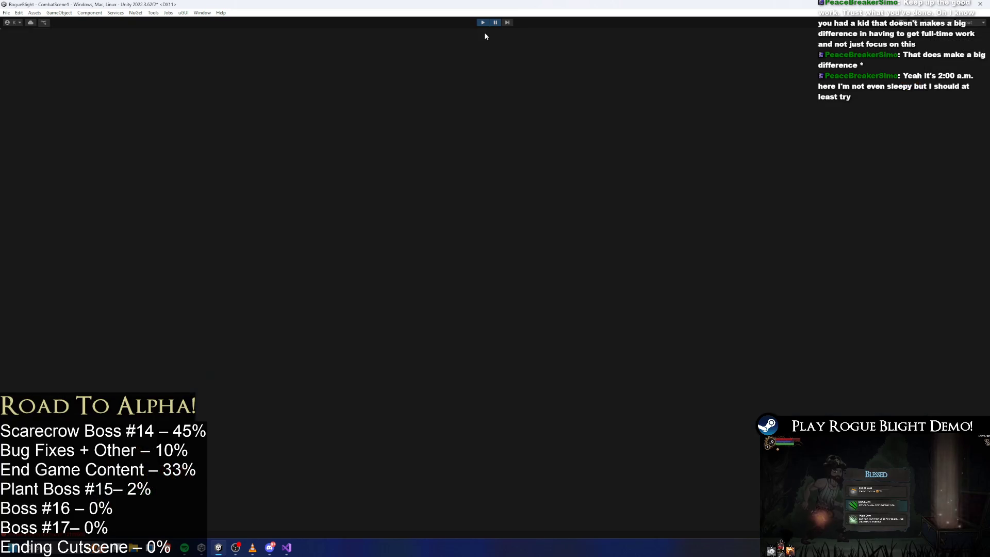
Inspect the RightArmGrab hitbox and right-hand grab position in the paused game
{"action": "type", "text": "grab"}
{"action": "left_click", "coordinate": [33, 442]}
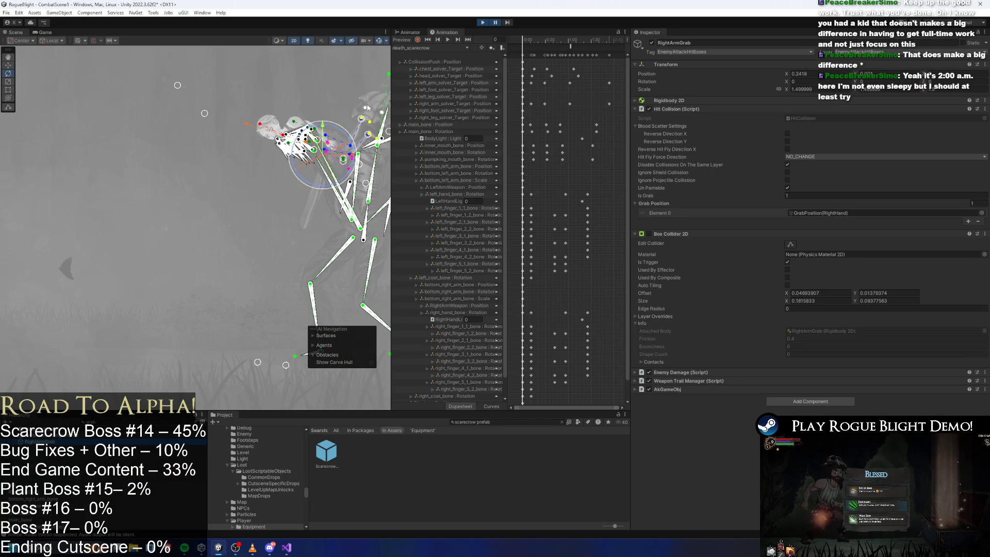
{"action": "left_click_drag", "start_coordinate": [342, 135], "coordinate": [358, 163]}
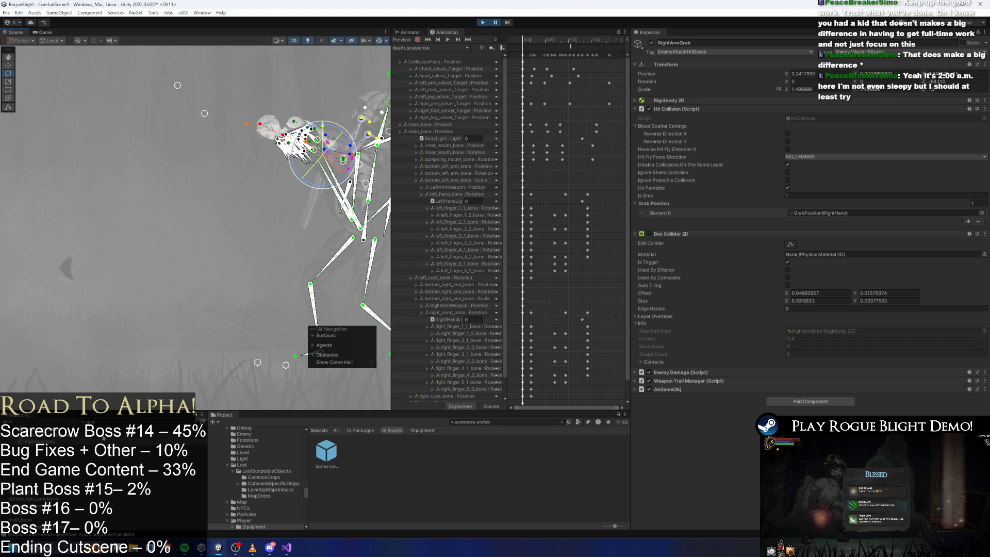
{"action": "double_click", "coordinate": [819, 212]}
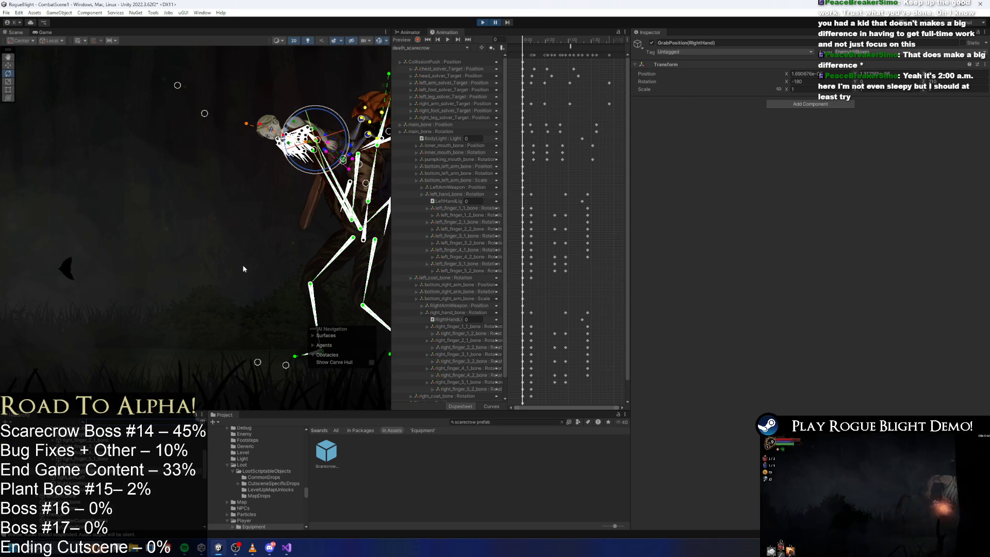
{"action": "left_click", "coordinate": [269, 130]}
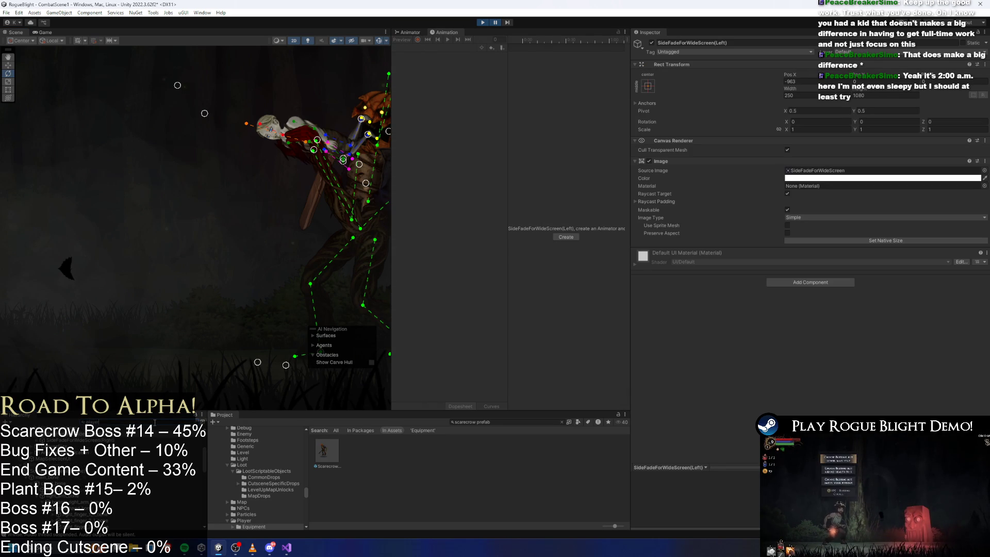
Set the Player's Rotation X to 0, stop play mode, and reopen the Scarecrow prefab
{"action": "left_click", "coordinate": [64, 457]}
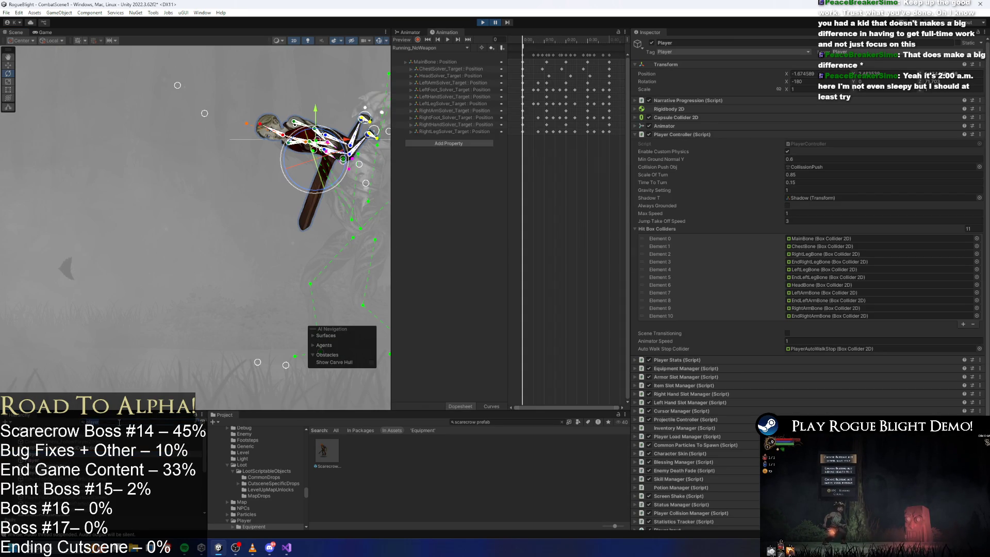
{"action": "key", "text": "Escape"}
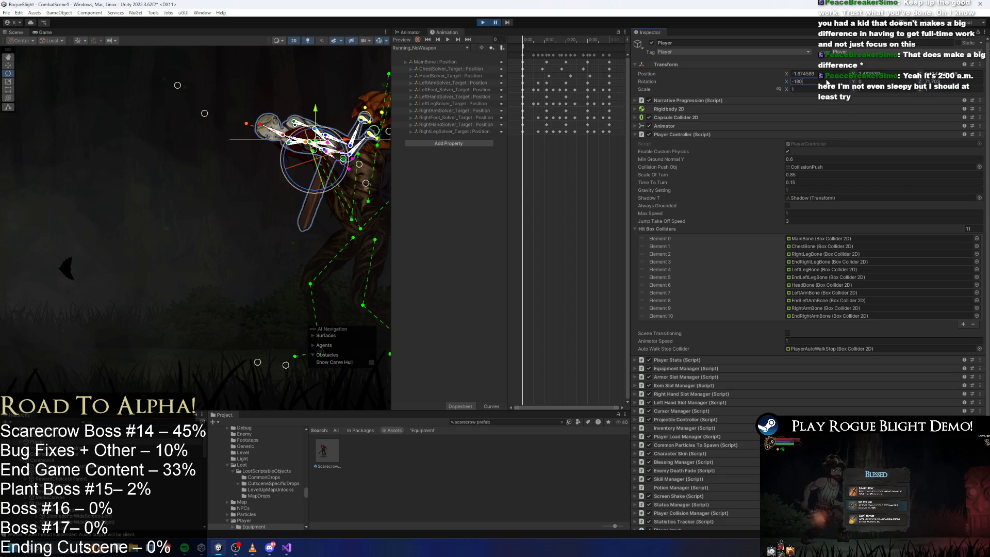
{"action": "type", "text": "0"}
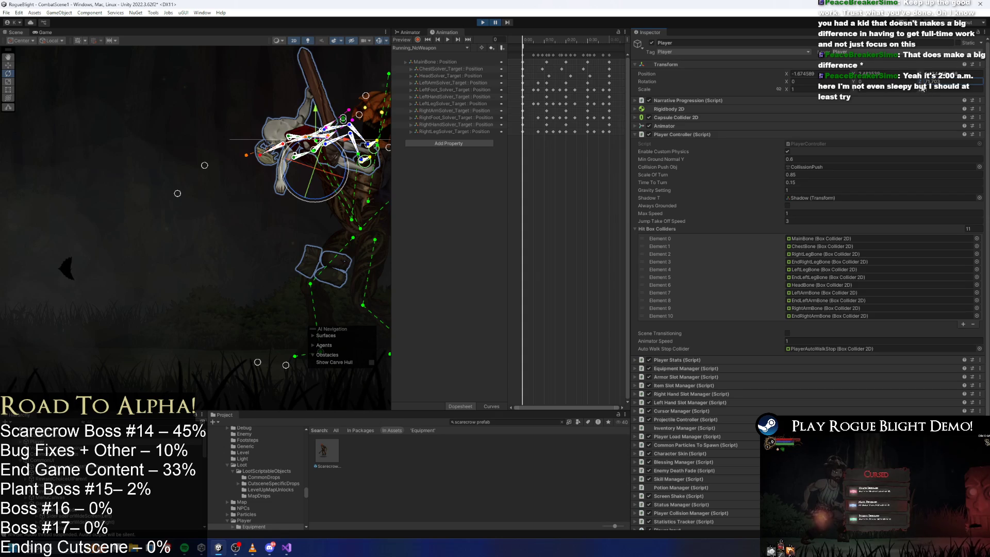
{"action": "key", "text": "ctrl+2"}
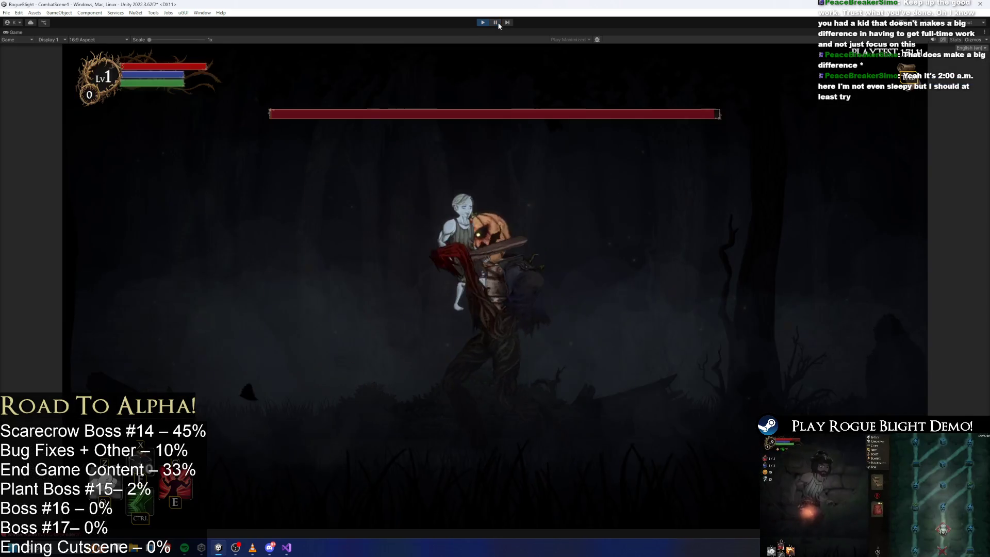
{"action": "key", "text": "ctrl+1"}
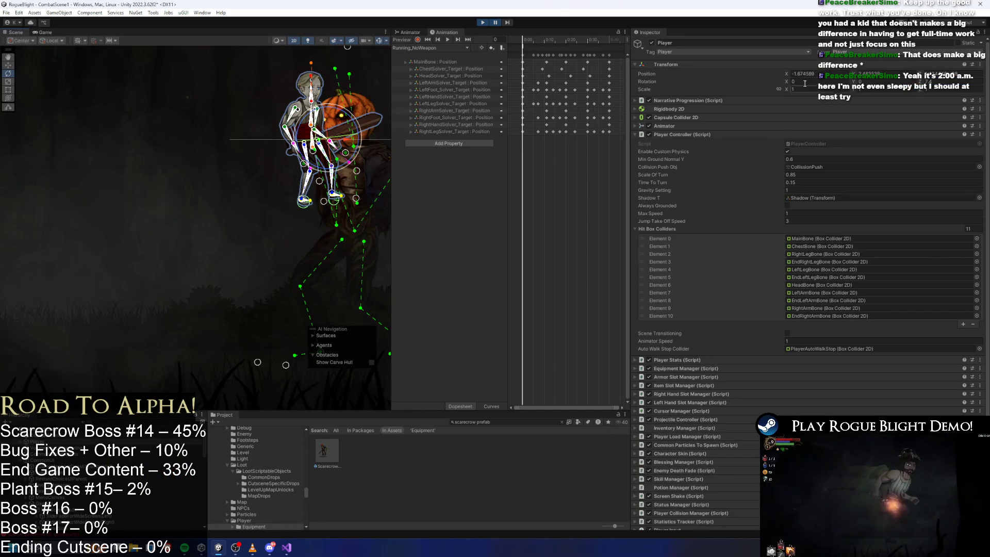
{"action": "left_click", "coordinate": [482, 22]}
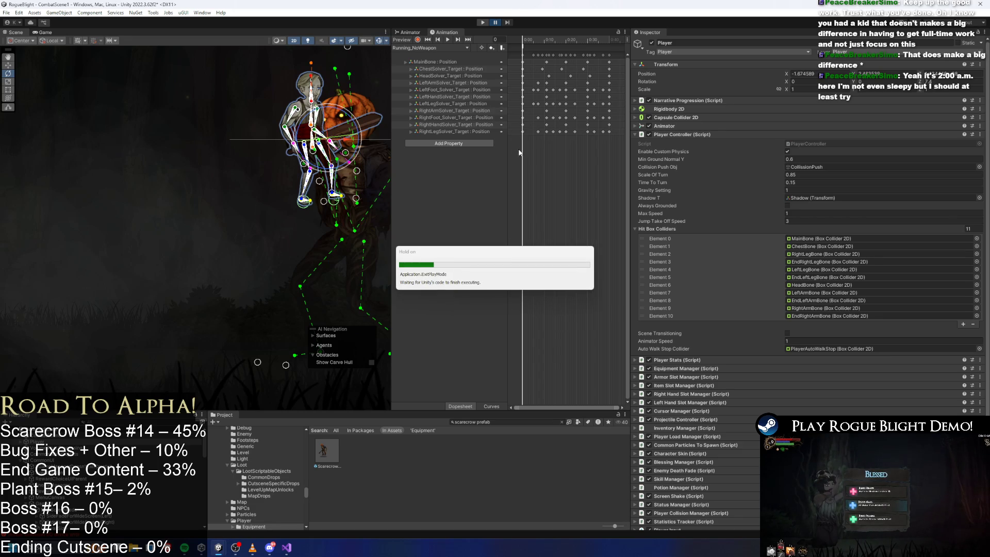
{"action": "double_click", "coordinate": [328, 450]}
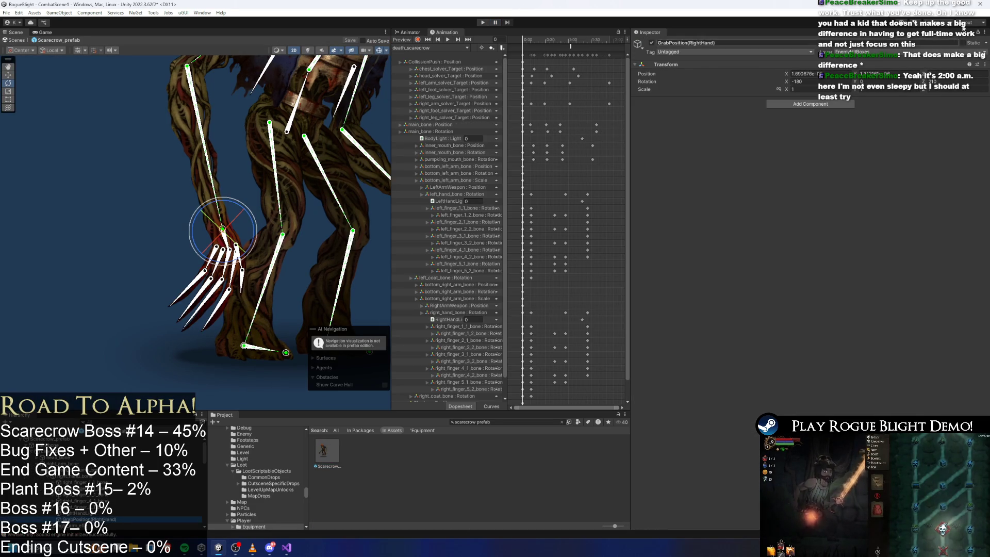
Zero the grab point's X rotation, nudge its position, and set Rotation Z to -90
{"action": "left_click", "coordinate": [801, 82]}
{"action": "type", "text": "0"}
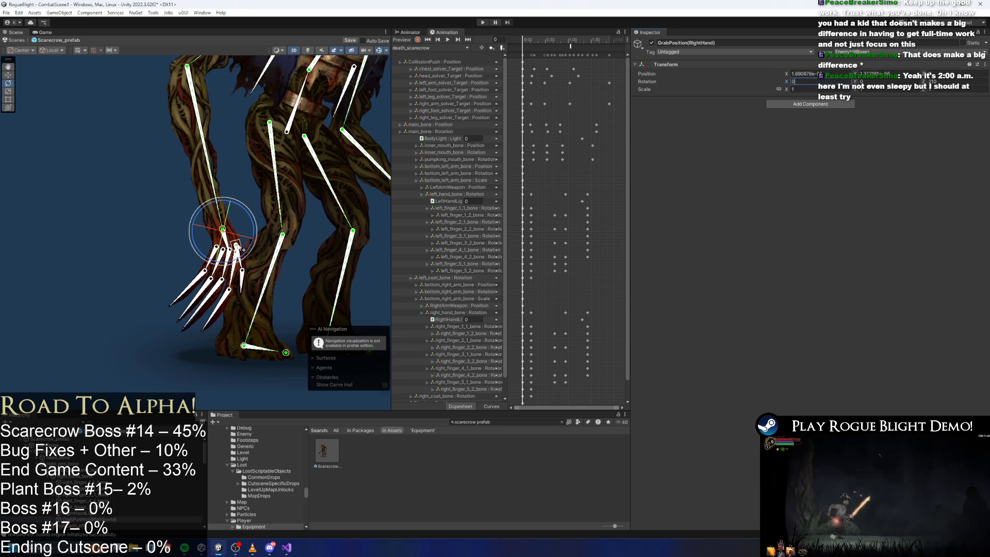
{"action": "scroll", "coordinate": [239, 255], "scroll_direction": "up", "scroll_amount": 2}
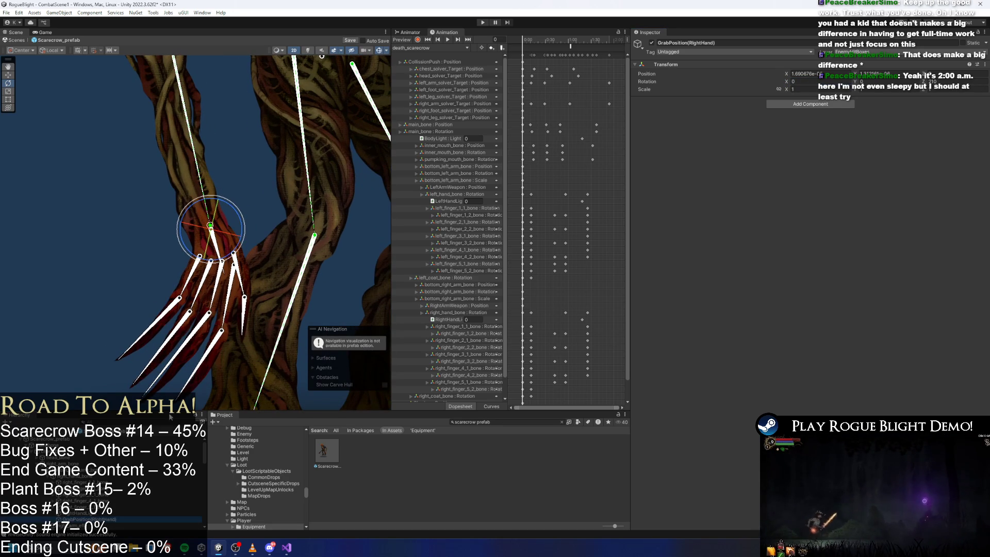
{"action": "key", "text": "w"}
{"action": "left_click_drag", "start_coordinate": [223, 253], "coordinate": [220, 256]}
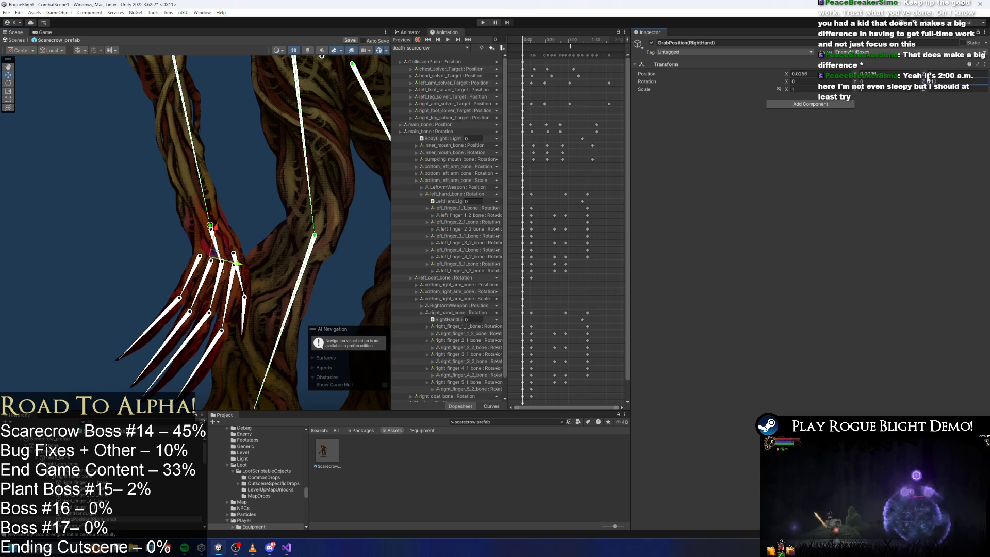
{"action": "key", "text": "Return"}
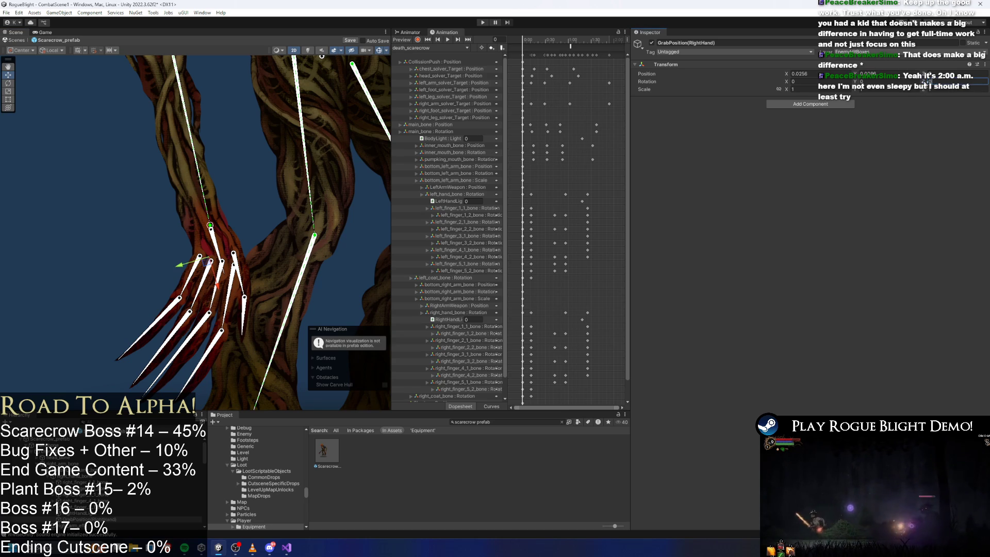
{"action": "left_click_drag", "start_coordinate": [926, 84], "coordinate": [762, 81]}
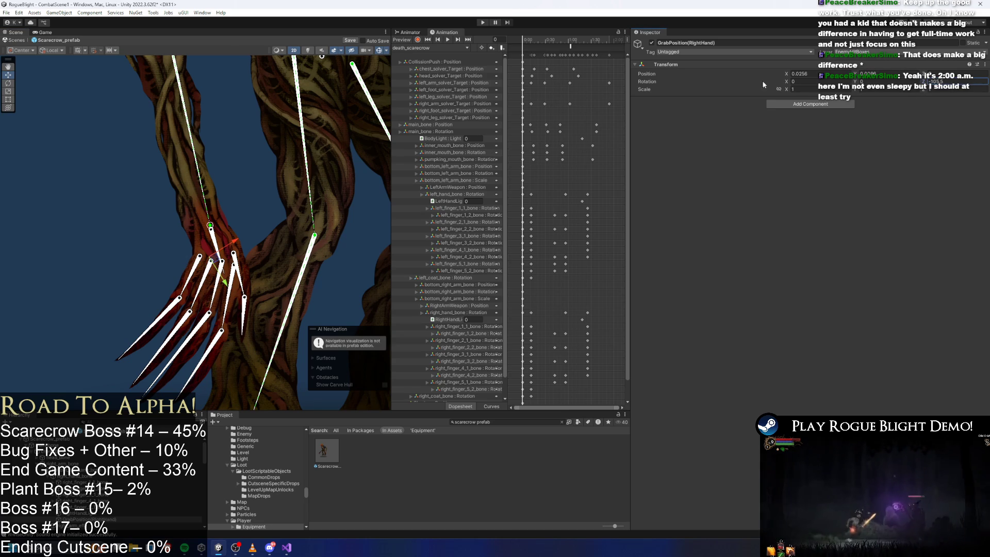
{"action": "left_click_drag", "start_coordinate": [850, 83], "coordinate": [857, 83]}
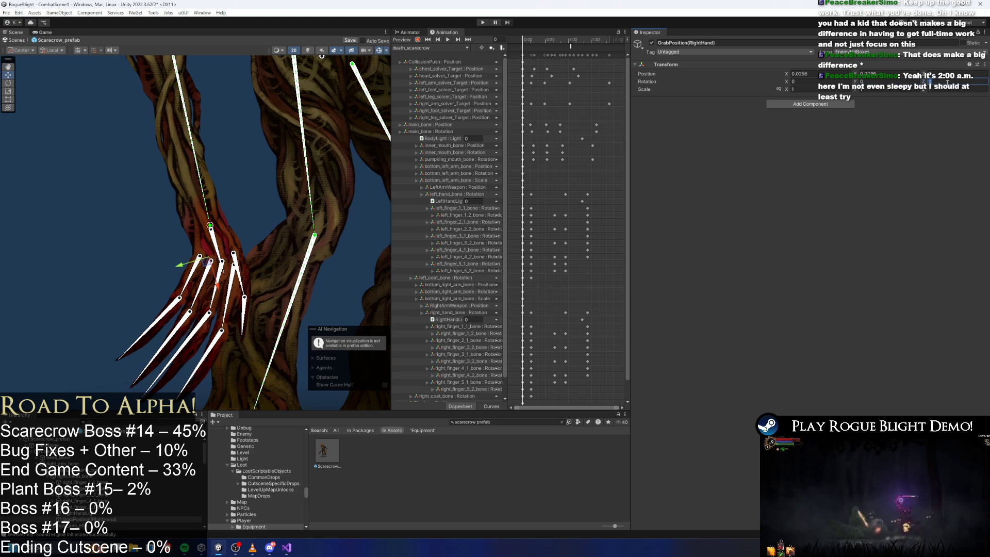
{"action": "type", "text": "-90"}
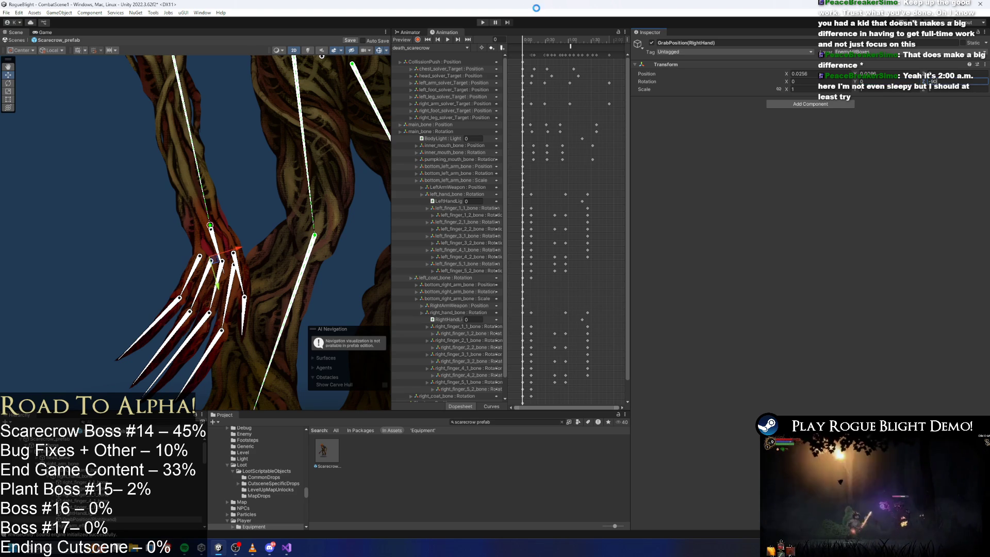
Enter play mode past the warning and move the player into the boss arena
{"action": "left_click", "coordinate": [483, 22]}
{"action": "left_click", "coordinate": [549, 302]}
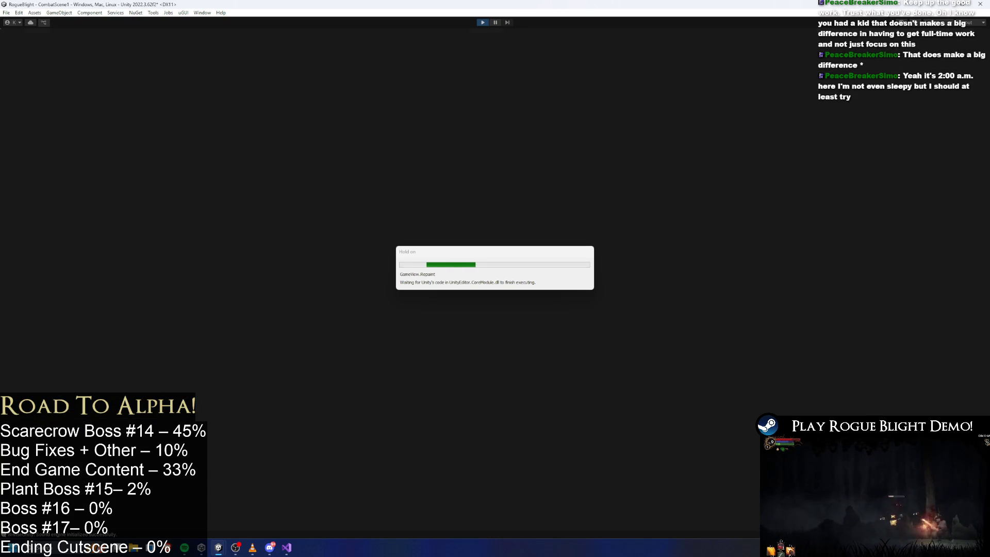
{"action": "key", "text": "d"}
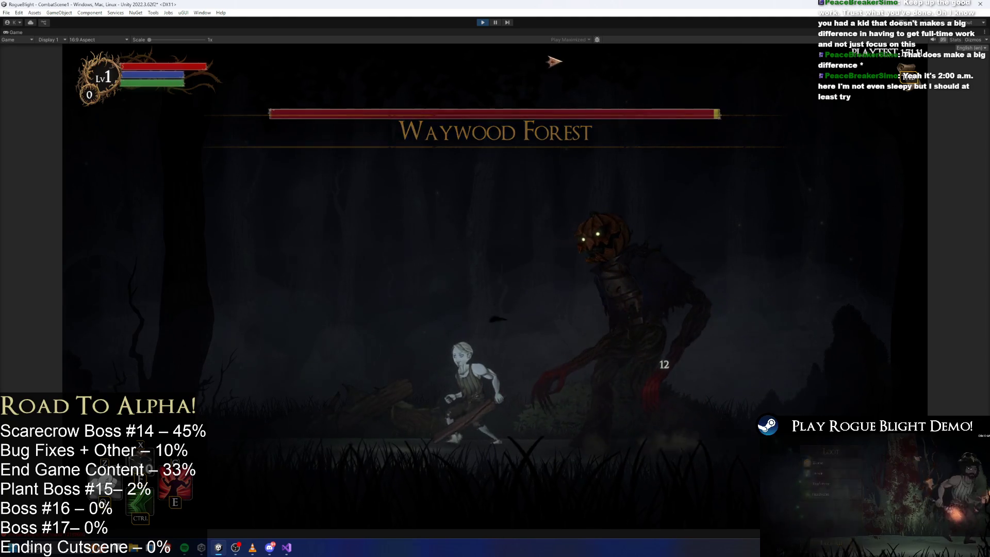
Walk the player toward the scarecrow boss so it grabs them, then exit play mode with Ctrl+P
{"action": "key", "text": "a"}
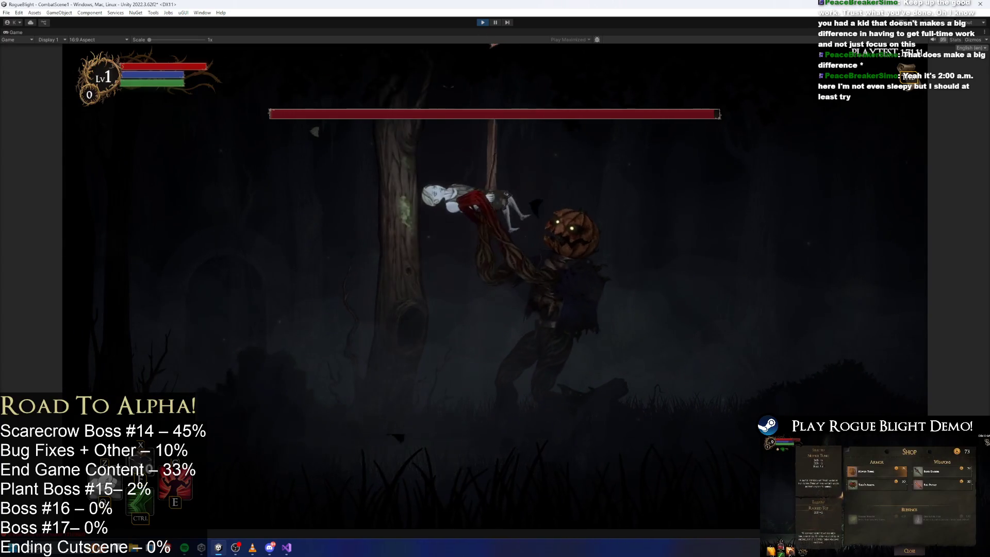
{"action": "key", "text": "ctrl+p"}
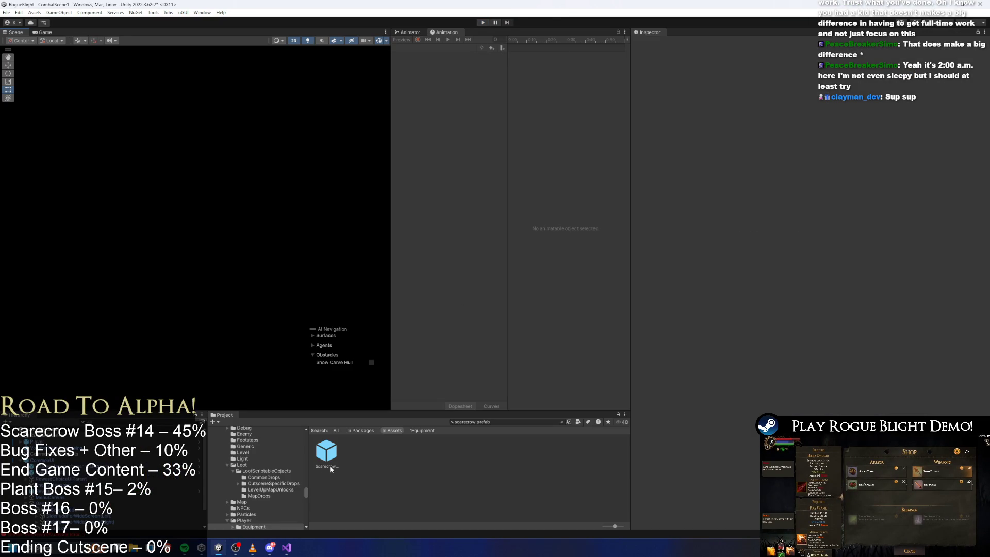
In Scarecrow_prefab, set GrabPosition(RightHand) Rotation Z to 0, save, and start play mode
{"action": "left_click", "coordinate": [330, 469]}
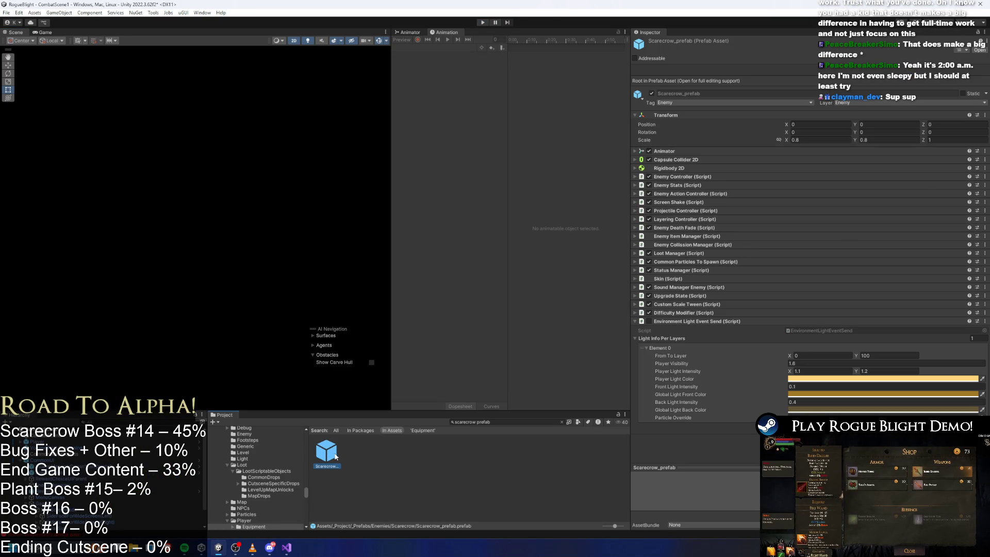
{"action": "double_click", "coordinate": [335, 456]}
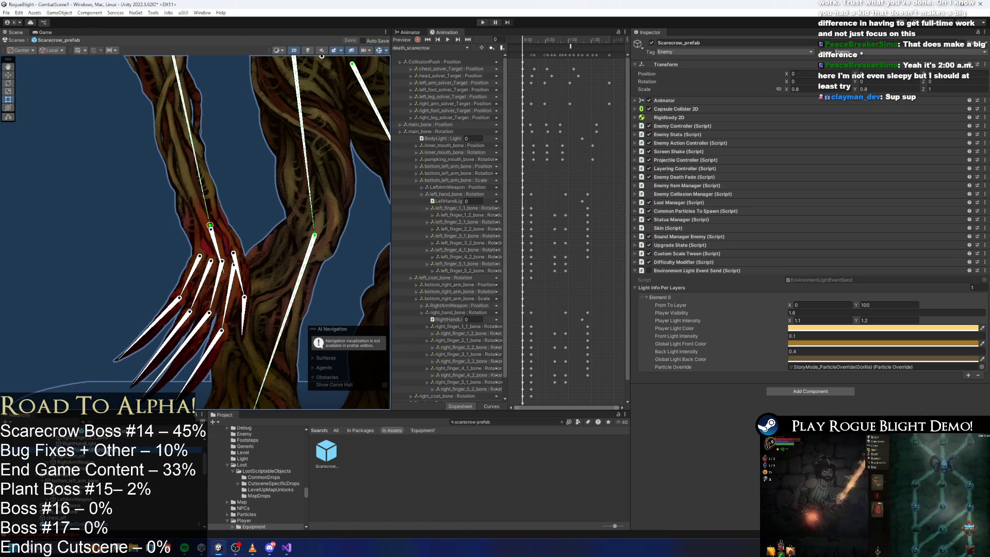
{"action": "left_click", "coordinate": [875, 149]}
{"action": "double_click", "coordinate": [931, 81]}
{"action": "type", "text": "0"}
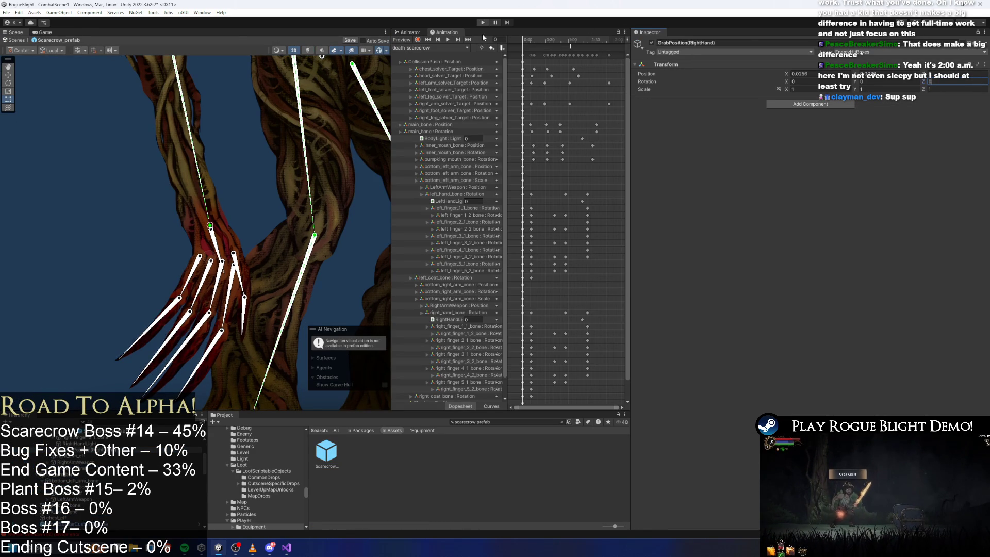
{"action": "key", "text": "ctrl+s"}
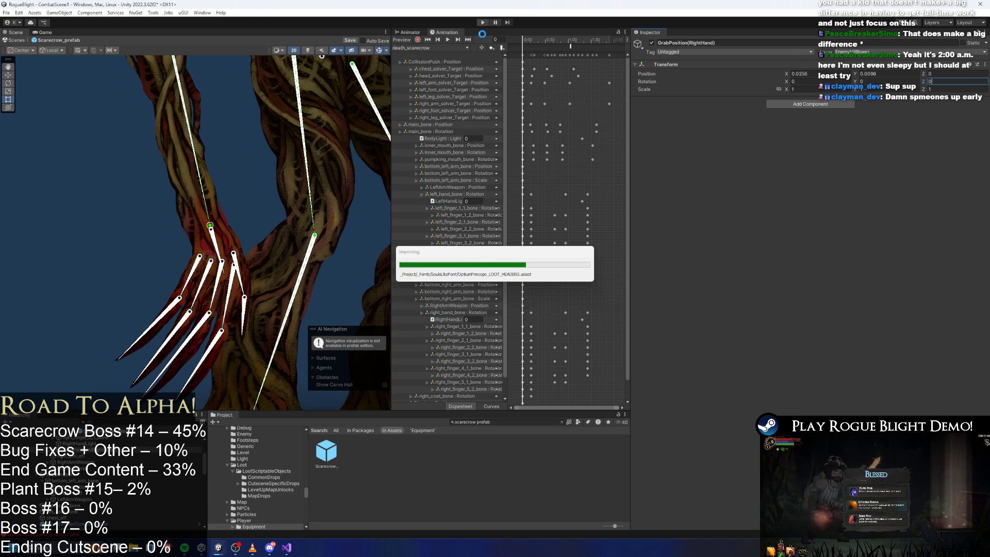
{"action": "key", "text": "Return"}
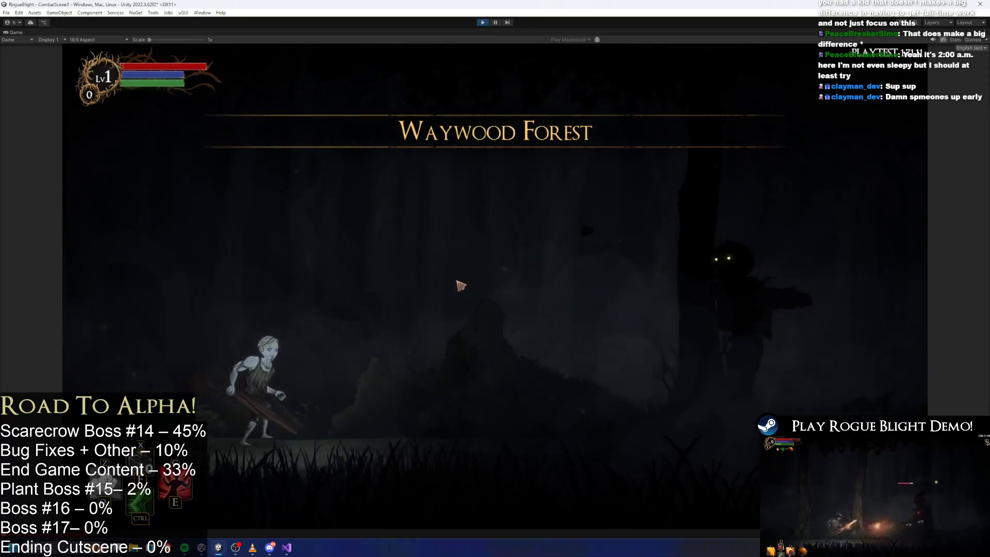
Run the player at the scarecrow boss, exit play mode, and reopen Scarecrow_prefab
{"action": "key", "text": "d"}
{"action": "key", "text": "a"}
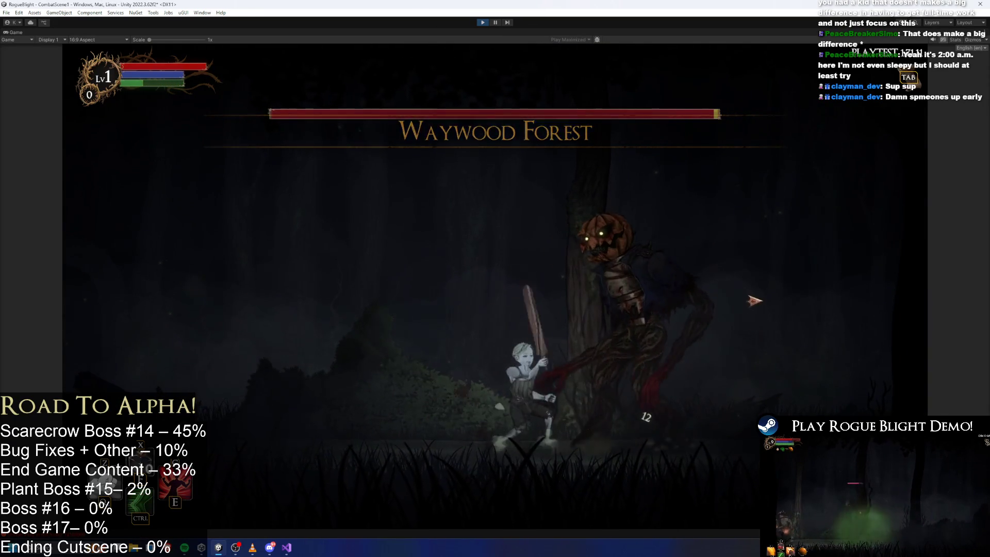
{"action": "key", "text": "d"}
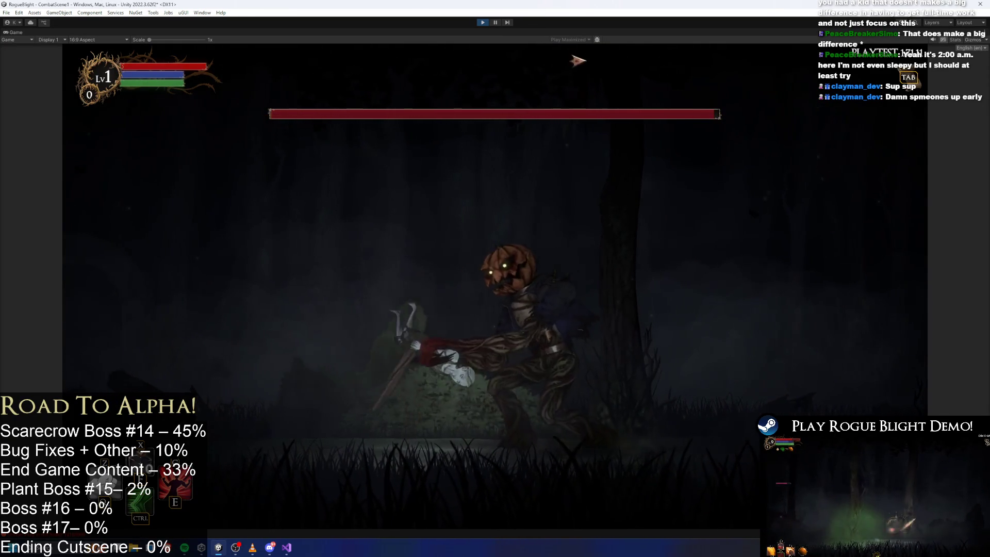
{"action": "left_click", "coordinate": [483, 23]}
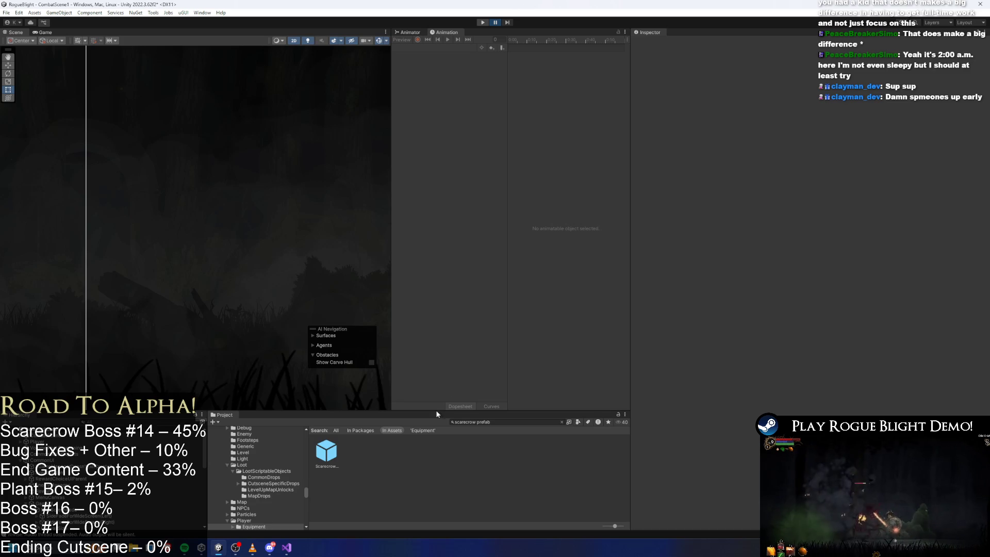
{"action": "double_click", "coordinate": [326, 452]}
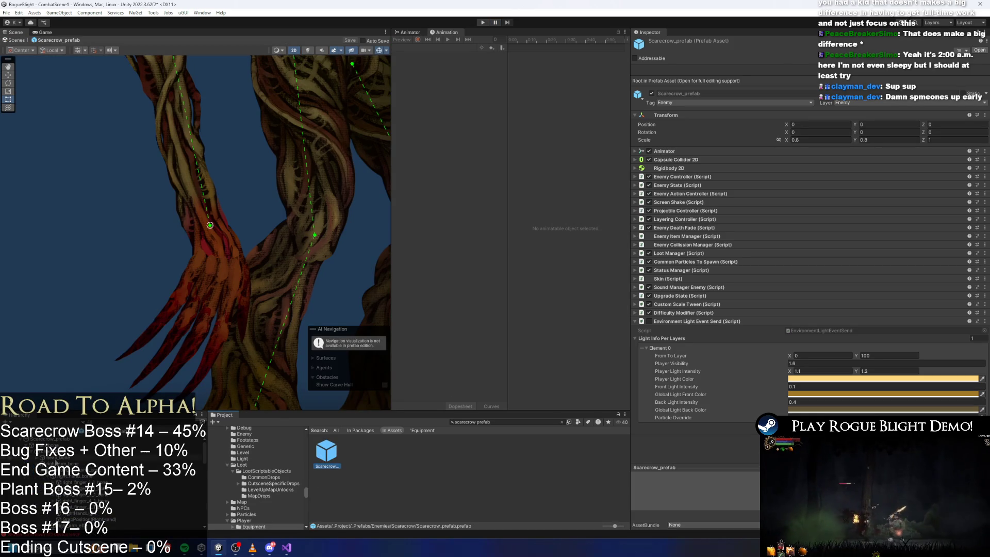
Save the prefab with GrabPosition(RightHand) selected, start another playtest, and attack the boss
{"action": "left_click", "coordinate": [91, 519]}
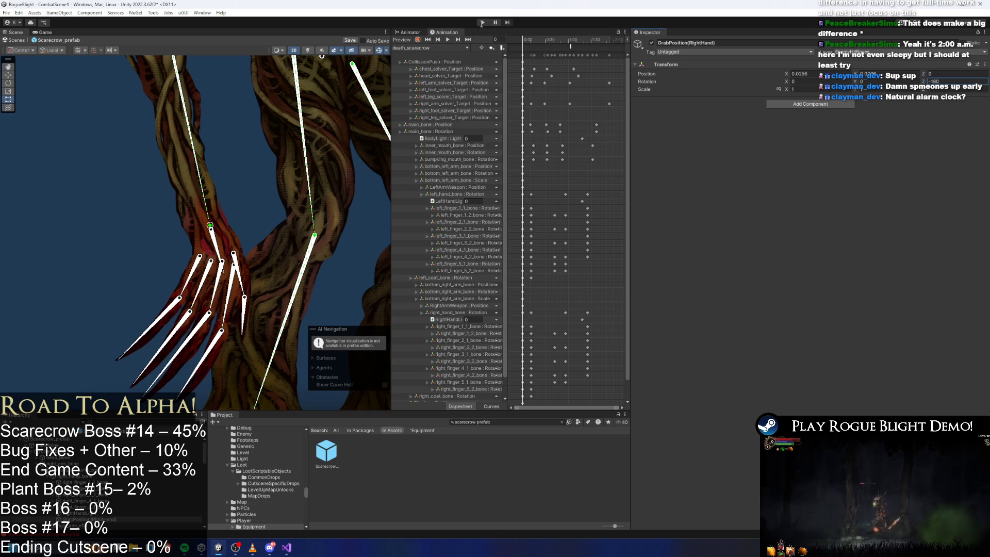
{"action": "key", "text": "ctrl+s"}
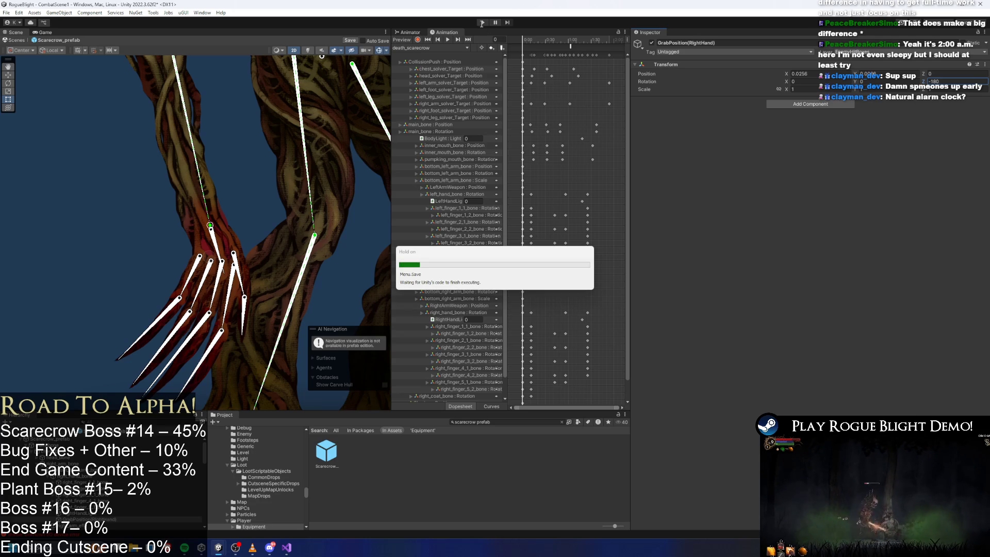
{"action": "left_click", "coordinate": [481, 23]}
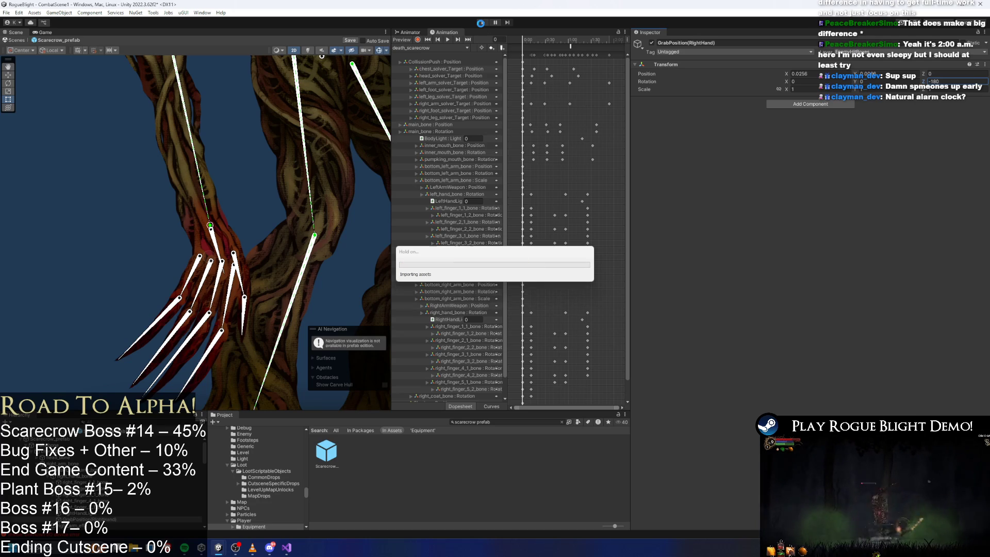
{"action": "key", "text": "Return"}
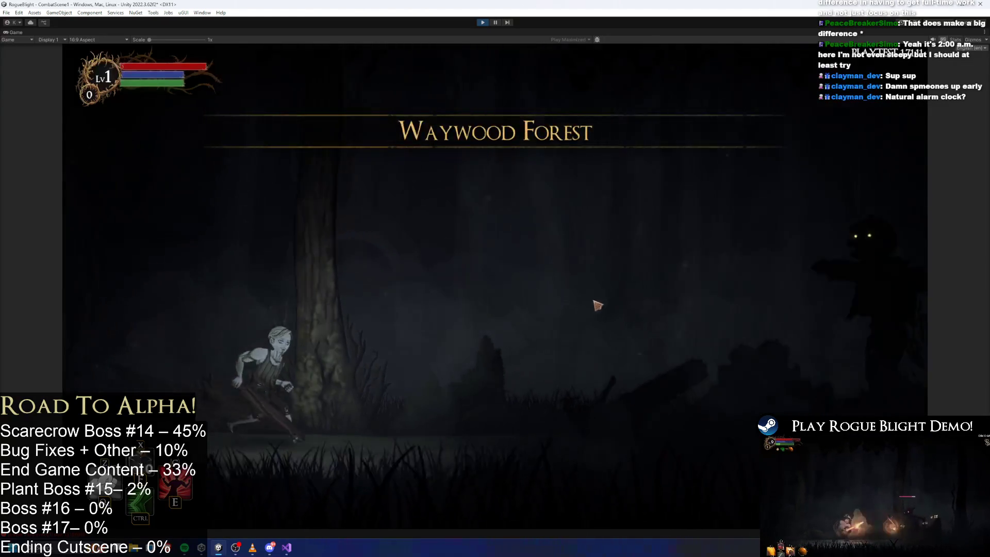
{"action": "left_click", "coordinate": [597, 252]}
Dash at the boss to trigger its grab, exit play mode, and select GrabPosition(RightHand)
{"action": "key", "text": "space"}
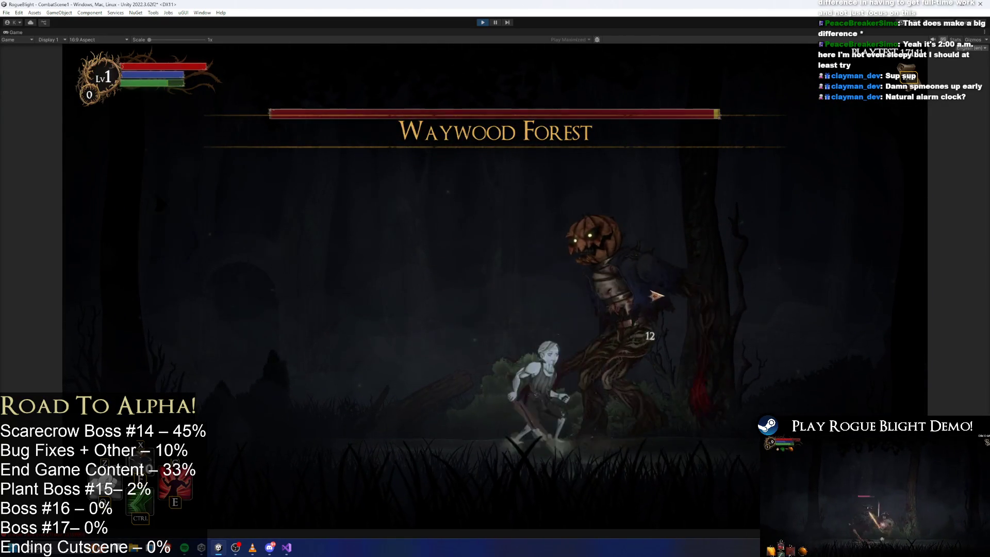
{"action": "key", "text": "a"}
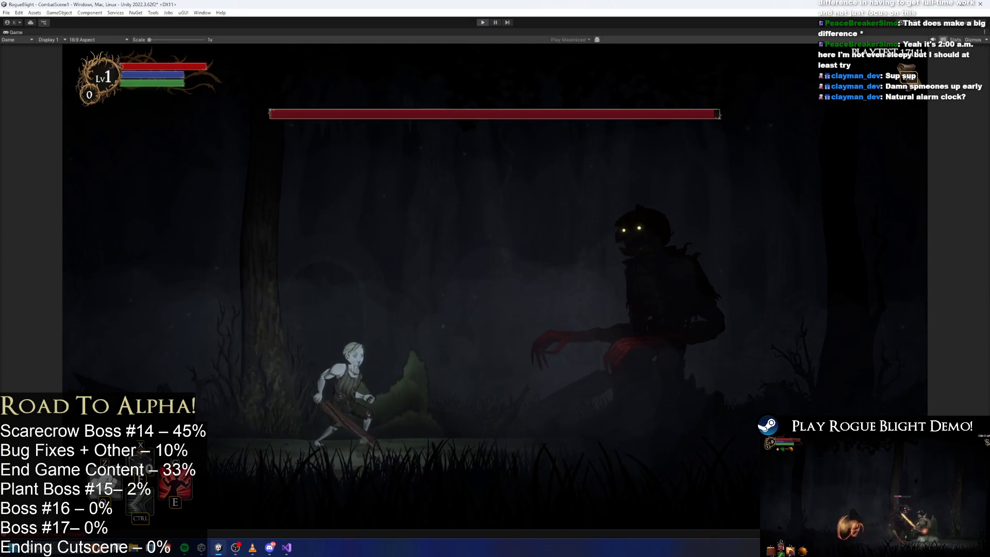
{"action": "key", "text": "ctrl+p"}
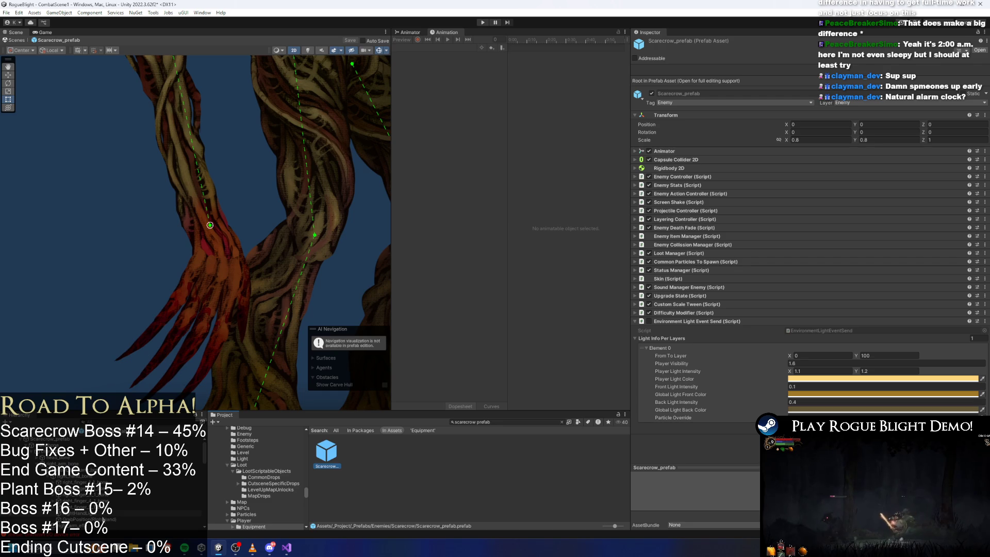
{"action": "left_click", "coordinate": [88, 520]}
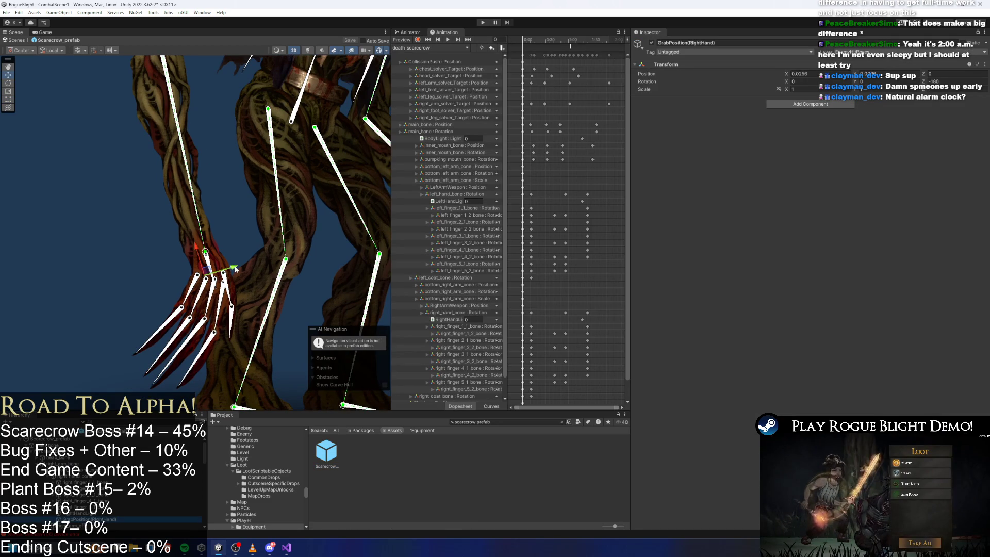
Drag GrabPosition(RightHand) down and to the left in two moves, then save the prefab
{"action": "mouse_move", "coordinate": [235, 268]}
{"action": "left_mouse_down"}
{"action": "mouse_move", "coordinate": [183, 281]}
{"action": "mouse_move", "coordinate": [191, 279]}
{"action": "left_mouse_up"}
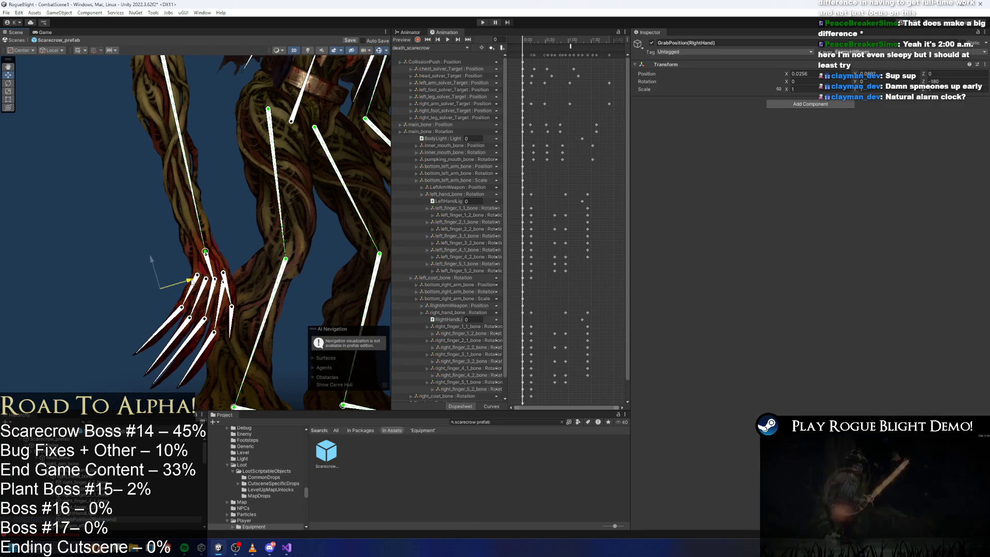
{"action": "left_click", "coordinate": [198, 277]}
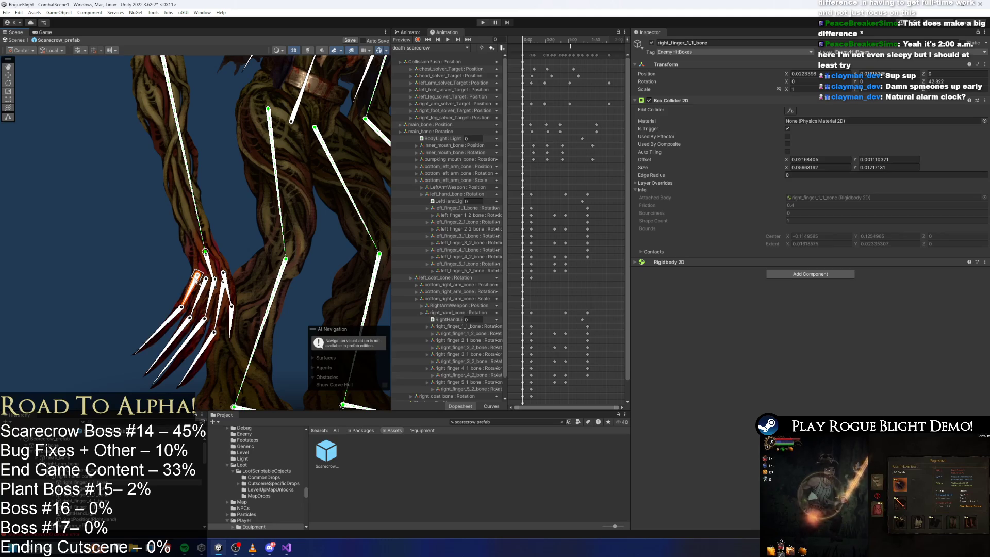
{"action": "left_click", "coordinate": [193, 281]}
{"action": "left_click_drag", "start_coordinate": [192, 279], "coordinate": [166, 291]}
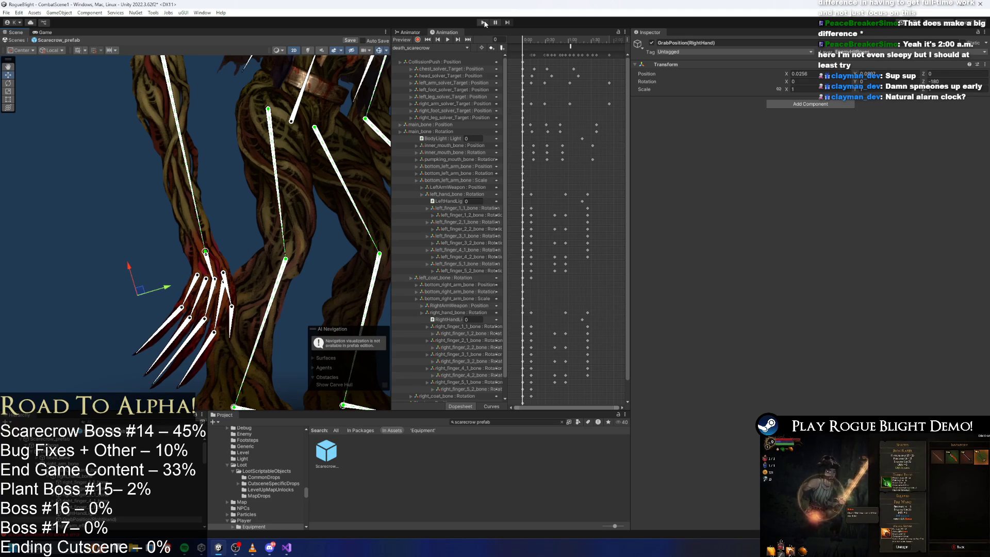
{"action": "key", "text": "ctrl+s"}
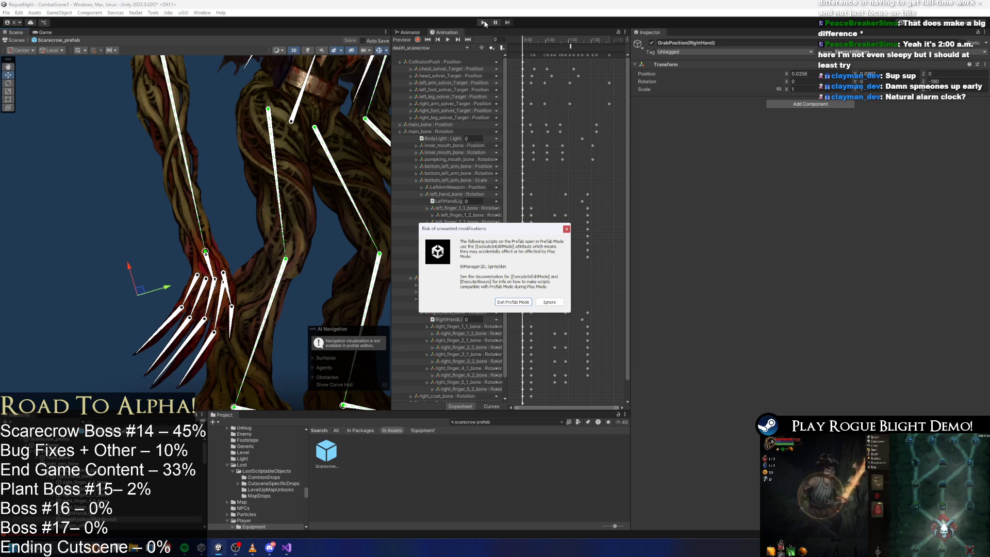
Dismiss the prefab warning, watch the boss grab and lift the player, then stop play mode
{"action": "key", "text": "Return"}
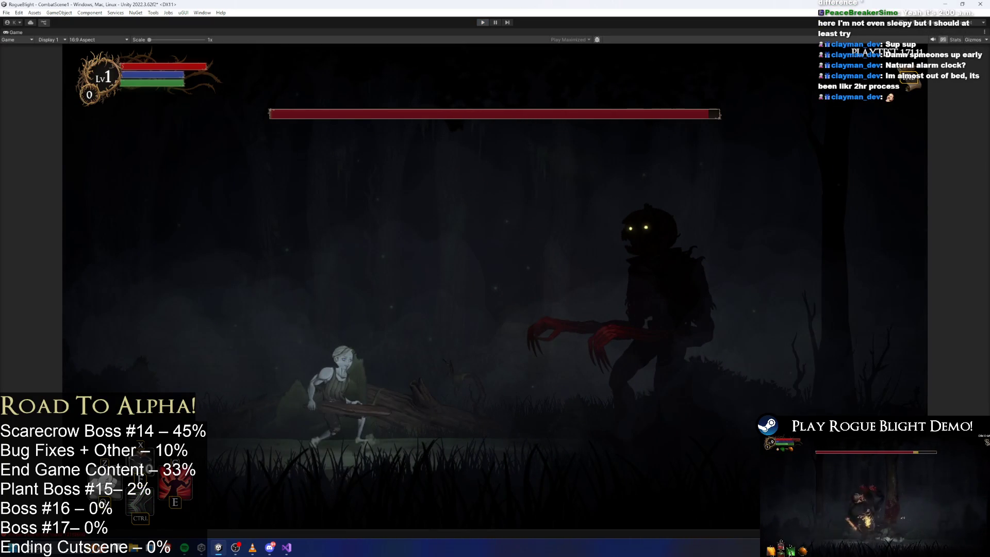
{"action": "key", "text": "ctrl+p"}
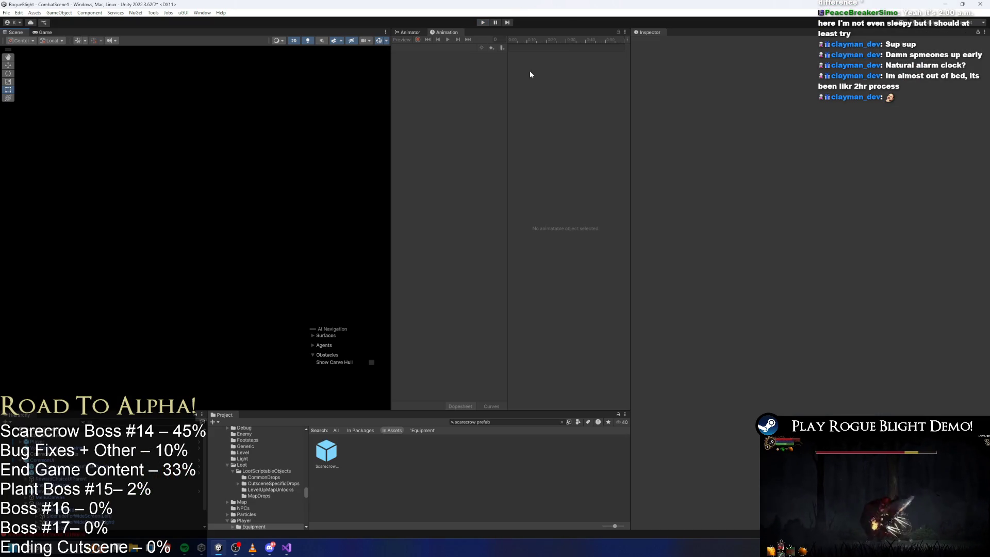
Move GrabPosition(RightHand) up and left to X -0.0281 in Scarecrow_prefab and save
{"action": "double_click", "coordinate": [335, 447]}
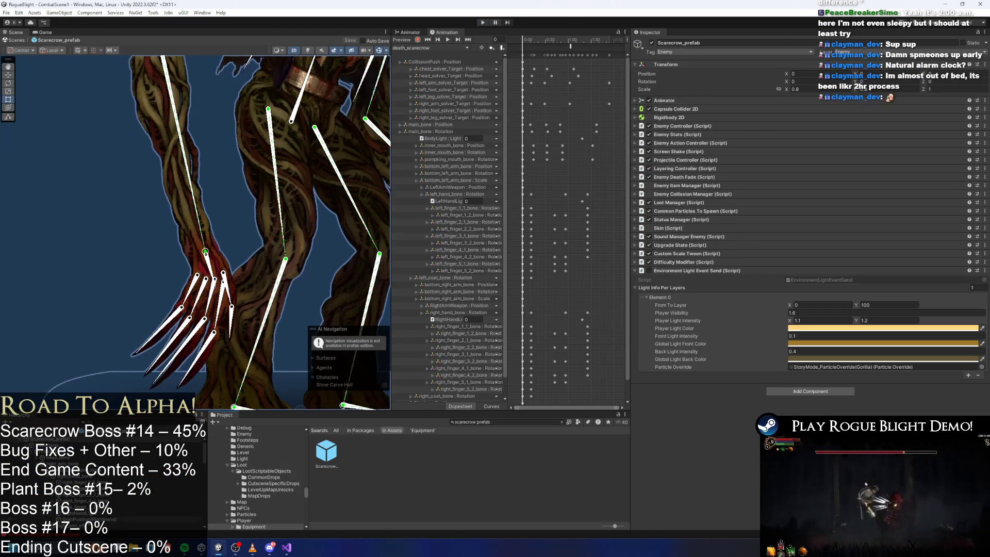
{"action": "left_click", "coordinate": [88, 519]}
{"action": "mouse_move", "coordinate": [129, 267]}
{"action": "left_mouse_down"}
{"action": "mouse_move", "coordinate": [134, 229]}
{"action": "mouse_move", "coordinate": [118, 227]}
{"action": "left_mouse_up"}
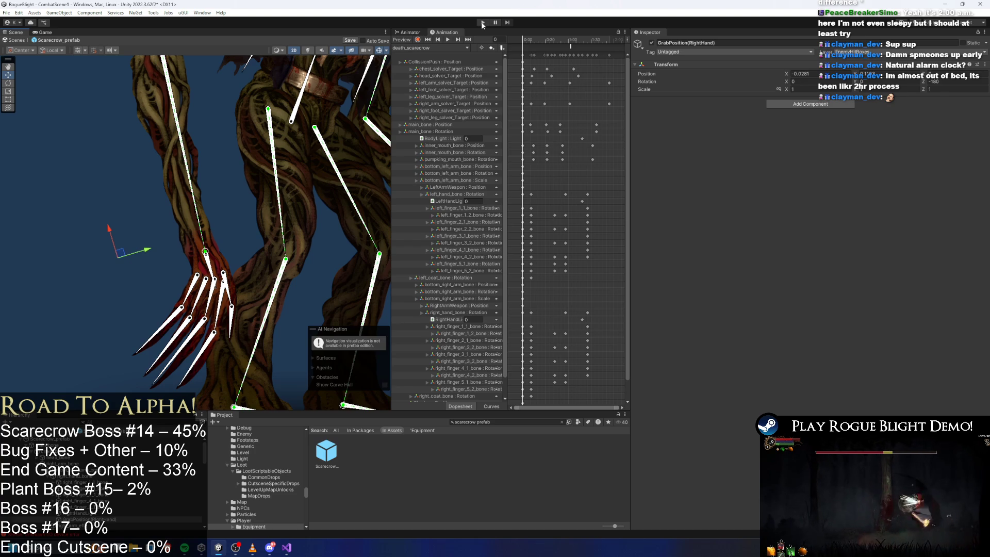
{"action": "key", "text": "ctrl+s"}
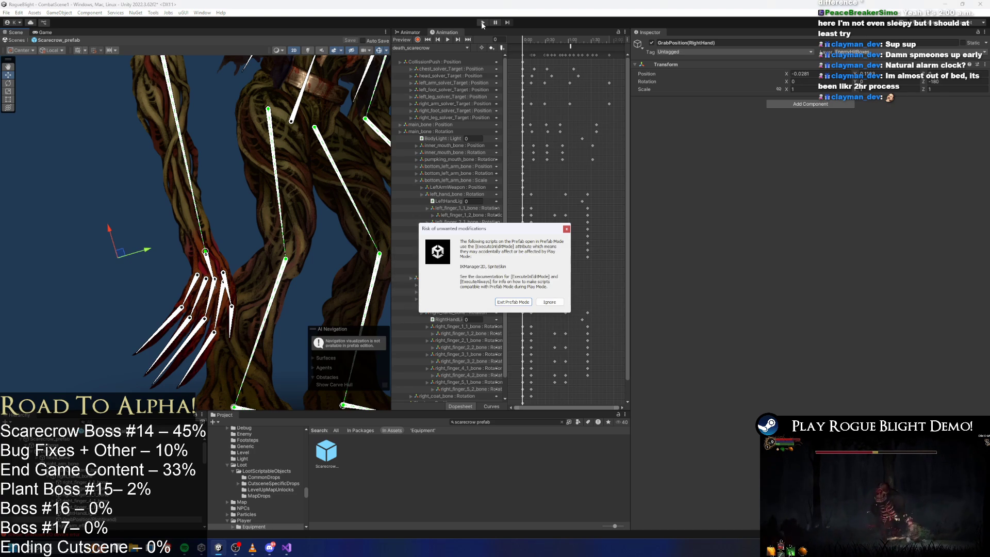
Playtest past the warning, attack the boss to check the new grab, stop, and select the prefab asset
{"action": "key", "text": "Return"}
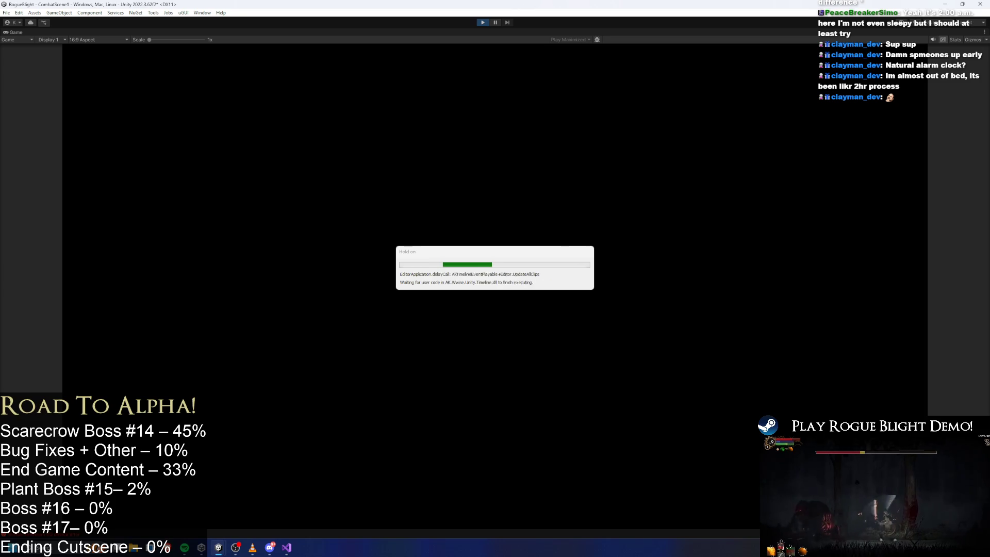
{"action": "key", "text": "d"}
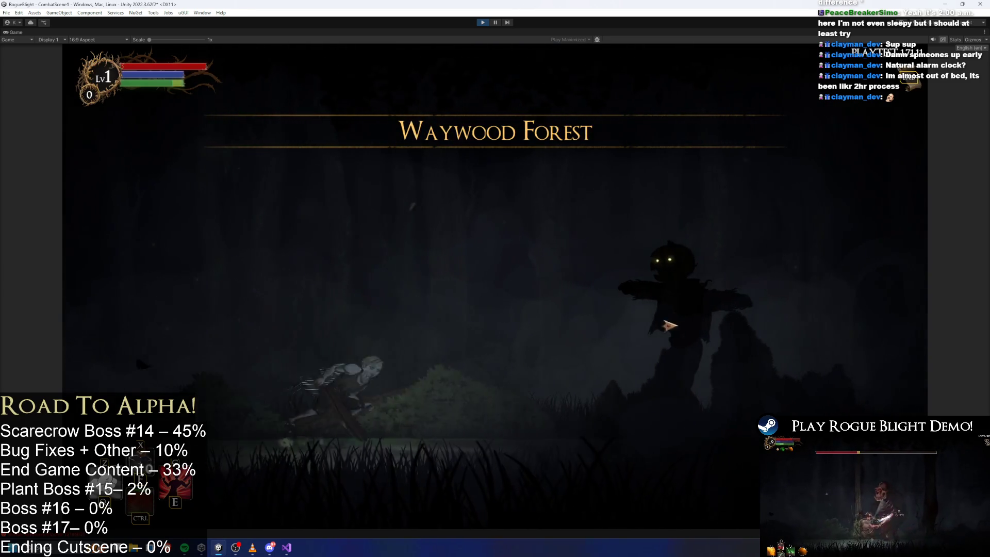
{"action": "left_click", "coordinate": [712, 327]}
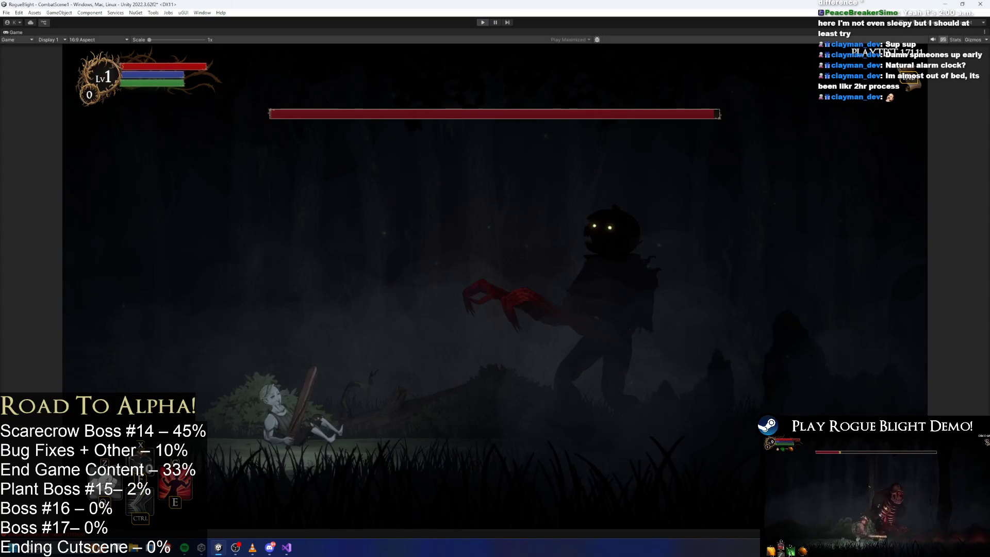
{"action": "key", "text": "ctrl+p"}
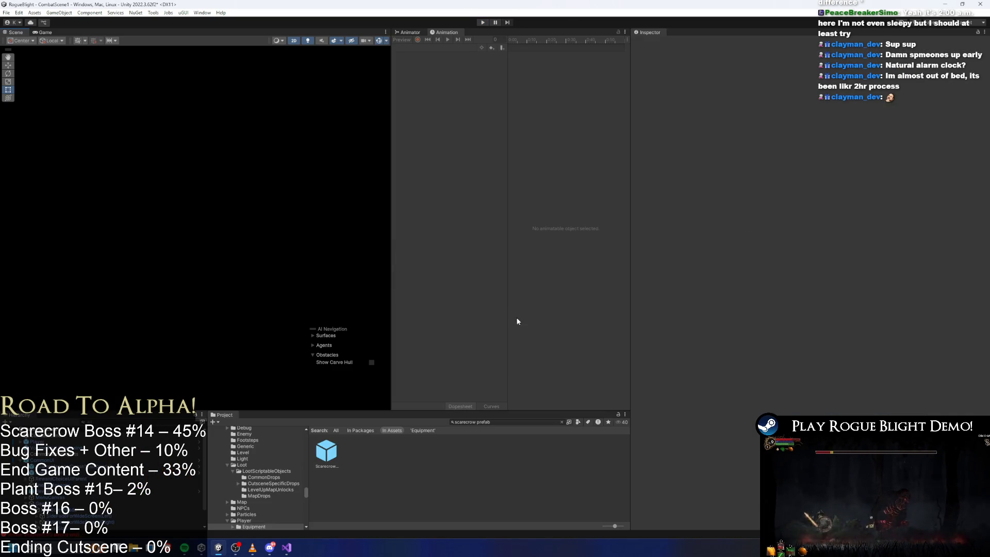
{"action": "left_click", "coordinate": [332, 468]}
Reopen Scarecrow_prefab, select GrabPosition(RightHand), and save the prefab
{"action": "double_click", "coordinate": [336, 466]}
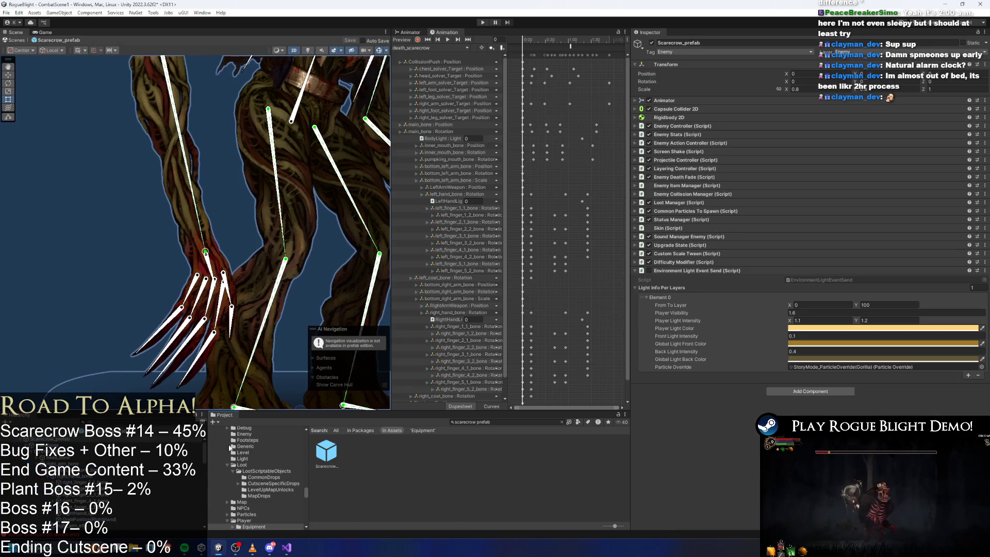
{"action": "left_click", "coordinate": [249, 297]}
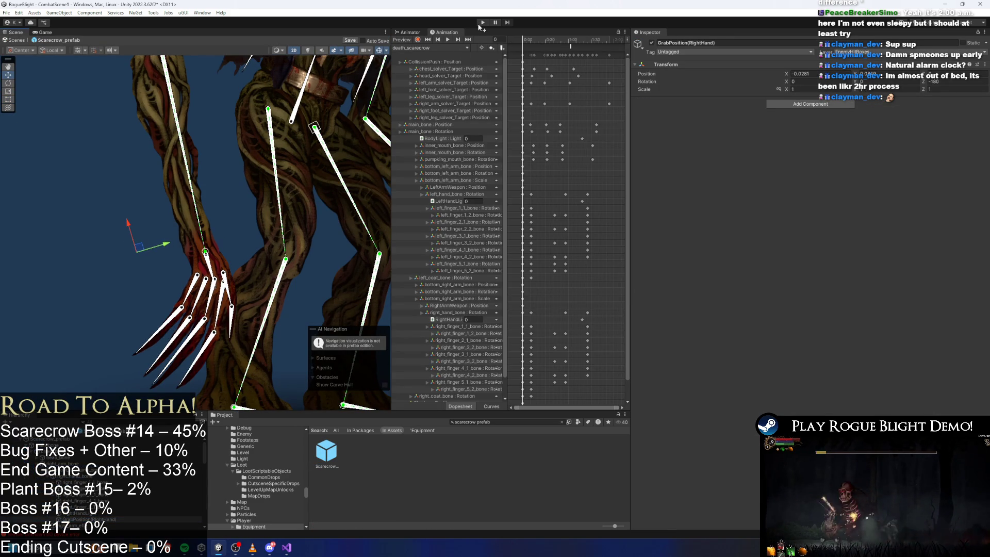
{"action": "key", "text": "ctrl+s"}
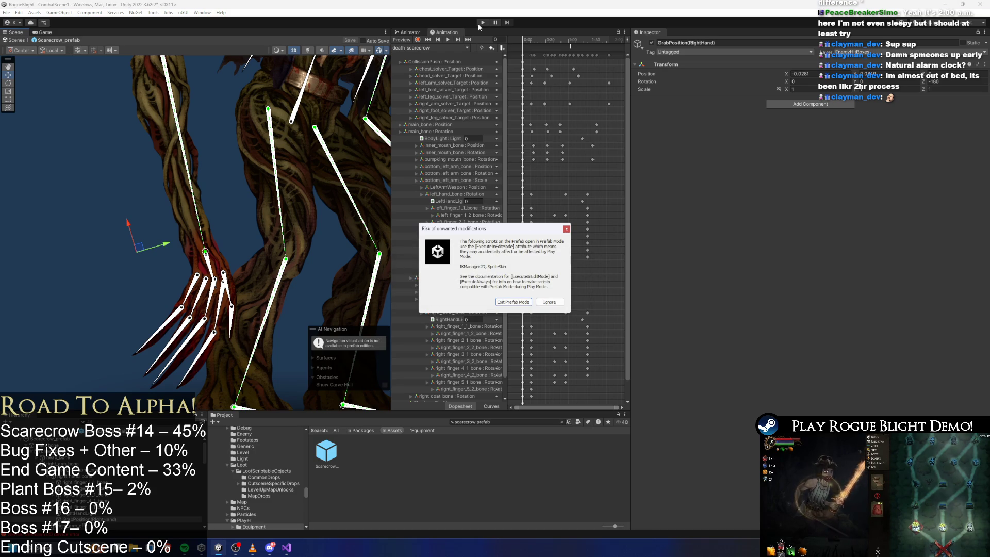
Playtest the fight, moving right and attacking the boss to see its grab, then stop play mode
{"action": "key", "text": "Escape"}
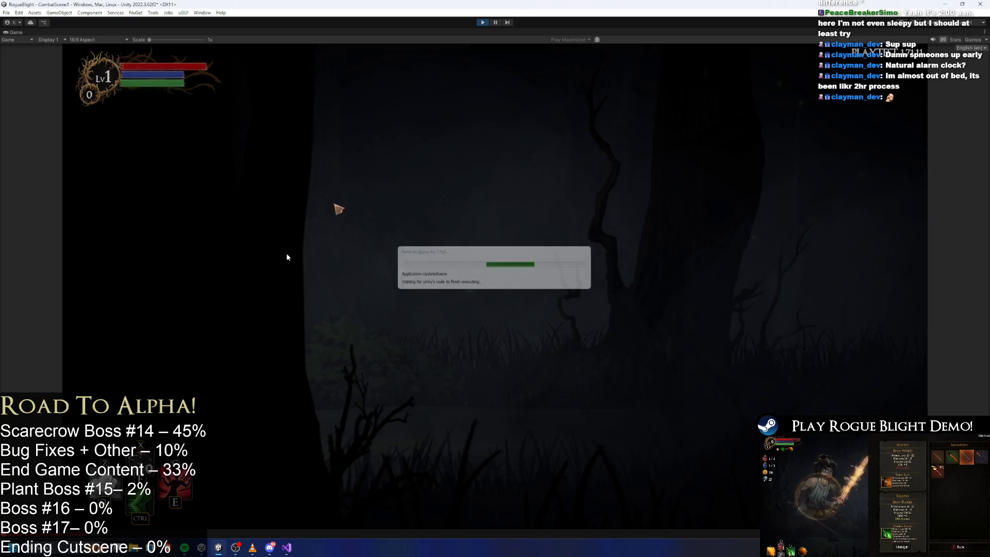
{"action": "key", "text": "Right"}
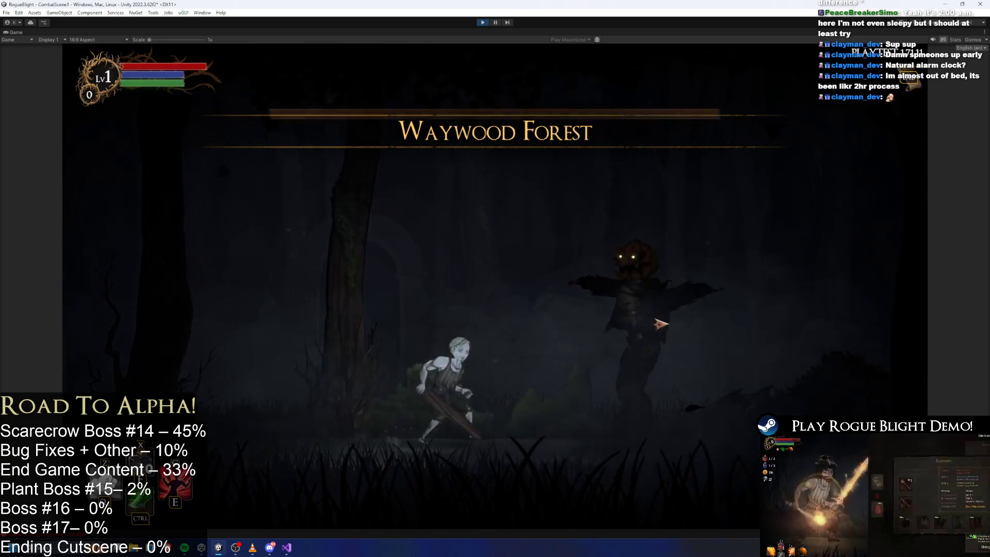
{"action": "key", "text": "x"}
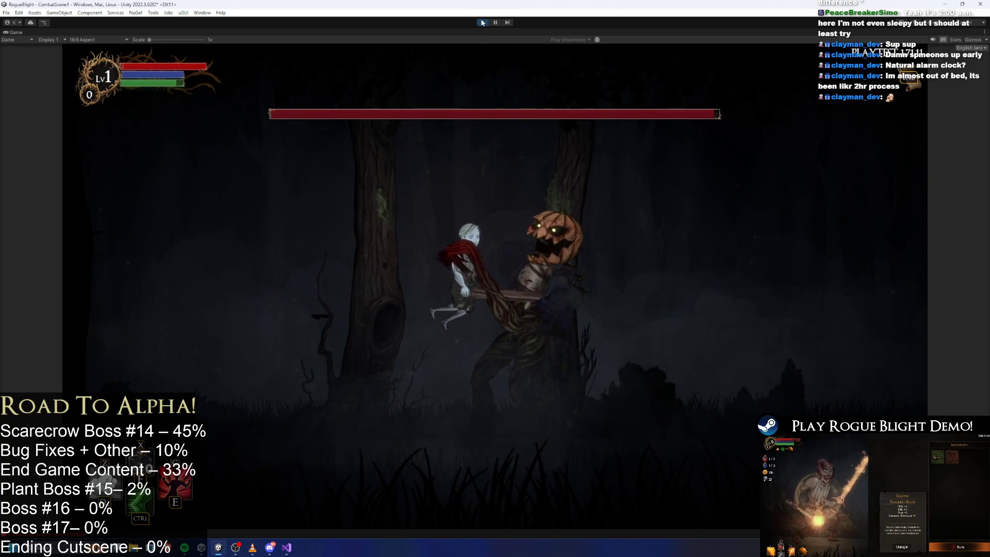
{"action": "key", "text": "ctrl+p"}
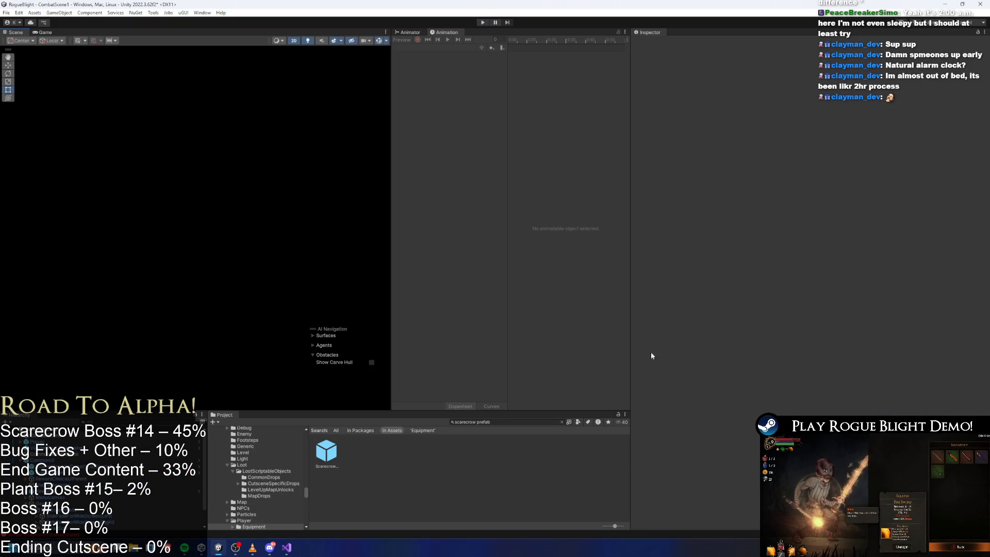
Open Scarecrow_prefab for editing and show its list of animation clips
{"action": "double_click", "coordinate": [324, 456]}
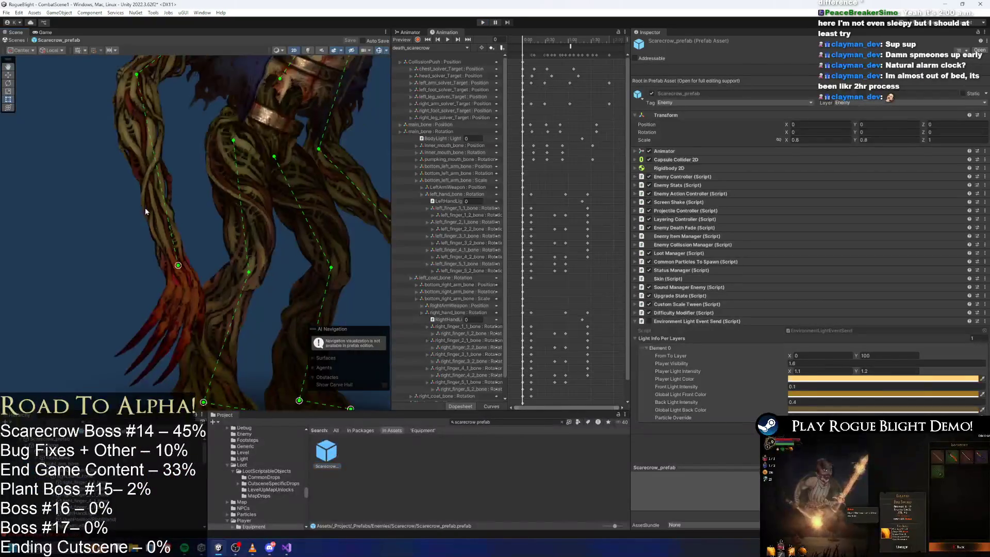
{"action": "left_click", "coordinate": [428, 48]}
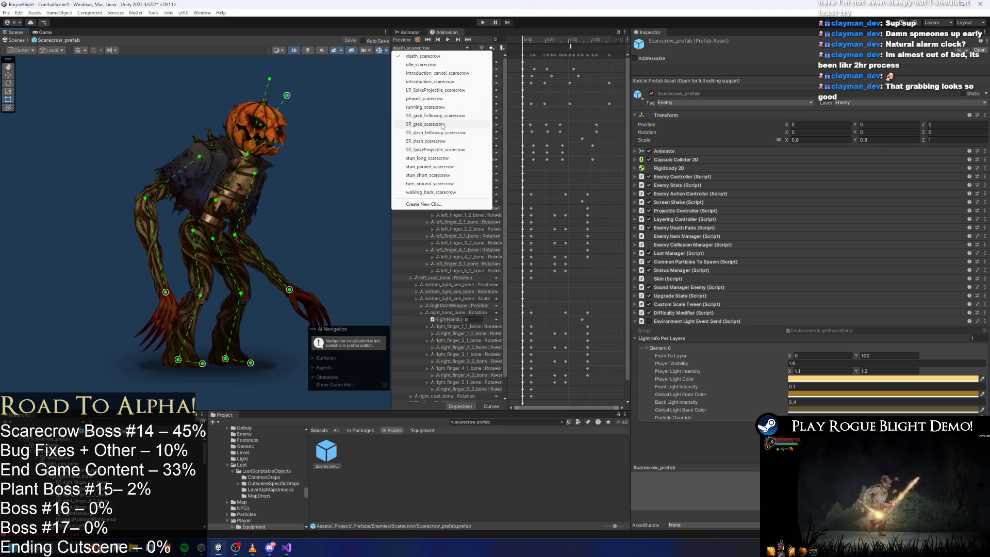
{"action": "left_click", "coordinate": [447, 116]}
{"action": "left_click", "coordinate": [452, 40]}
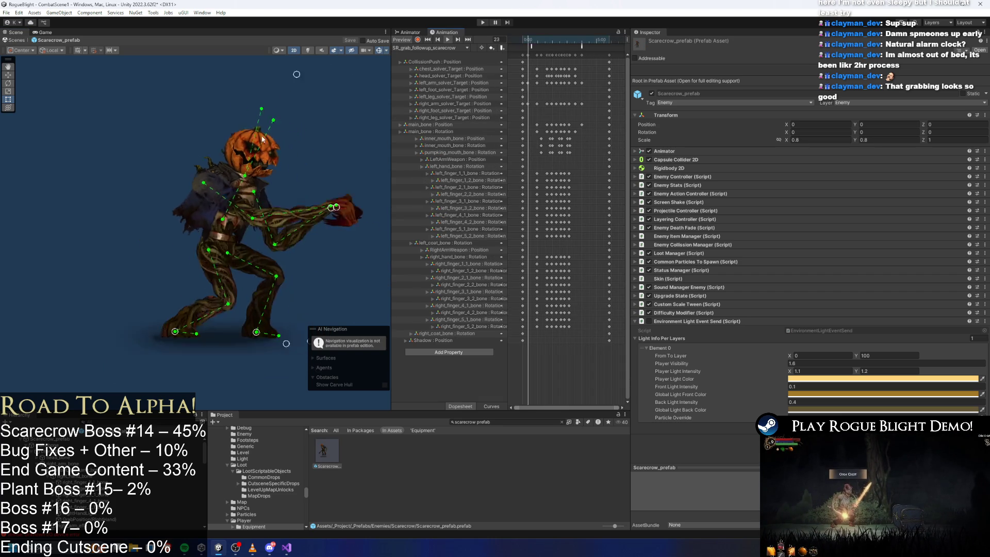
{"action": "left_click", "coordinate": [209, 135]}
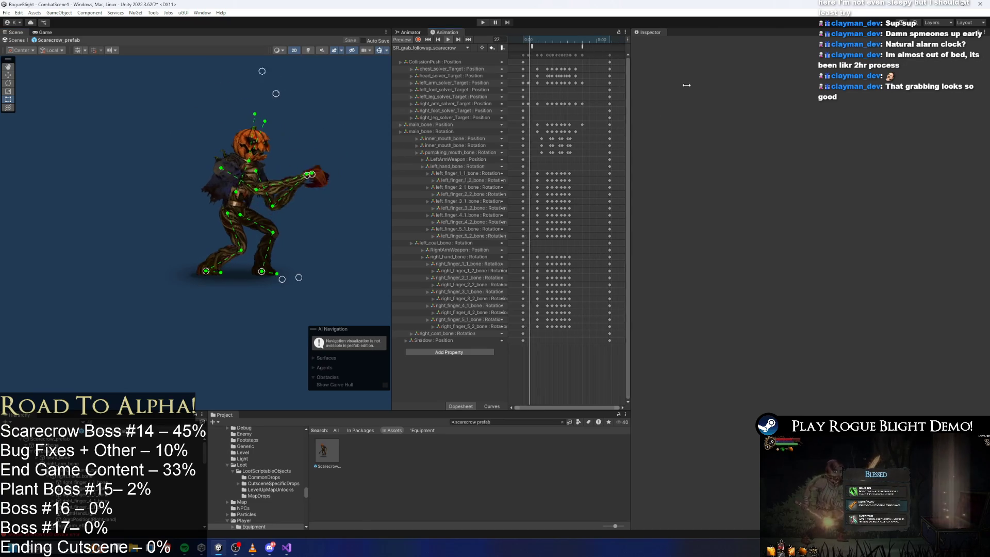
{"action": "left_click_drag", "start_coordinate": [629, 91], "coordinate": [812, 92]}
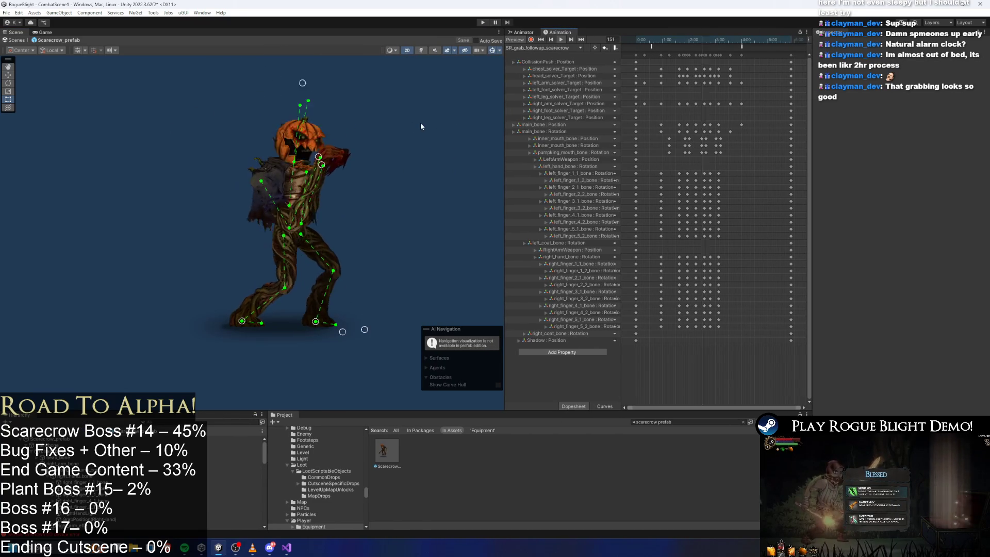
{"action": "left_click", "coordinate": [545, 48]}
{"action": "left_click", "coordinate": [554, 126]}
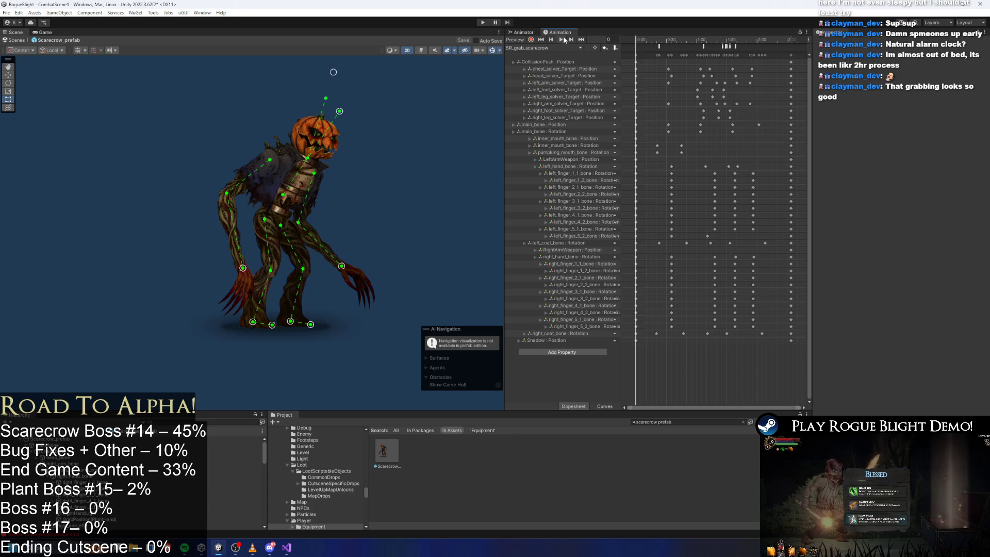
{"action": "left_click", "coordinate": [562, 39]}
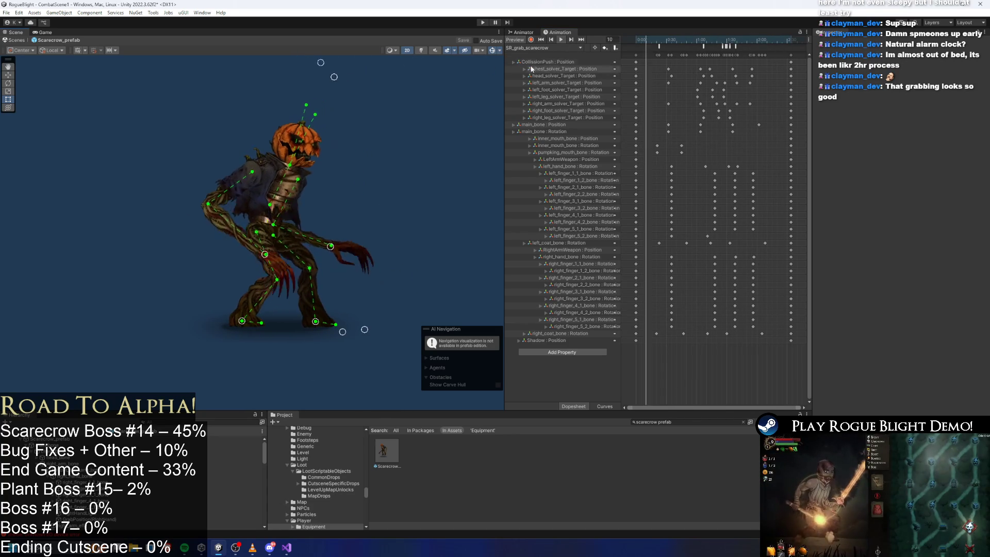
{"action": "left_click", "coordinate": [545, 48]}
{"action": "left_click", "coordinate": [549, 116]}
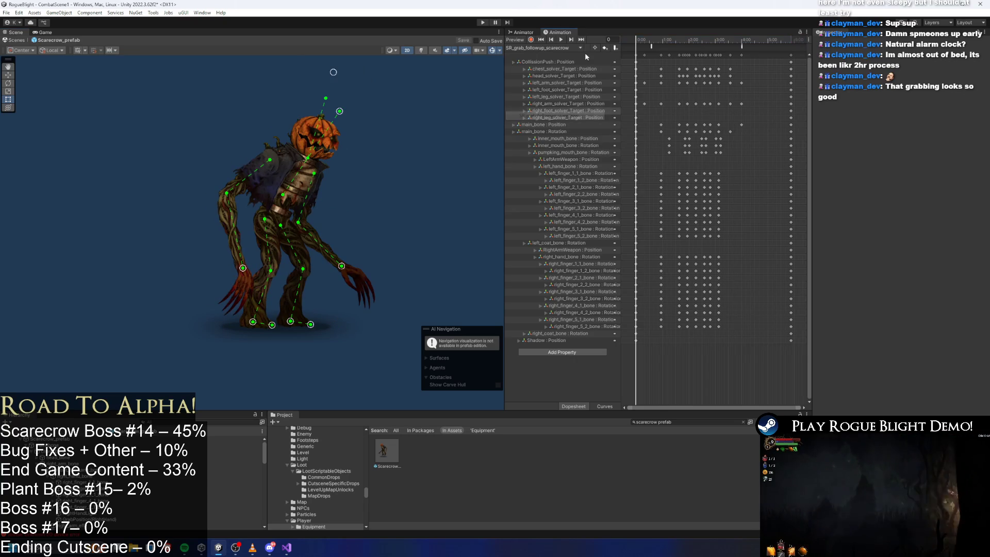
{"action": "left_click", "coordinate": [561, 40]}
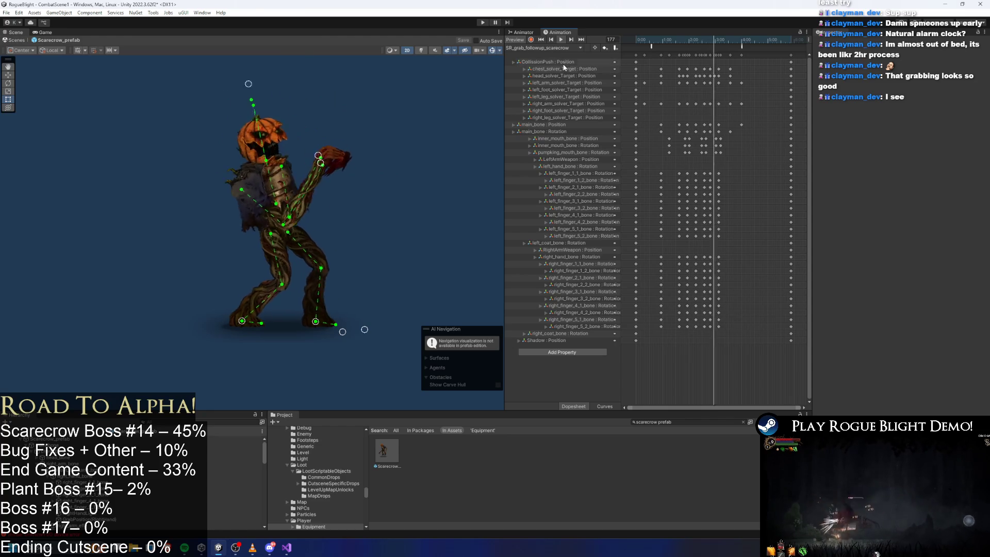
Scrub the clip through frames 85–99, adjusting the arm target and lowering the left hand target
{"action": "mouse_move", "coordinate": [665, 43]}
{"action": "left_mouse_down"}
{"action": "mouse_move", "coordinate": [677, 43]}
{"action": "mouse_move", "coordinate": [628, 44]}
{"action": "mouse_move", "coordinate": [674, 46]}
{"action": "mouse_move", "coordinate": [660, 46]}
{"action": "left_mouse_up"}
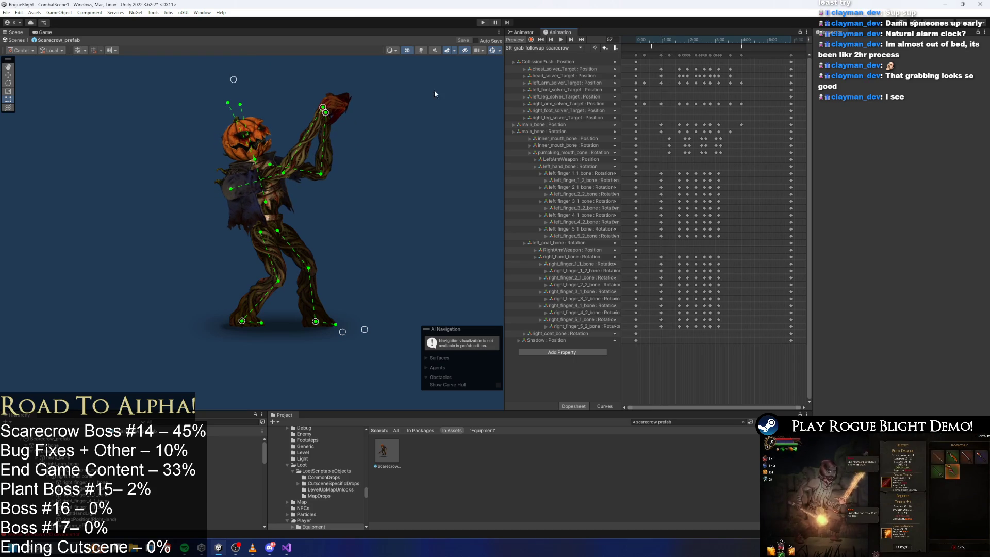
{"action": "mouse_move", "coordinate": [324, 114]}
{"action": "left_mouse_down"}
{"action": "mouse_move", "coordinate": [330, 139]}
{"action": "mouse_move", "coordinate": [317, 106]}
{"action": "mouse_move", "coordinate": [301, 110]}
{"action": "mouse_move", "coordinate": [327, 114]}
{"action": "mouse_move", "coordinate": [337, 138]}
{"action": "left_mouse_up"}
{"action": "left_click_drag", "start_coordinate": [666, 42], "coordinate": [679, 45]}
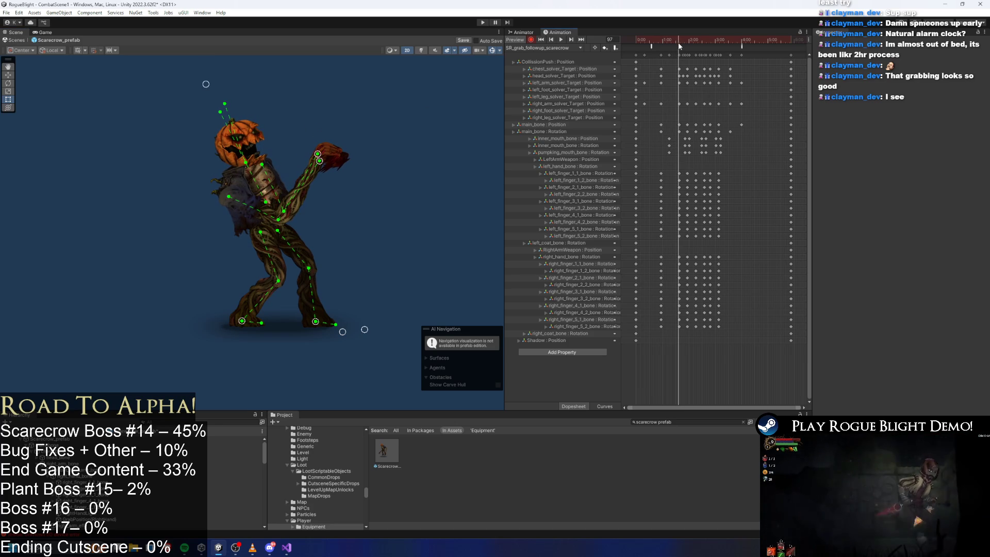
{"action": "scroll", "coordinate": [684, 90], "scroll_direction": "up", "scroll_amount": 2}
{"action": "scroll", "coordinate": [685, 89], "scroll_direction": "up", "scroll_amount": 2}
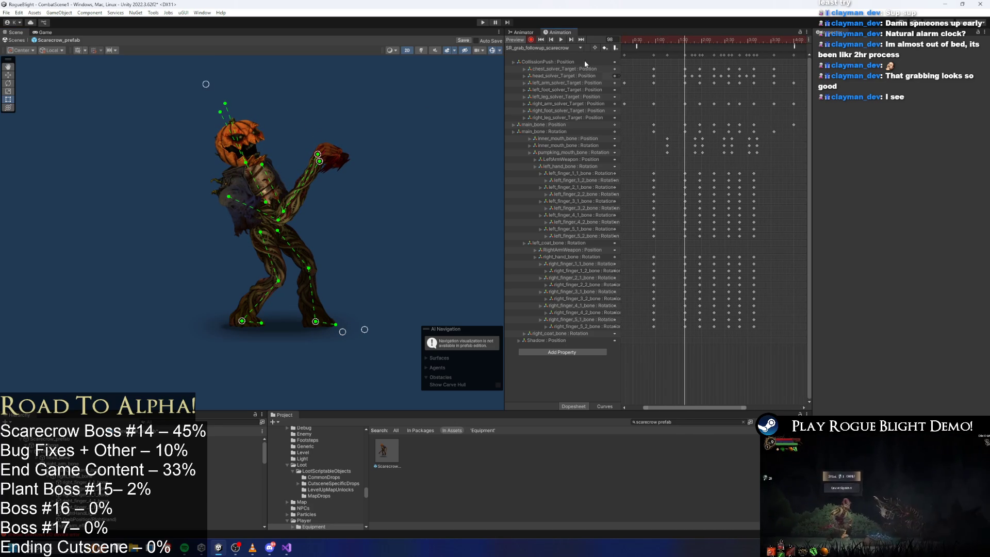
{"action": "scroll", "coordinate": [258, 168], "scroll_direction": "up", "scroll_amount": 3}
{"action": "left_click_drag", "start_coordinate": [263, 175], "coordinate": [262, 192]}
Select two arm solver keyframes, paste them at frame 117, then undo the paste
{"action": "scroll", "coordinate": [697, 104], "scroll_direction": "up", "scroll_amount": 1}
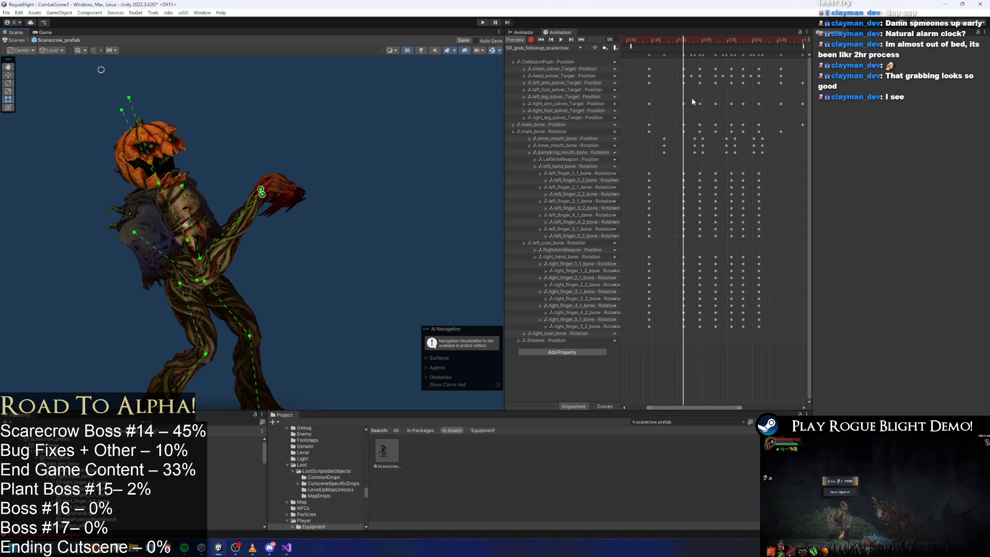
{"action": "left_click_drag", "start_coordinate": [687, 114], "coordinate": [688, 114]}
{"action": "mouse_move", "coordinate": [685, 40]}
{"action": "left_mouse_down"}
{"action": "mouse_move", "coordinate": [716, 40]}
{"action": "mouse_move", "coordinate": [700, 42]}
{"action": "left_mouse_up"}
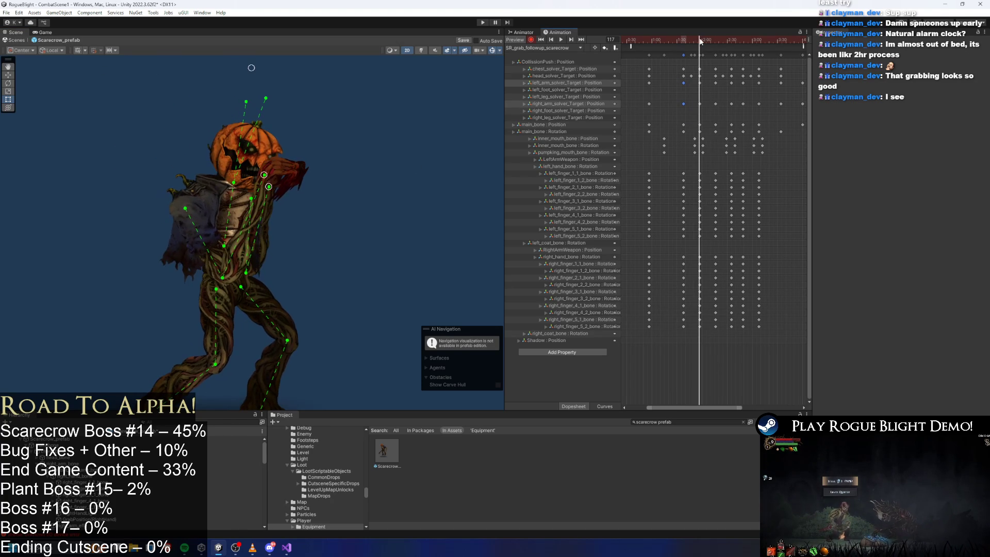
{"action": "key", "text": "ctrl+v"}
{"action": "key", "text": "ctrl+z"}
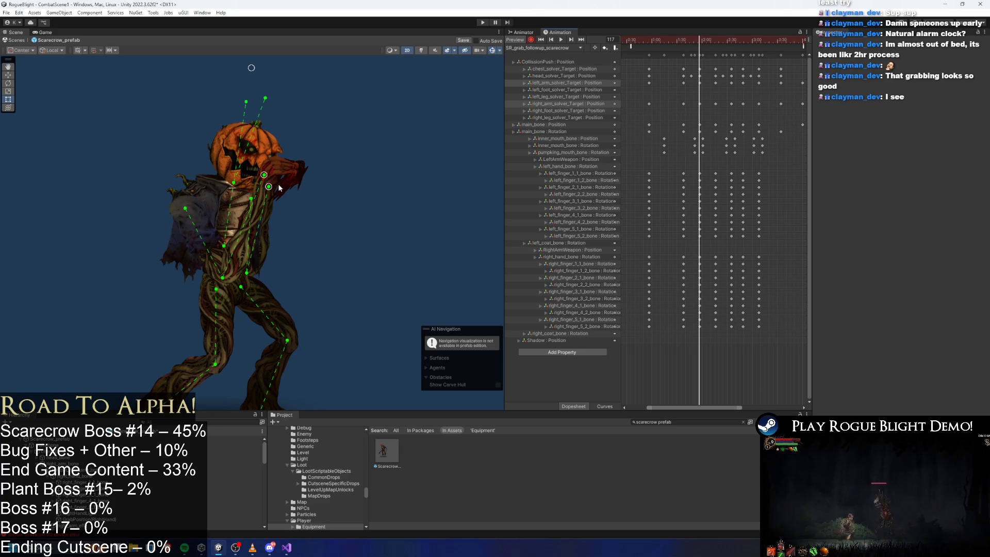
Move the arm target down and outward, straighten the arm, and reshape the upper body and head
{"action": "left_click_drag", "start_coordinate": [266, 177], "coordinate": [282, 194]}
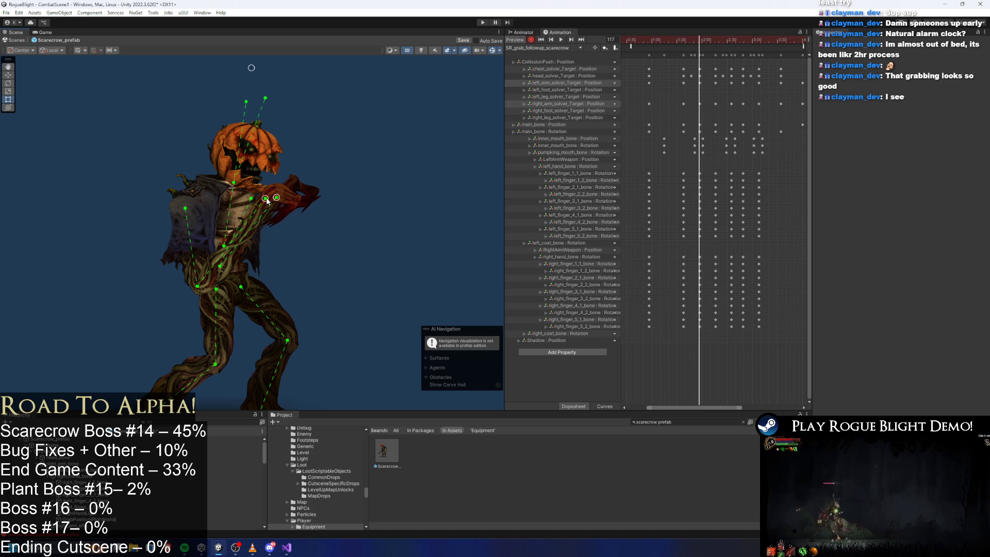
{"action": "left_click_drag", "start_coordinate": [268, 199], "coordinate": [275, 194]}
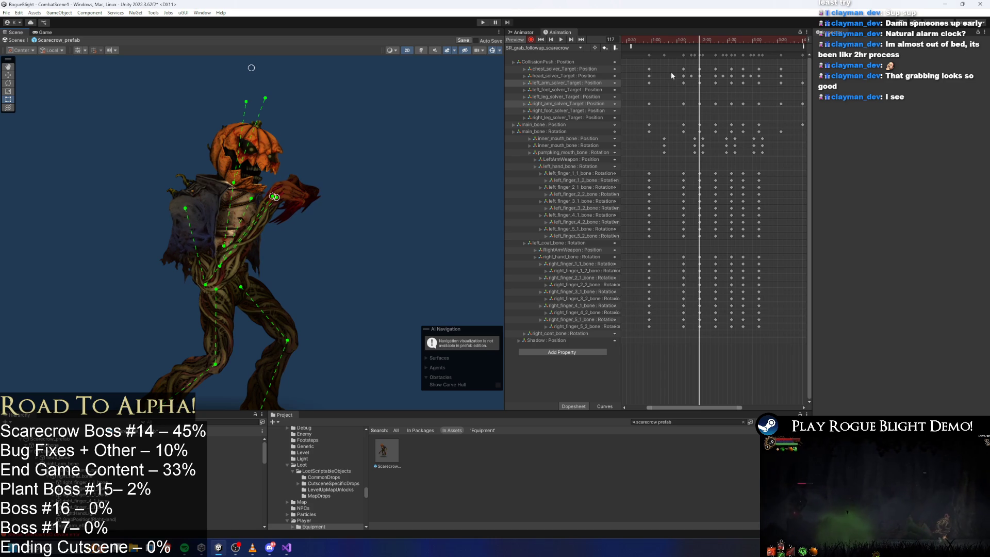
{"action": "left_click_drag", "start_coordinate": [699, 41], "coordinate": [700, 44]}
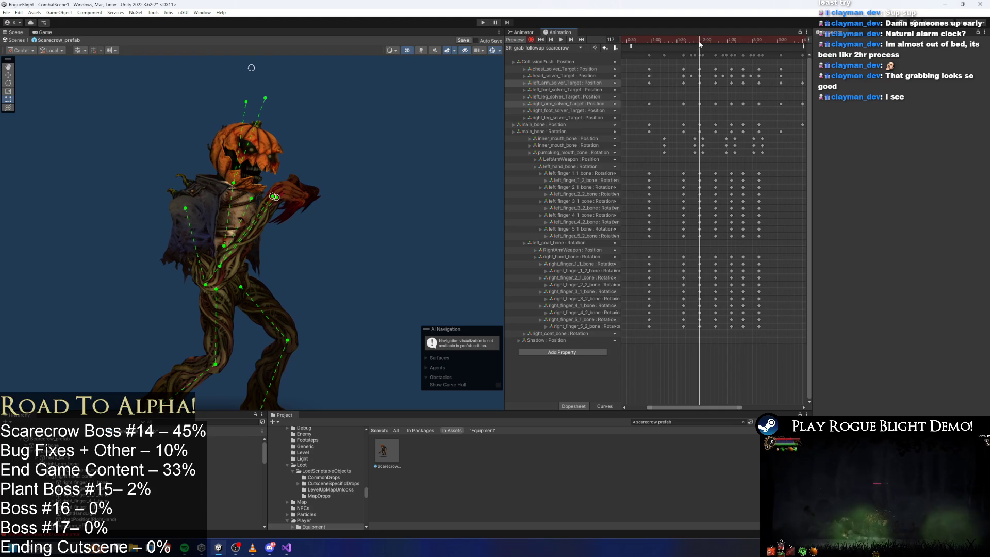
{"action": "scroll", "coordinate": [278, 148], "scroll_direction": "down", "scroll_amount": 2}
{"action": "left_click_drag", "start_coordinate": [295, 93], "coordinate": [276, 135]}
{"action": "left_click_drag", "start_coordinate": [292, 136], "coordinate": [287, 134]}
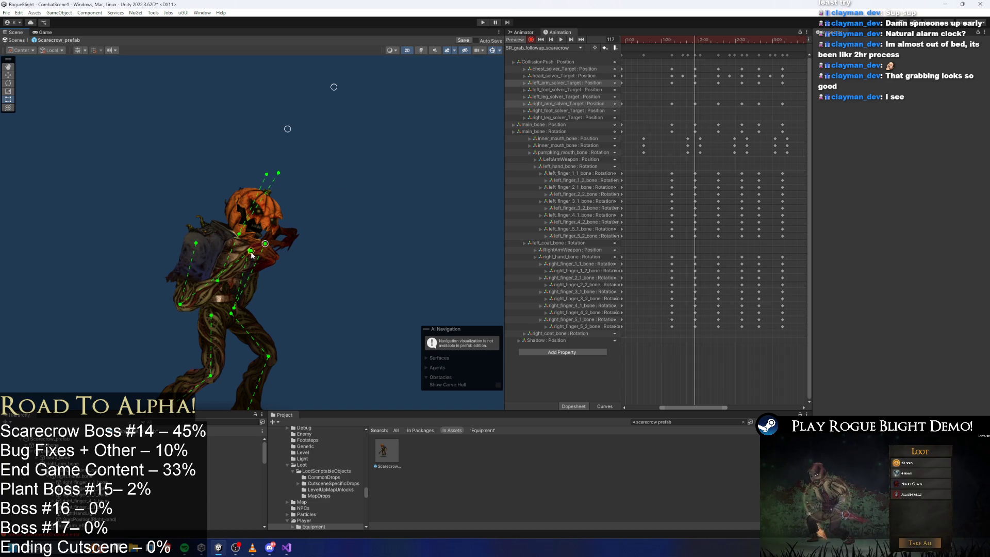
Lower the right hand target, paste the frame-117 arm solver keys later, and enter play mode
{"action": "left_click_drag", "start_coordinate": [263, 245], "coordinate": [270, 259]}
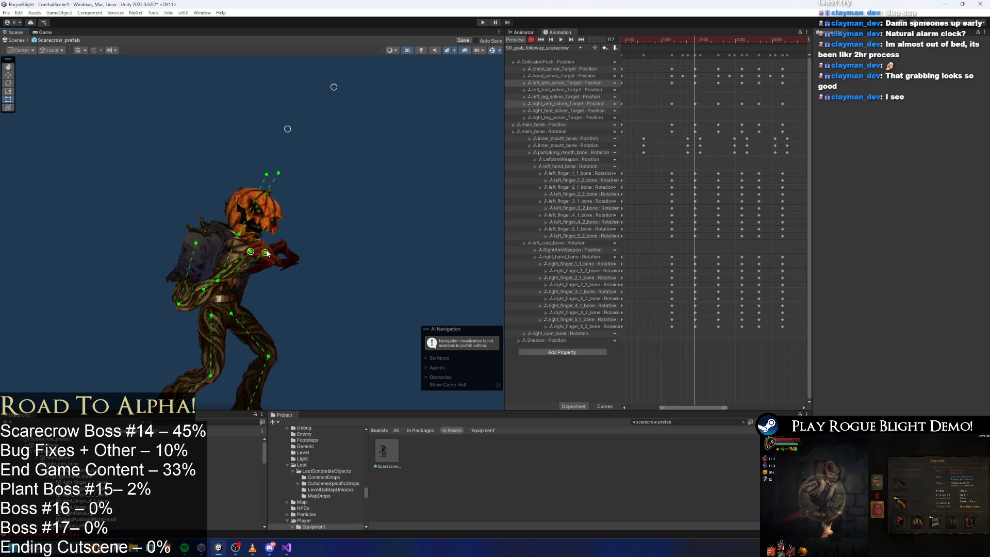
{"action": "left_click", "coordinate": [695, 83]}
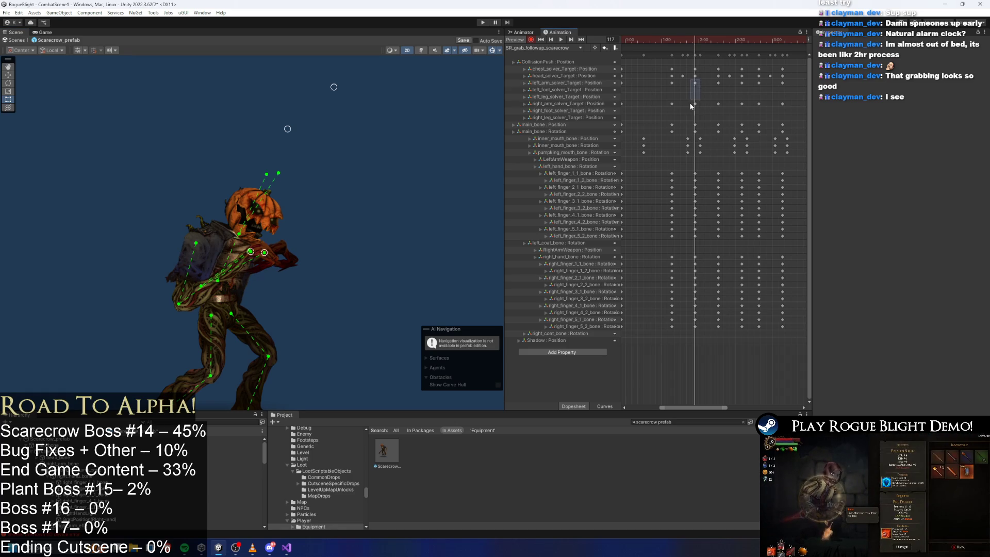
{"action": "left_click_drag", "start_coordinate": [694, 106], "coordinate": [694, 106]}
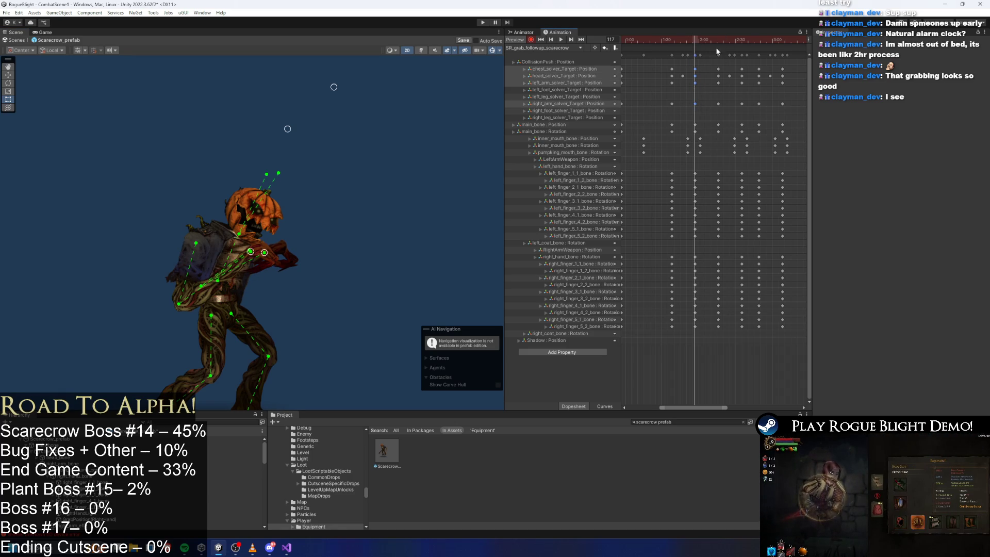
{"action": "mouse_move", "coordinate": [717, 39]}
{"action": "left_mouse_down"}
{"action": "mouse_move", "coordinate": [782, 44]}
{"action": "mouse_move", "coordinate": [673, 42]}
{"action": "left_mouse_up"}
{"action": "key", "text": "ctrl+v"}
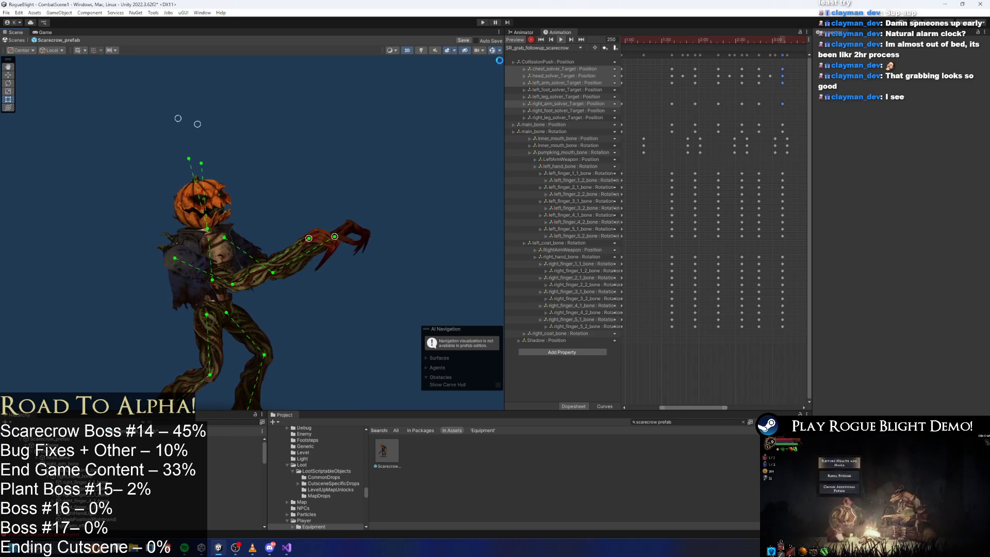
{"action": "left_click", "coordinate": [482, 22]}
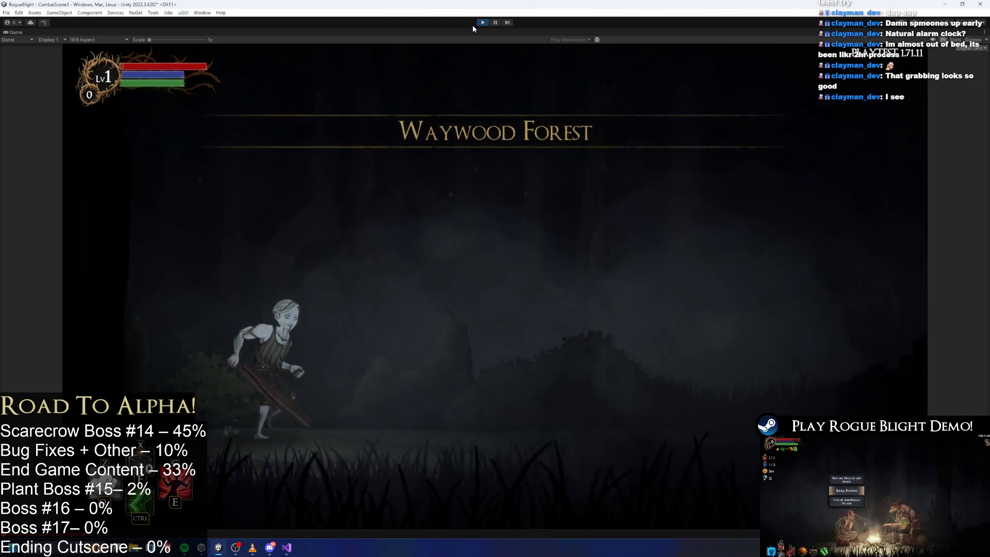
Walk the player into the scarecrow boss encounter with D and A until the grab happens
{"action": "key", "text": "d"}
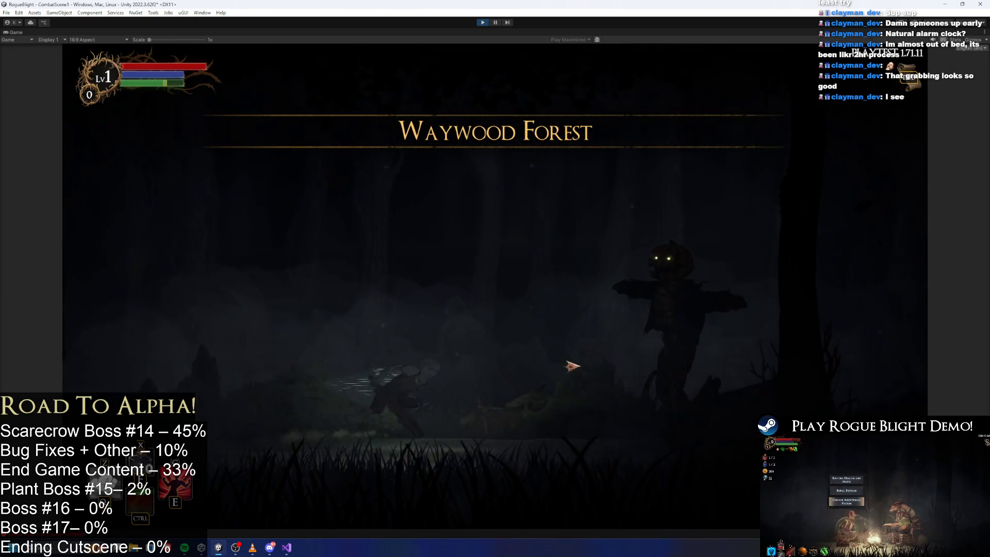
{"action": "key", "text": "a"}
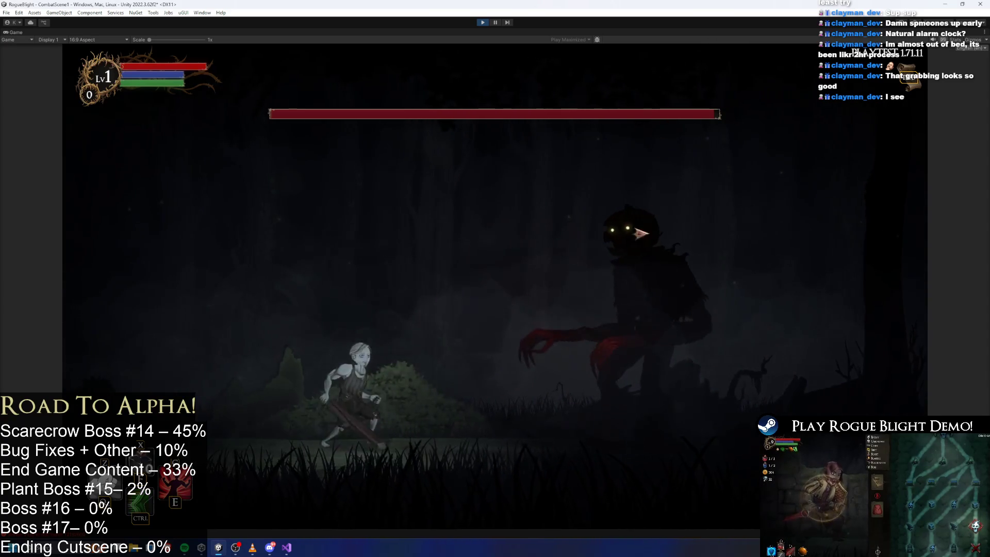
{"action": "key", "text": "d"}
{"action": "key", "text": "a"}
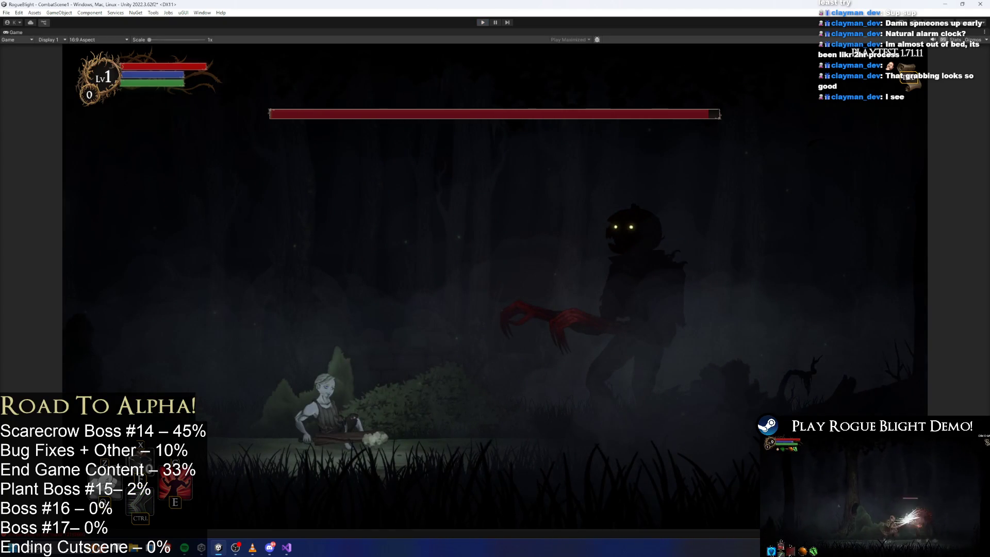
Stop play mode and reopen Scarecrow_prefab with its clip list showing
{"action": "key", "text": "ctrl+p"}
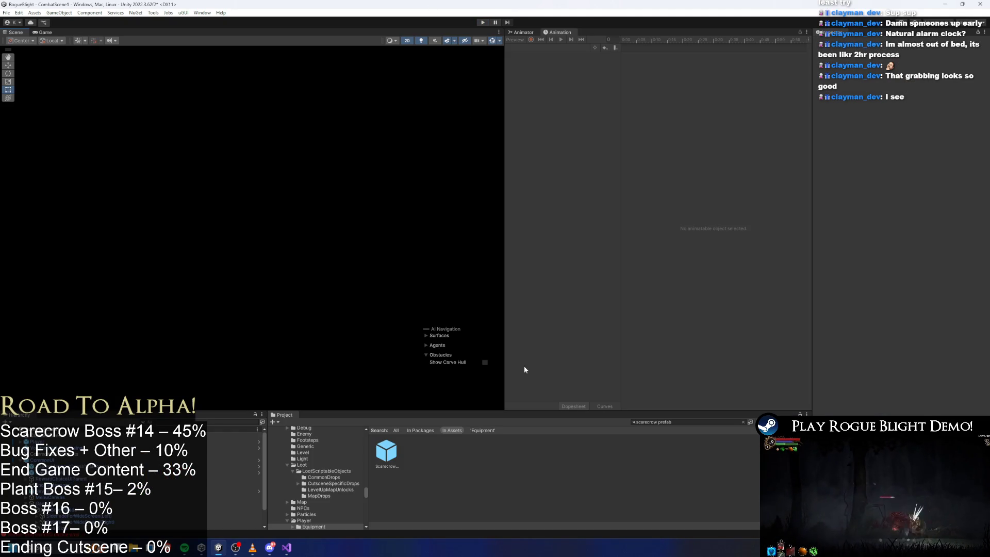
{"action": "double_click", "coordinate": [386, 453]}
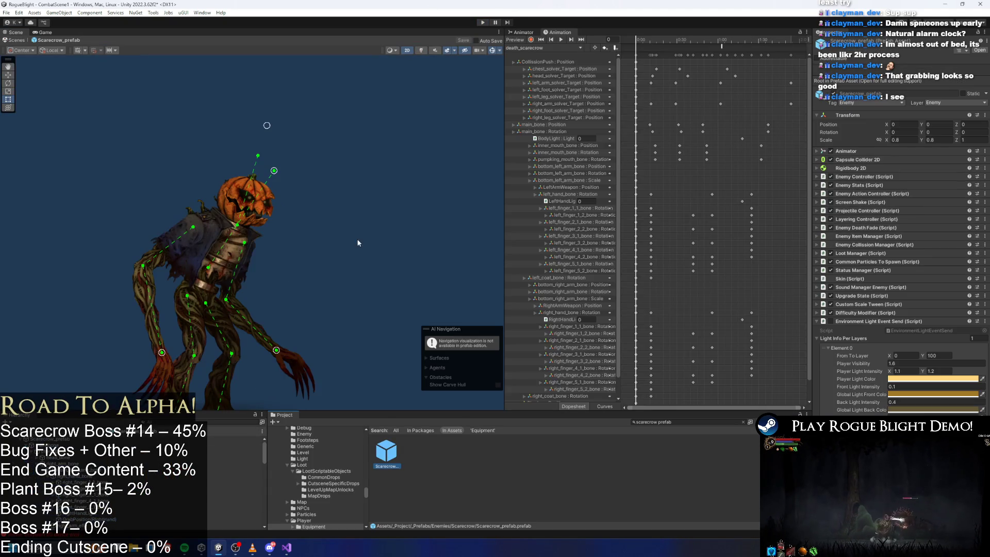
{"action": "left_click", "coordinate": [533, 49]}
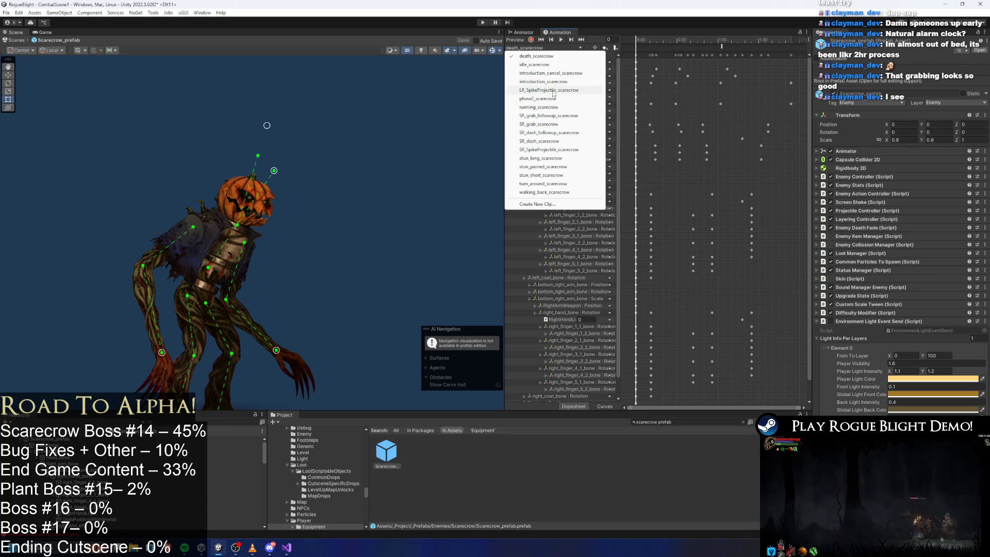
Load the SR_grab_followup_scarecrow clip and preview it from the start through frame 146
{"action": "left_click", "coordinate": [548, 116]}
{"action": "left_click", "coordinate": [561, 39]}
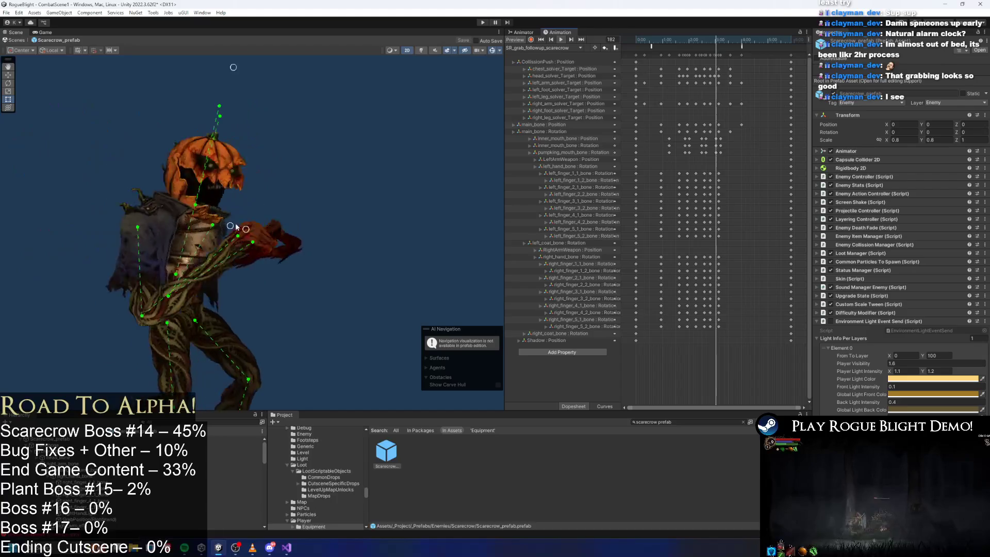
{"action": "left_click", "coordinate": [386, 182]}
{"action": "mouse_move", "coordinate": [706, 40]}
{"action": "left_mouse_down"}
{"action": "mouse_move", "coordinate": [734, 40]}
{"action": "mouse_move", "coordinate": [636, 40]}
{"action": "mouse_move", "coordinate": [658, 41]}
{"action": "mouse_move", "coordinate": [658, 76]}
{"action": "mouse_move", "coordinate": [740, 79]}
{"action": "mouse_move", "coordinate": [725, 79]}
{"action": "left_mouse_up"}
{"action": "left_click", "coordinate": [575, 47]}
{"action": "mouse_move", "coordinate": [660, 41]}
{"action": "left_mouse_down"}
{"action": "mouse_move", "coordinate": [703, 44]}
{"action": "mouse_move", "coordinate": [637, 47]}
{"action": "left_mouse_up"}
{"action": "key", "text": "space"}
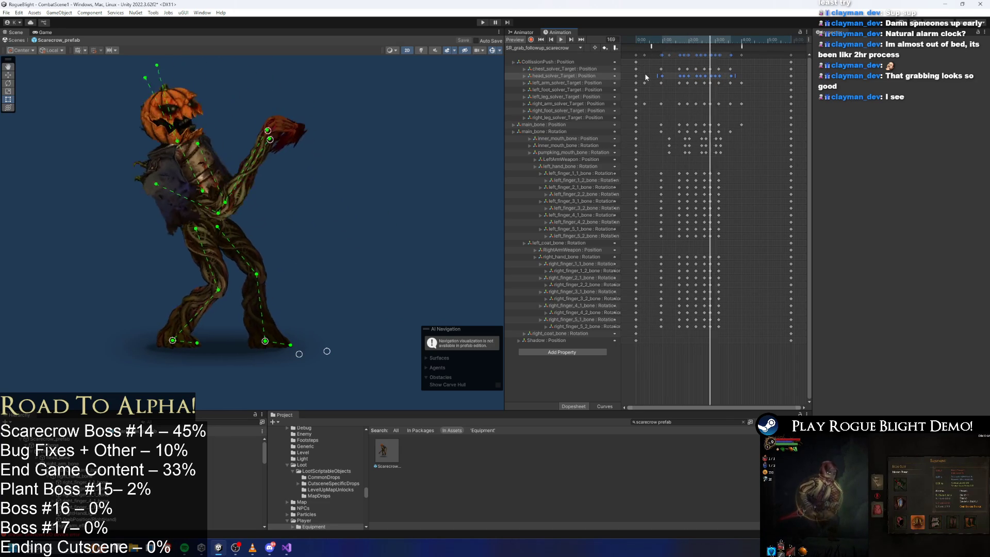
Scrub the preview through frames 99–215 and start dragging a keyframe column later
{"action": "left_click", "coordinate": [680, 43]}
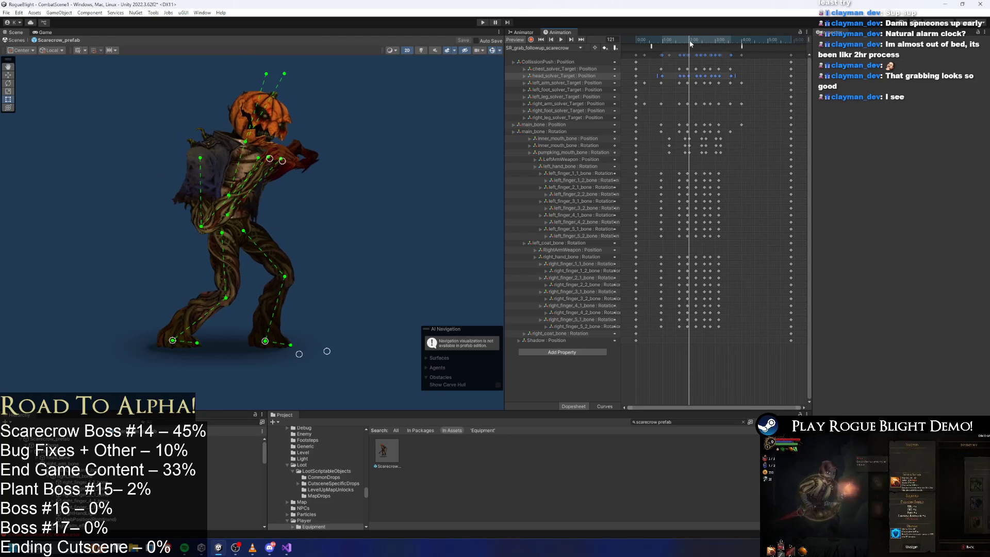
{"action": "left_click_drag", "start_coordinate": [690, 43], "coordinate": [661, 44]}
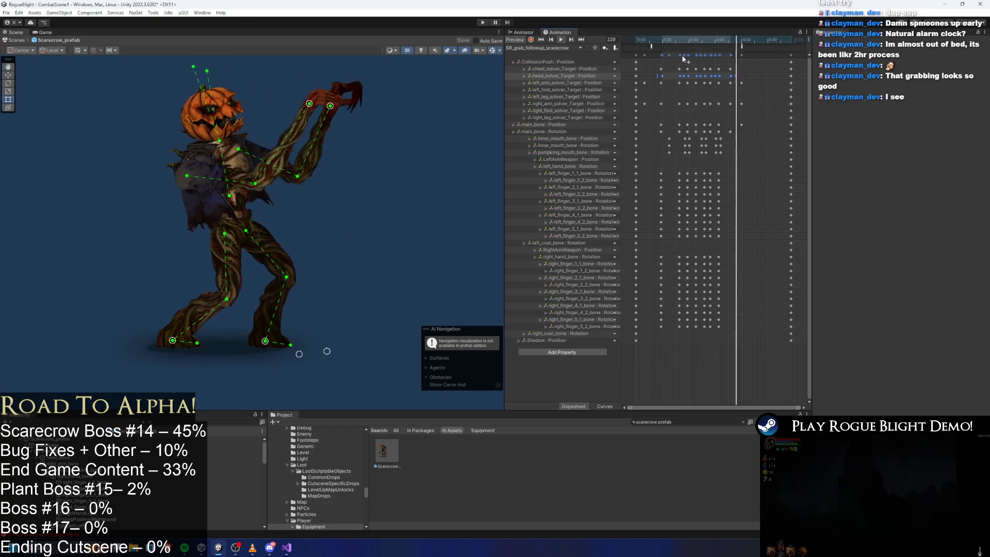
{"action": "left_click_drag", "start_coordinate": [713, 40], "coordinate": [720, 44]}
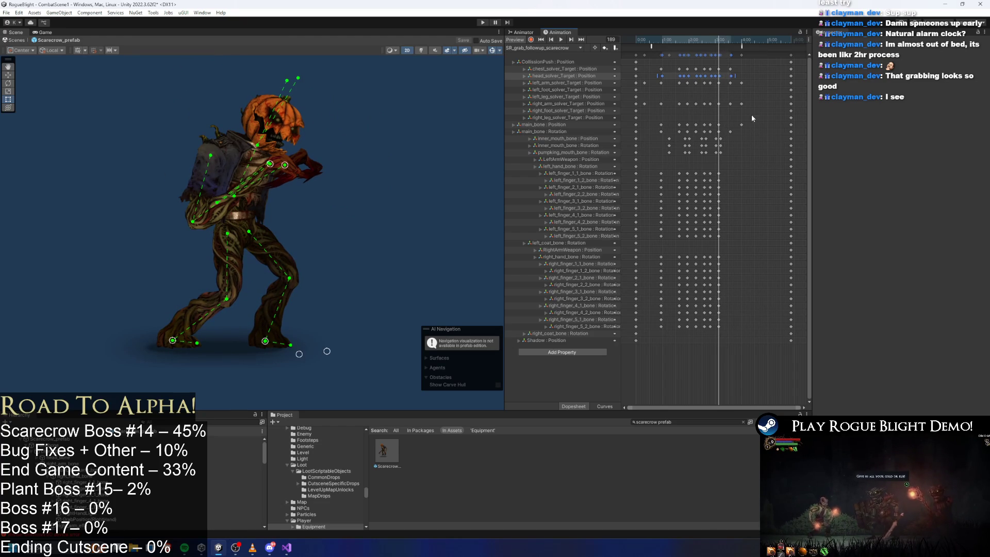
{"action": "left_click_drag", "start_coordinate": [714, 38], "coordinate": [731, 40]}
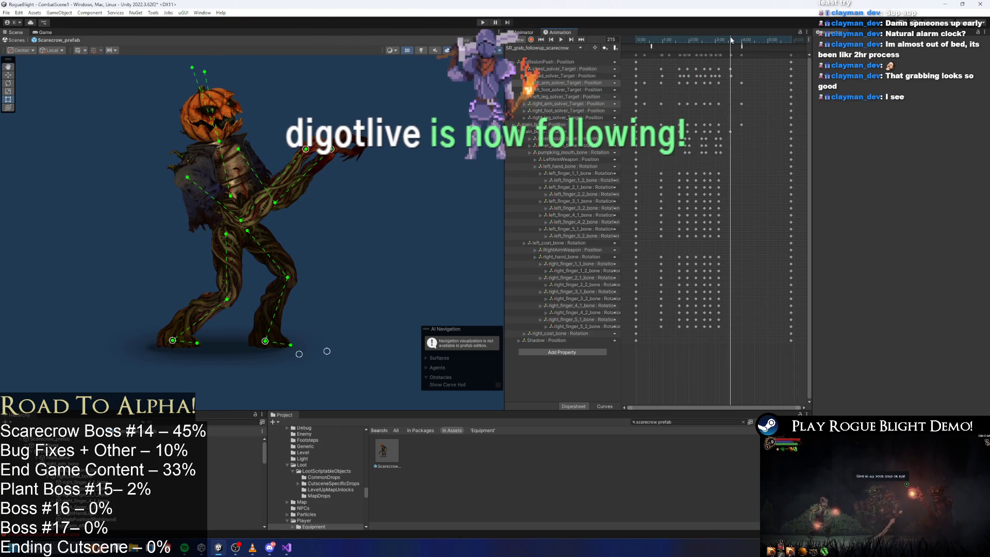
{"action": "scroll", "coordinate": [739, 89], "scroll_direction": "down", "scroll_amount": 3}
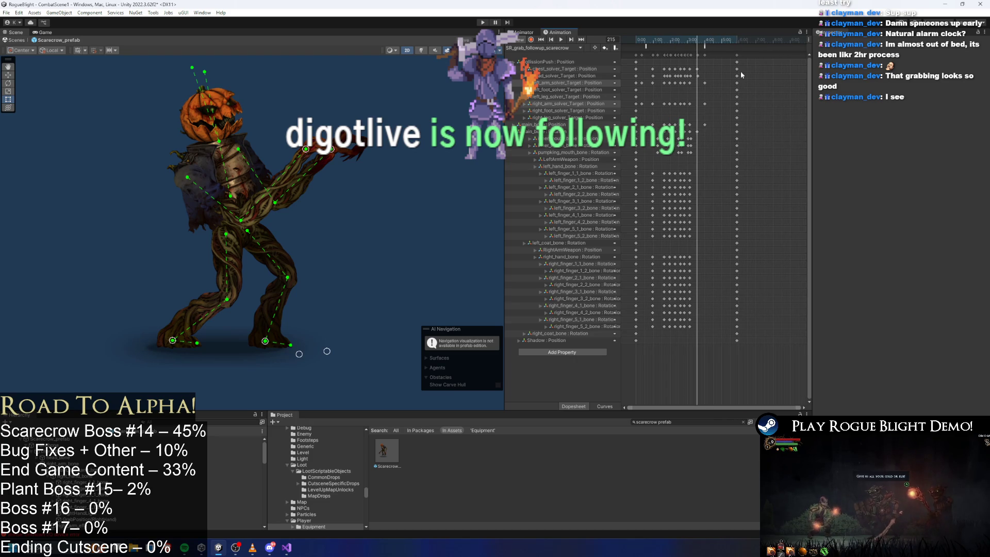
{"action": "key", "text": "space"}
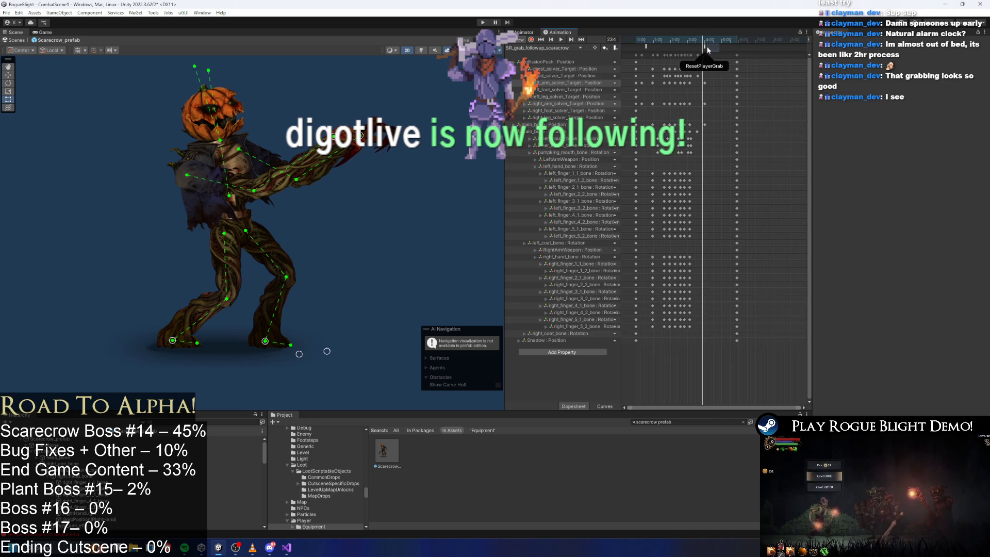
{"action": "left_click_drag", "start_coordinate": [737, 55], "coordinate": [800, 61]}
Shift the keyframe column later to about 8:00 and select the lower spine bone
{"action": "left_click_drag", "start_coordinate": [702, 39], "coordinate": [714, 39]}
{"action": "left_click", "coordinate": [665, 68]}
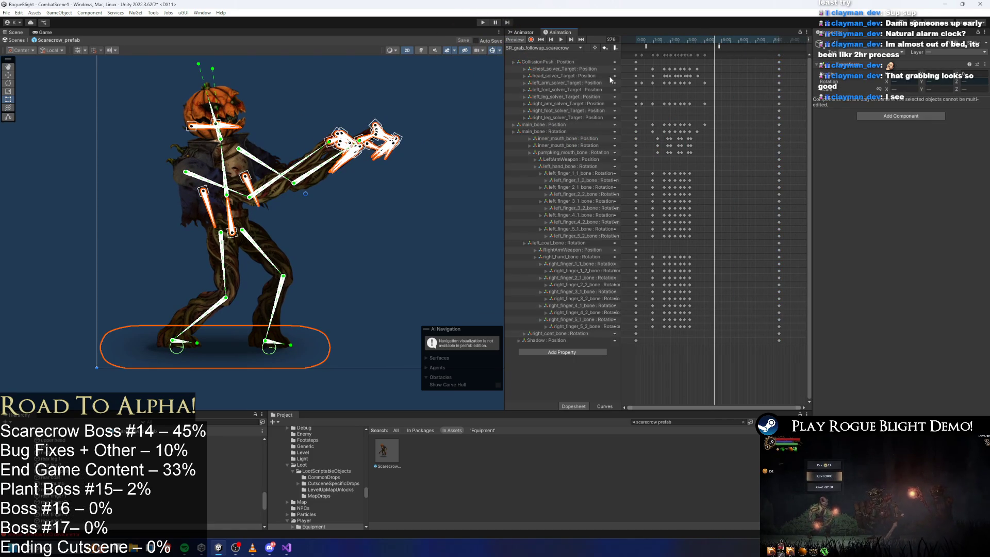
{"action": "left_click", "coordinate": [355, 97]}
{"action": "left_click", "coordinate": [251, 303]}
With recording on, shift the scarecrow left, lean it left, and raise its arm overhead
{"action": "left_click_drag", "start_coordinate": [352, 212], "coordinate": [175, 85]}
{"action": "left_click", "coordinate": [531, 39]}
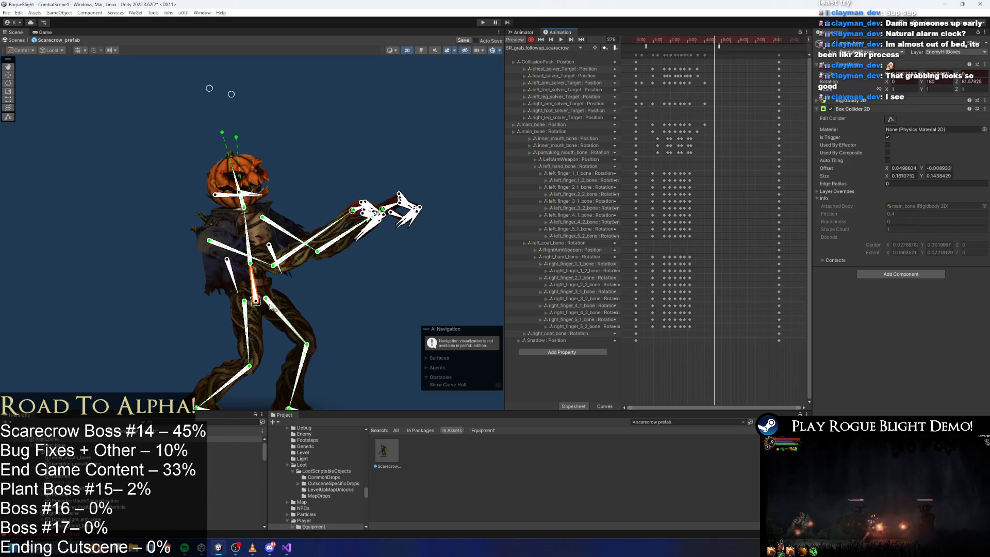
{"action": "left_click_drag", "start_coordinate": [262, 303], "coordinate": [233, 310]}
{"action": "left_click_drag", "start_coordinate": [232, 98], "coordinate": [142, 78]}
{"action": "left_click", "coordinate": [378, 198]}
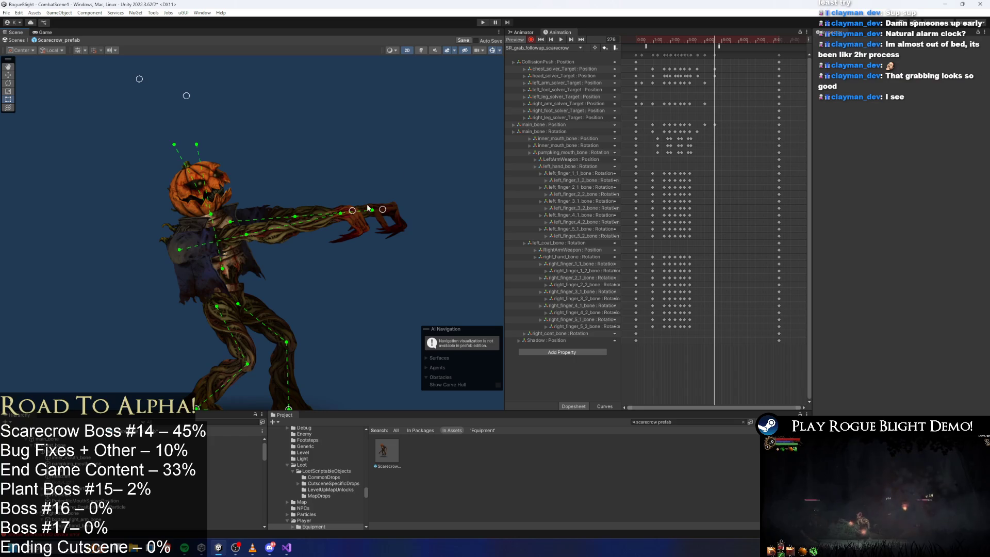
{"action": "mouse_move", "coordinate": [353, 211]}
{"action": "left_mouse_down"}
{"action": "mouse_move", "coordinate": [175, 98]}
{"action": "mouse_move", "coordinate": [136, 118]}
{"action": "left_mouse_up"}
{"action": "mouse_move", "coordinate": [379, 215]}
{"action": "left_mouse_down"}
{"action": "mouse_move", "coordinate": [171, 103]}
{"action": "mouse_move", "coordinate": [173, 133]}
{"action": "mouse_move", "coordinate": [144, 131]}
{"action": "mouse_move", "coordinate": [153, 129]}
{"action": "left_mouse_up"}
{"action": "left_click_drag", "start_coordinate": [183, 97], "coordinate": [179, 100]}
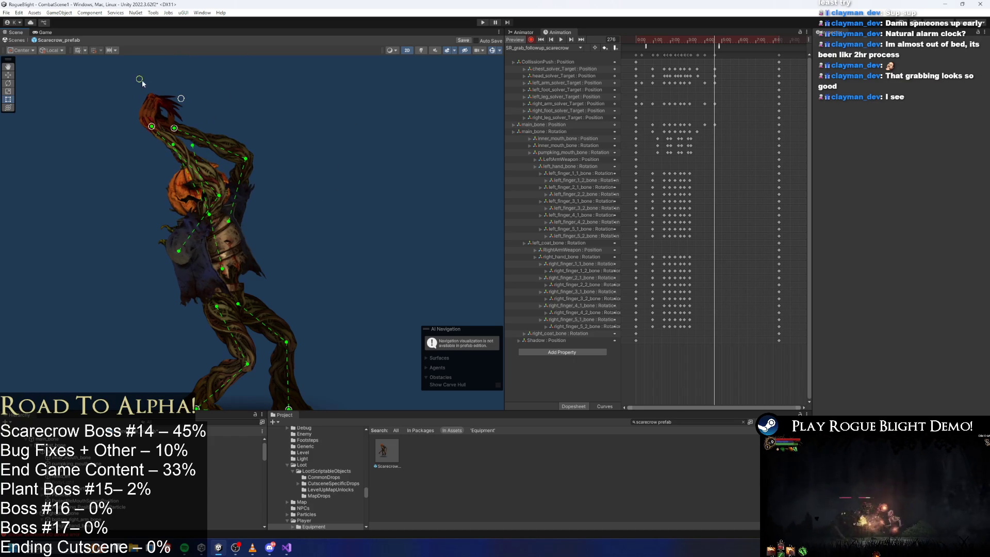
At frame 232 move the head target up toward the raised hand, then scrub to frame 274
{"action": "mouse_move", "coordinate": [715, 39]}
{"action": "left_mouse_down"}
{"action": "mouse_move", "coordinate": [698, 38]}
{"action": "mouse_move", "coordinate": [706, 34]}
{"action": "mouse_move", "coordinate": [708, 97]}
{"action": "left_mouse_up"}
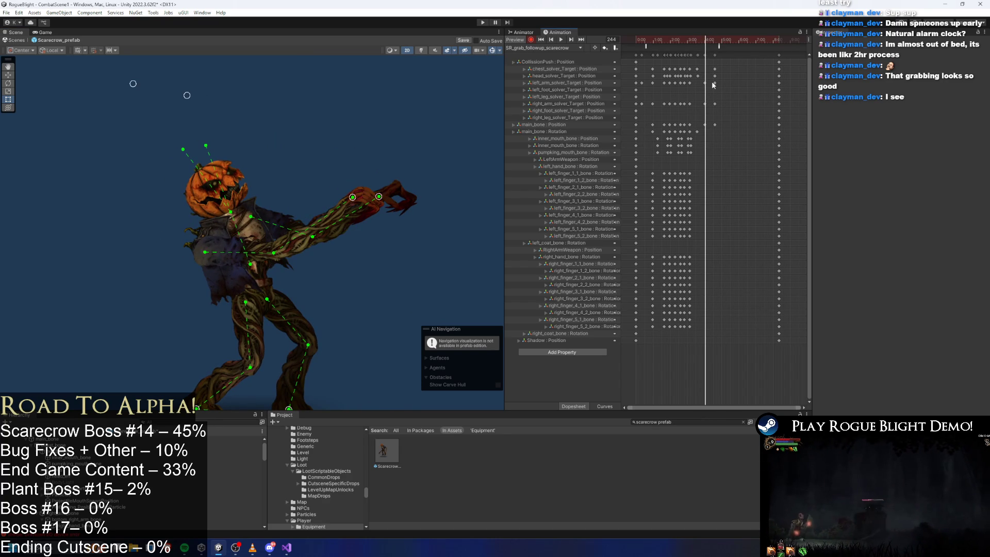
{"action": "mouse_move", "coordinate": [711, 96]}
{"action": "left_mouse_down"}
{"action": "mouse_move", "coordinate": [688, 62]}
{"action": "mouse_move", "coordinate": [702, 45]}
{"action": "left_mouse_up"}
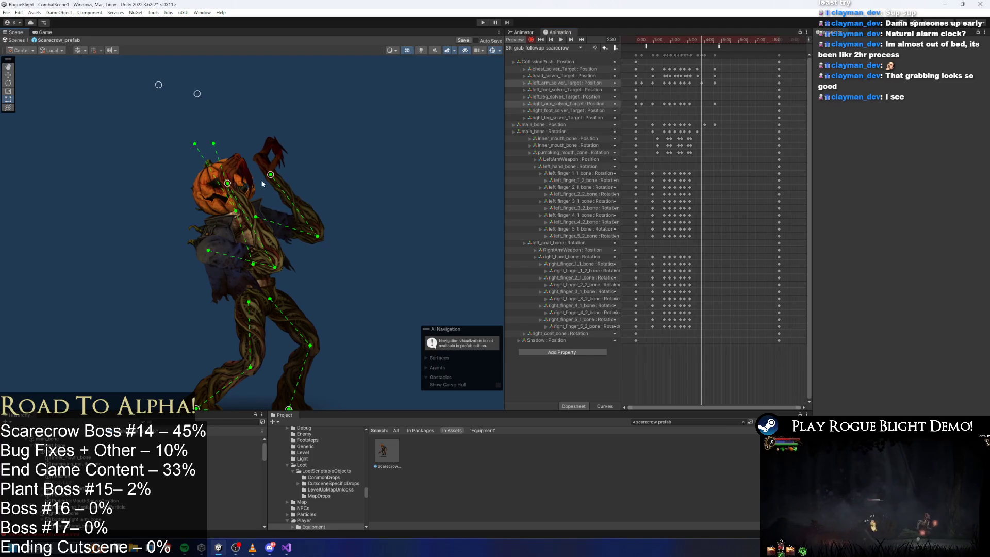
{"action": "left_click_drag", "start_coordinate": [231, 184], "coordinate": [263, 174]}
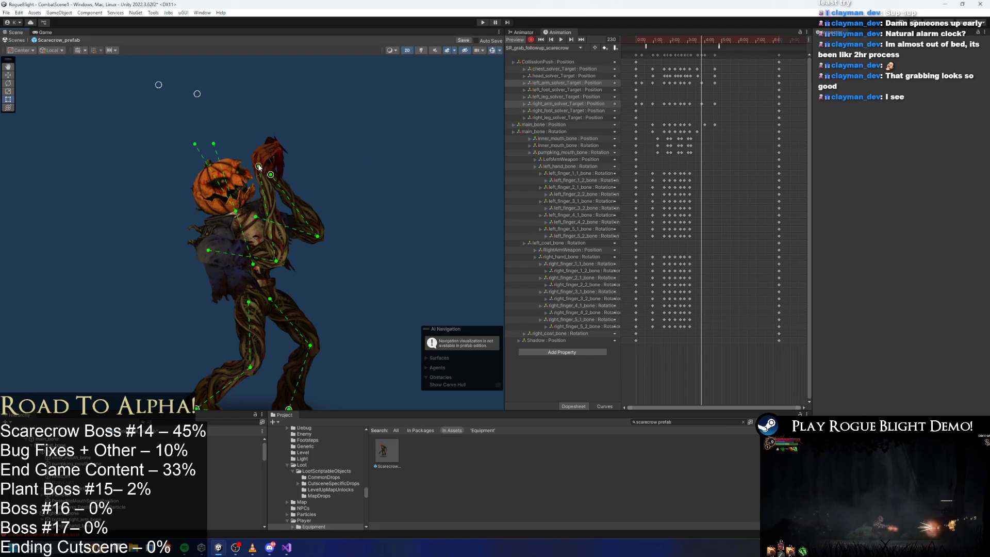
{"action": "left_click_drag", "start_coordinate": [699, 40], "coordinate": [730, 40]}
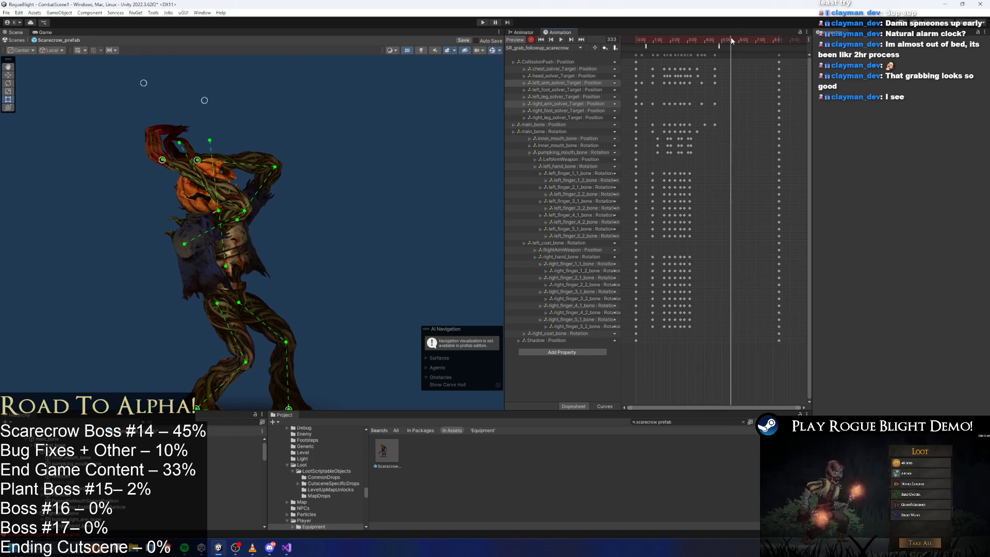
Rotate the hips and upper body right and bring both hands up together overhead
{"action": "left_click", "coordinate": [235, 307]}
{"action": "left_click_drag", "start_coordinate": [240, 309], "coordinate": [250, 292]}
{"action": "mouse_move", "coordinate": [207, 108]}
{"action": "left_mouse_down"}
{"action": "mouse_move", "coordinate": [309, 92]}
{"action": "mouse_move", "coordinate": [289, 88]}
{"action": "mouse_move", "coordinate": [277, 63]}
{"action": "mouse_move", "coordinate": [281, 77]}
{"action": "left_mouse_up"}
{"action": "left_click_drag", "start_coordinate": [197, 159], "coordinate": [324, 132]}
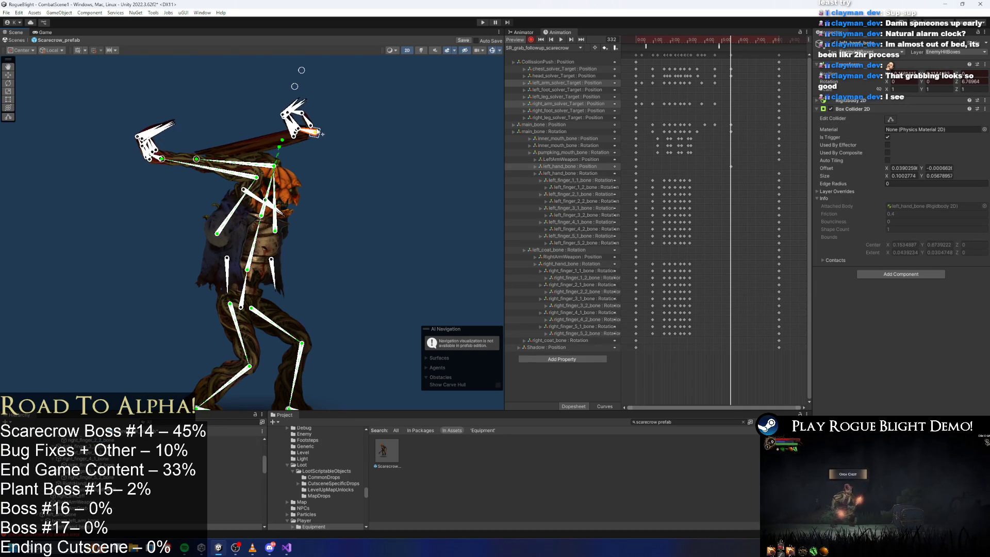
{"action": "key", "text": "ctrl+z"}
{"action": "mouse_move", "coordinate": [218, 167]}
{"action": "left_mouse_down"}
{"action": "mouse_move", "coordinate": [382, 104]}
{"action": "mouse_move", "coordinate": [368, 137]}
{"action": "left_mouse_up"}
{"action": "left_click_drag", "start_coordinate": [171, 162], "coordinate": [263, 142]}
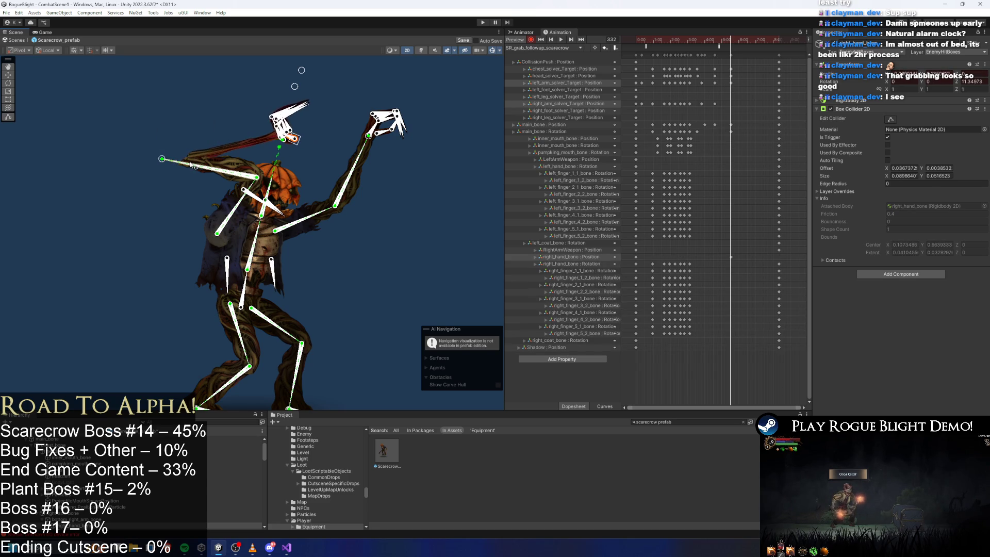
{"action": "key", "text": "ctrl+z"}
{"action": "mouse_move", "coordinate": [164, 161]}
{"action": "left_mouse_down"}
{"action": "mouse_move", "coordinate": [155, 153]}
{"action": "mouse_move", "coordinate": [372, 116]}
{"action": "mouse_move", "coordinate": [321, 136]}
{"action": "mouse_move", "coordinate": [349, 146]}
{"action": "mouse_move", "coordinate": [326, 137]}
{"action": "left_mouse_up"}
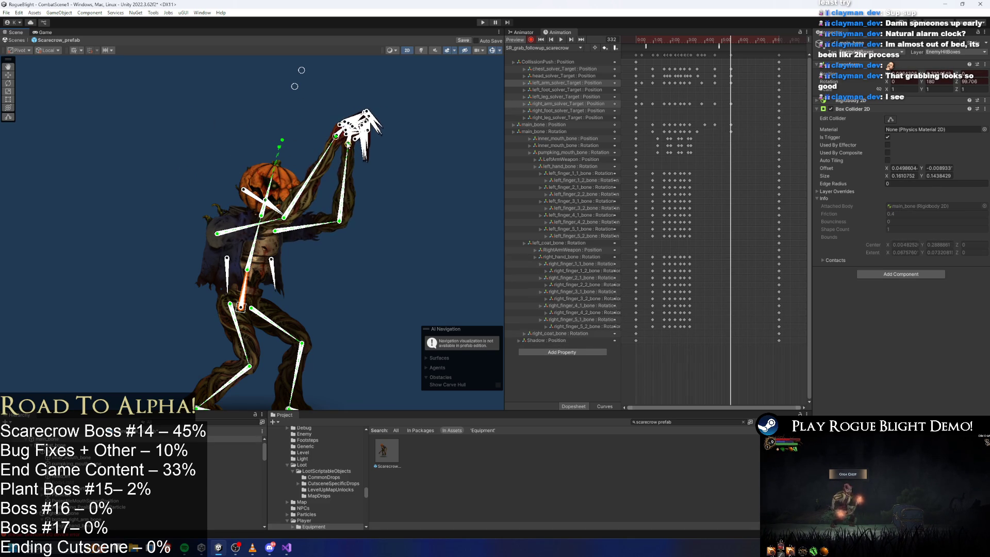
{"action": "left_click", "coordinate": [707, 37]}
Move the raised-arm keyframe column earlier to about 5:13 and park the playhead at frame 328
{"action": "key", "text": "space"}
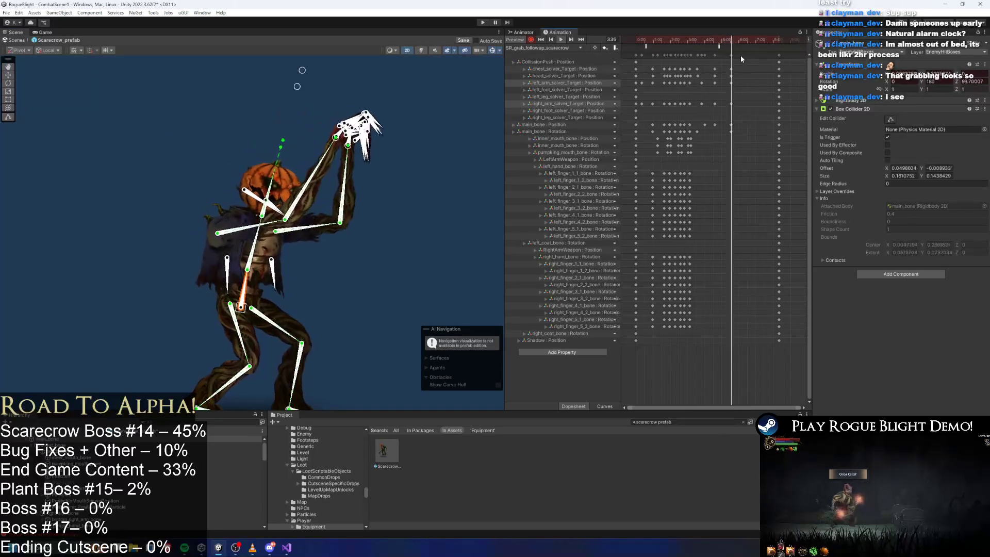
{"action": "left_click_drag", "start_coordinate": [731, 55], "coordinate": [721, 57]}
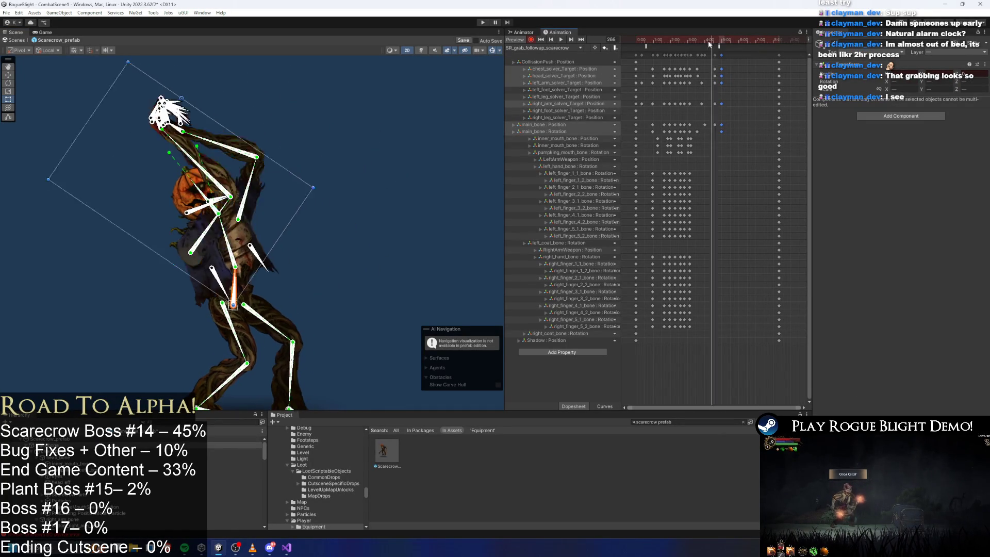
{"action": "left_click", "coordinate": [724, 38]}
{"action": "left_click", "coordinate": [731, 39]}
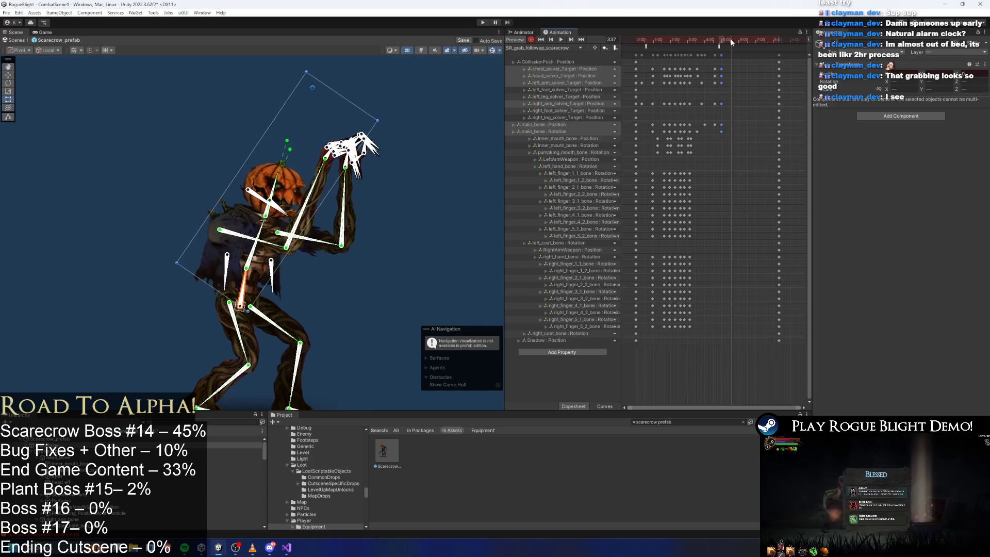
Key the arms reaching forward side by side, re-pose the head, and lower the right hand
{"action": "left_click_drag", "start_coordinate": [335, 217], "coordinate": [380, 231]}
{"action": "mouse_move", "coordinate": [329, 151]}
{"action": "left_mouse_down"}
{"action": "mouse_move", "coordinate": [353, 227]}
{"action": "mouse_move", "coordinate": [372, 221]}
{"action": "left_mouse_up"}
{"action": "left_click", "coordinate": [247, 313]}
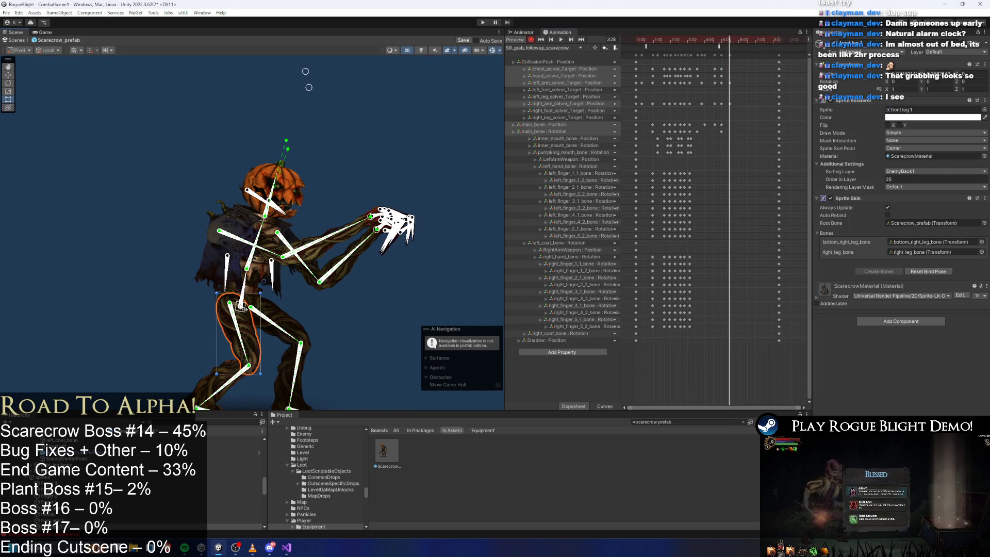
{"action": "mouse_move", "coordinate": [305, 72]}
{"action": "left_mouse_down"}
{"action": "mouse_move", "coordinate": [332, 83]}
{"action": "mouse_move", "coordinate": [345, 106]}
{"action": "left_mouse_up"}
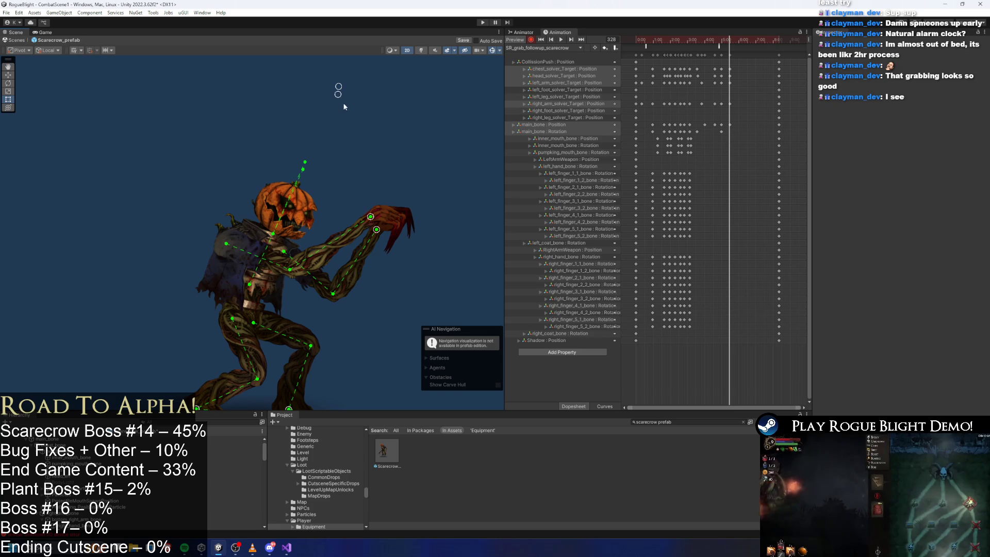
{"action": "left_click", "coordinate": [250, 304]}
{"action": "left_click_drag", "start_coordinate": [374, 232], "coordinate": [382, 236]}
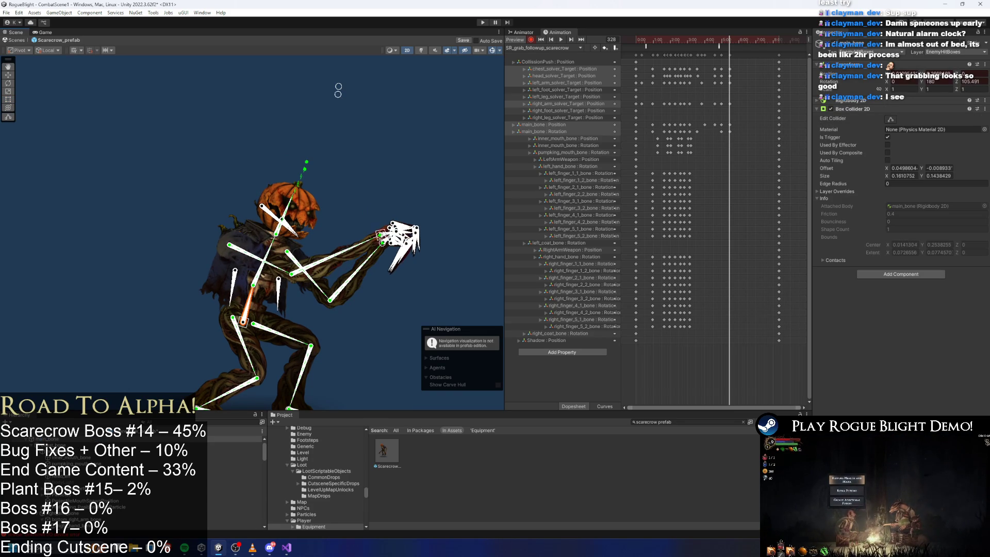
Lower the right arm at frame 341, then select the keyframe column around 4:30–5:00
{"action": "left_click", "coordinate": [691, 39]}
{"action": "key", "text": "space"}
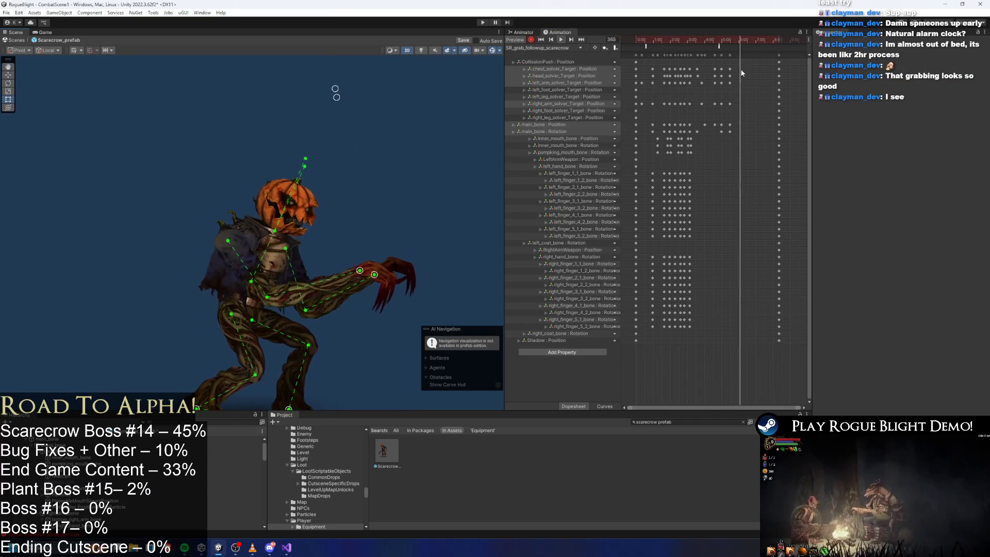
{"action": "mouse_move", "coordinate": [713, 39]}
{"action": "left_mouse_down"}
{"action": "mouse_move", "coordinate": [696, 39]}
{"action": "mouse_move", "coordinate": [726, 45]}
{"action": "left_mouse_up"}
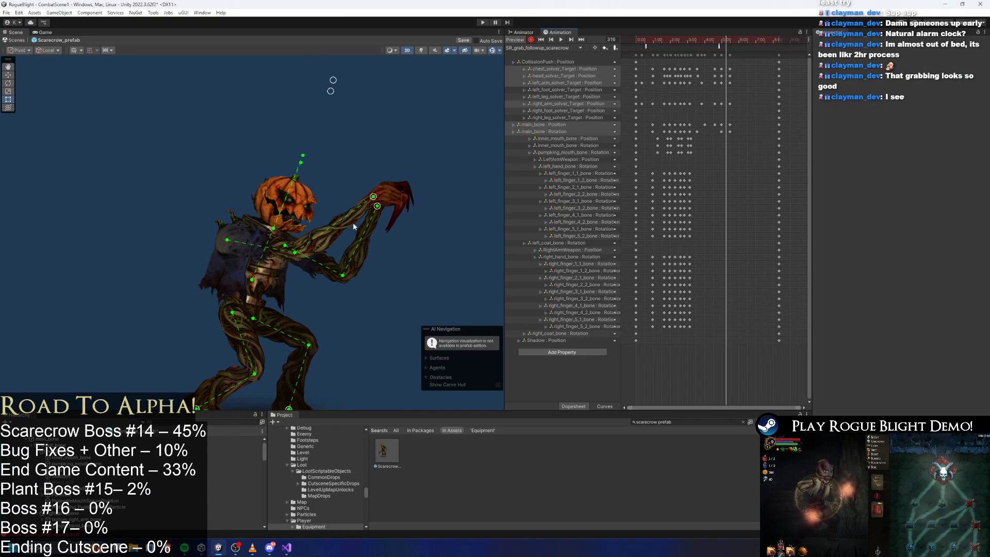
{"action": "left_click_drag", "start_coordinate": [373, 197], "coordinate": [420, 201]}
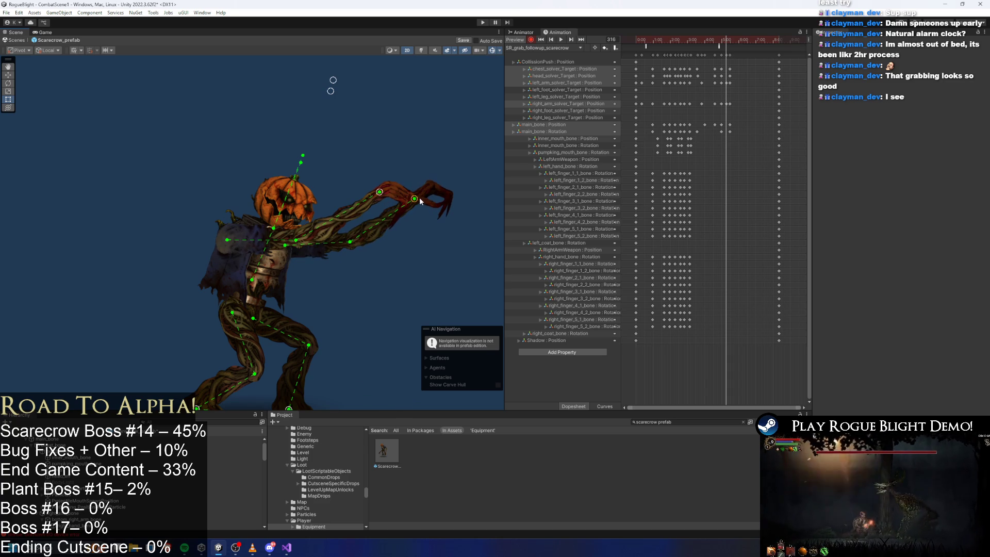
{"action": "scroll", "coordinate": [724, 67], "scroll_direction": "up", "scroll_amount": 2}
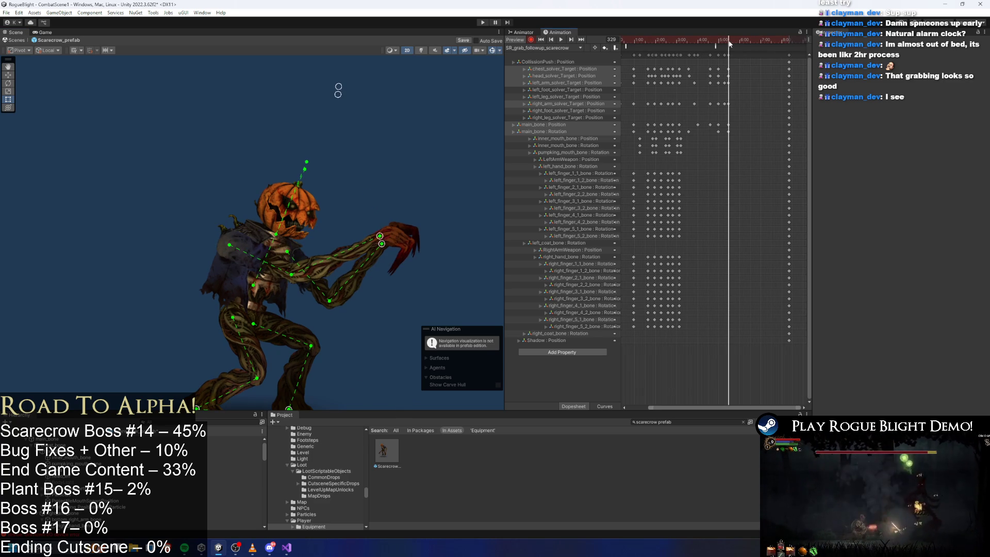
{"action": "key", "text": "ctrl+z"}
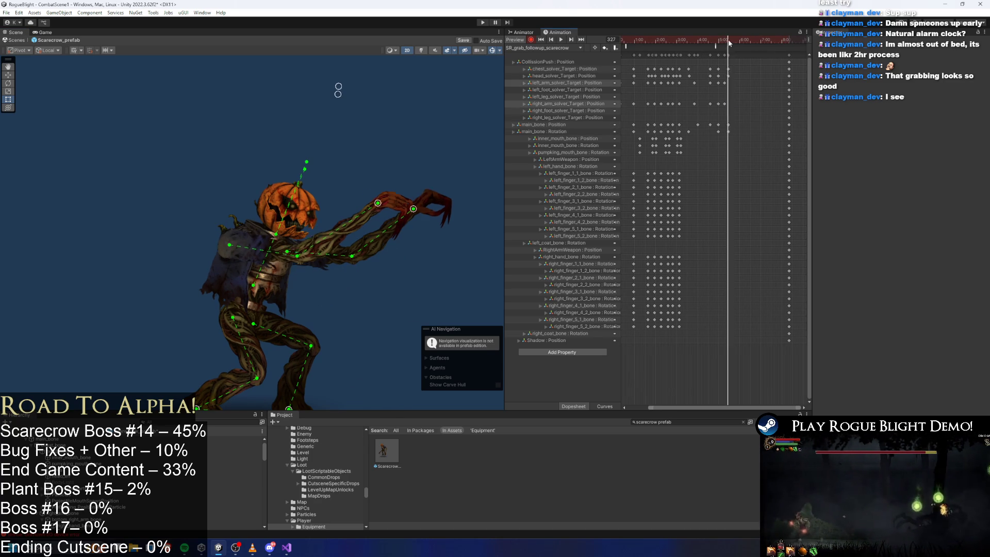
{"action": "left_click_drag", "start_coordinate": [730, 43], "coordinate": [734, 43]}
{"action": "left_click_drag", "start_coordinate": [410, 242], "coordinate": [411, 300]}
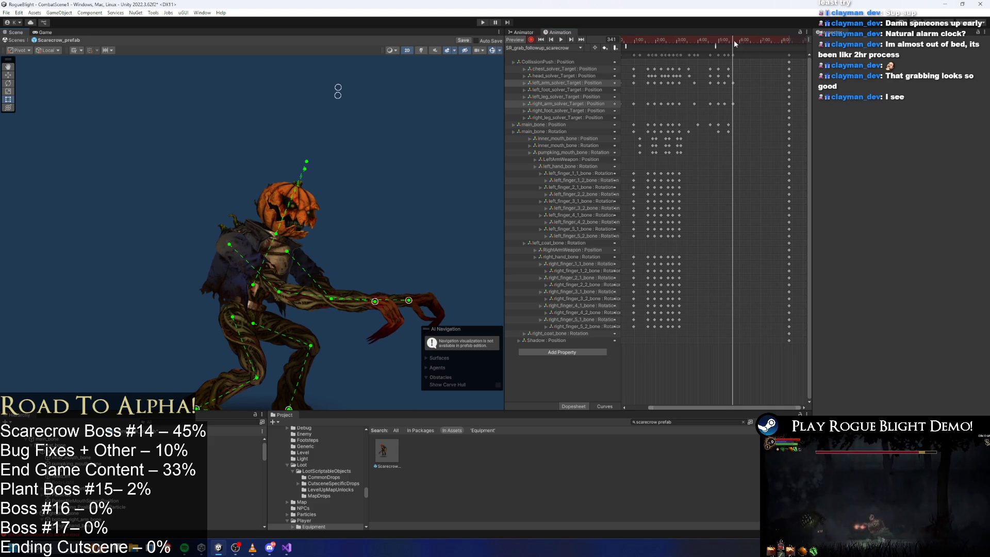
{"action": "key", "text": "space"}
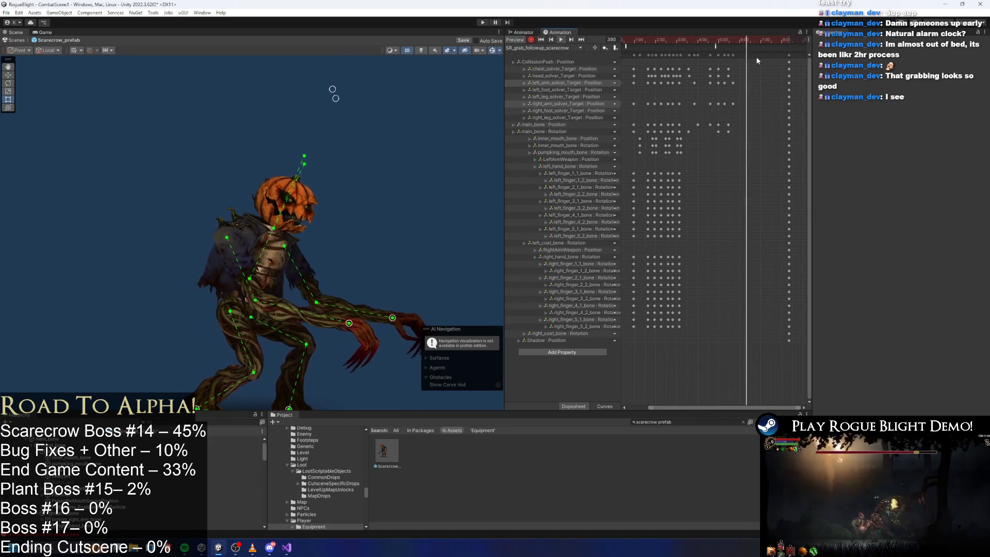
{"action": "mouse_move", "coordinate": [744, 55]}
{"action": "left_mouse_down"}
{"action": "mouse_move", "coordinate": [688, 51]}
{"action": "mouse_move", "coordinate": [698, 40]}
{"action": "left_mouse_up"}
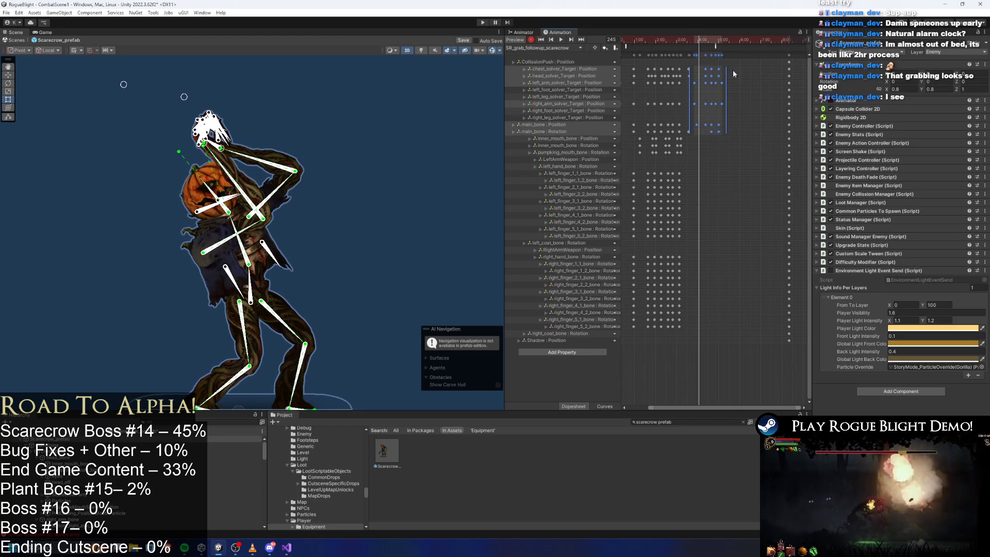
Move the final keys earlier to shorten the clip and select the head and chest solver keys
{"action": "left_click_drag", "start_coordinate": [789, 55], "coordinate": [735, 57]}
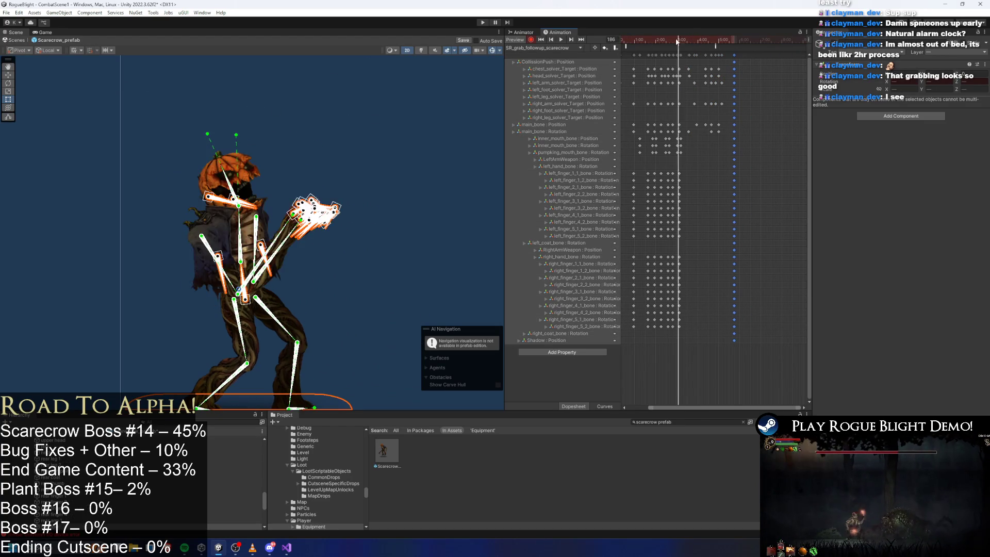
{"action": "left_click", "coordinate": [369, 125]}
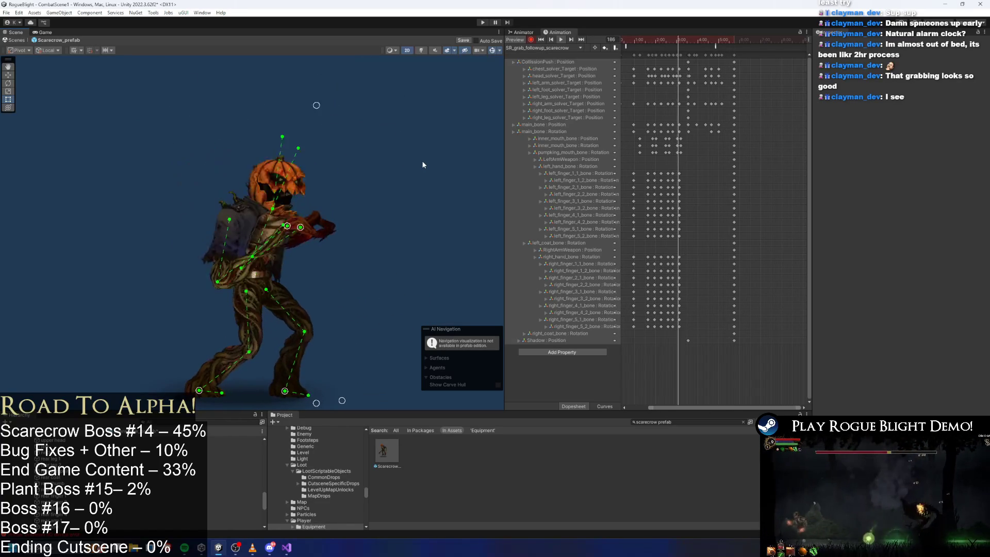
{"action": "scroll", "coordinate": [701, 107], "scroll_direction": "up", "scroll_amount": 5}
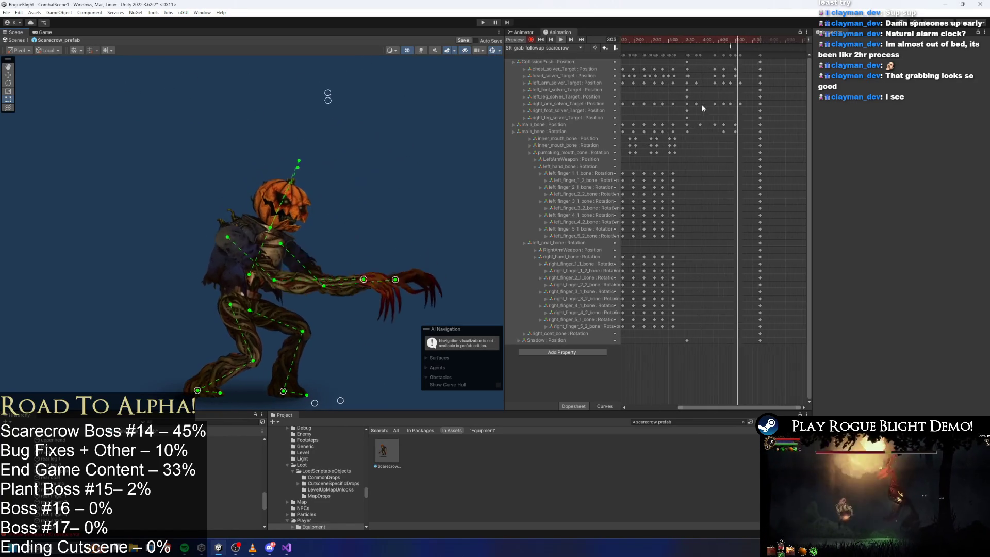
{"action": "scroll", "coordinate": [688, 72], "scroll_direction": "up", "scroll_amount": 2}
{"action": "left_click", "coordinate": [685, 74]}
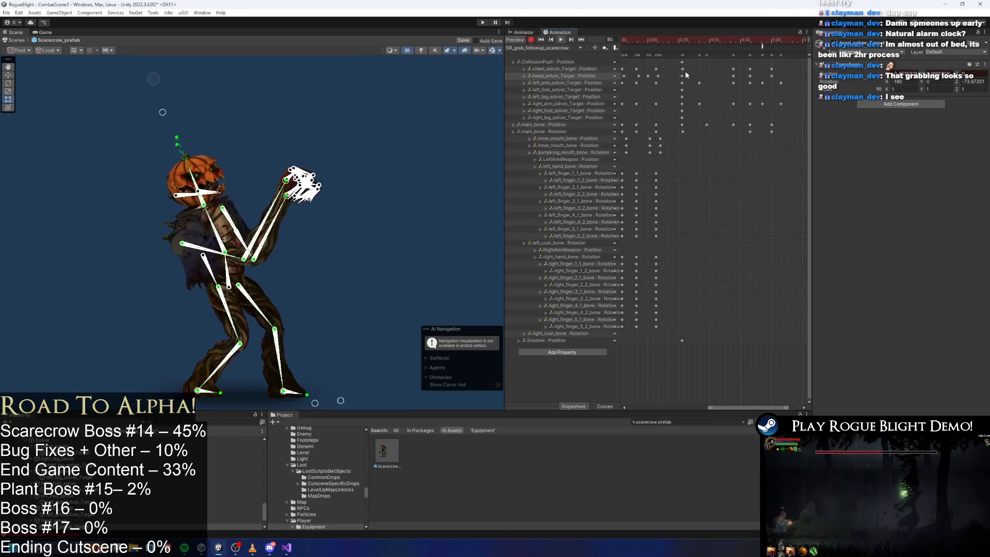
{"action": "left_click", "coordinate": [685, 69]}
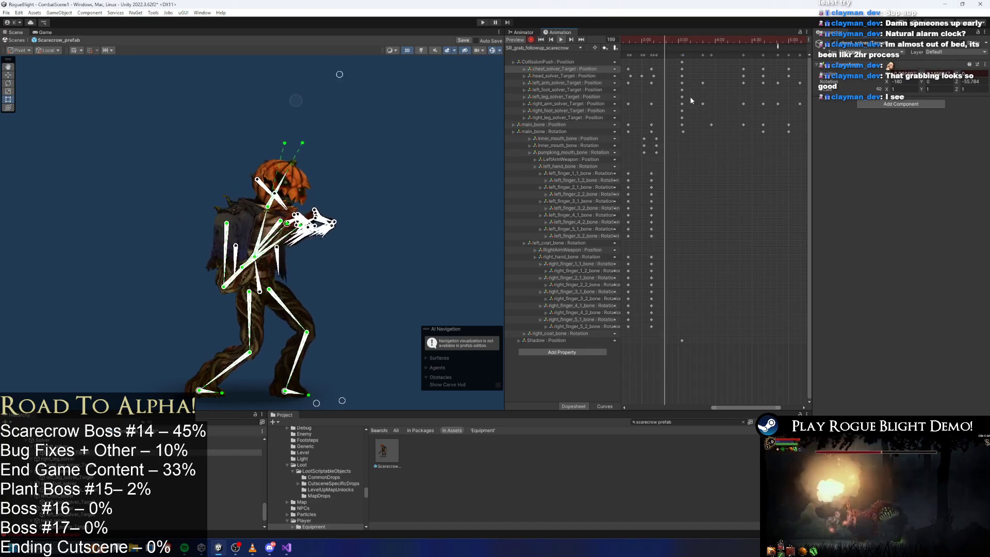
Lean the scarecrow's upper body further back at frame 279 and preview the result
{"action": "left_click", "coordinate": [382, 154]}
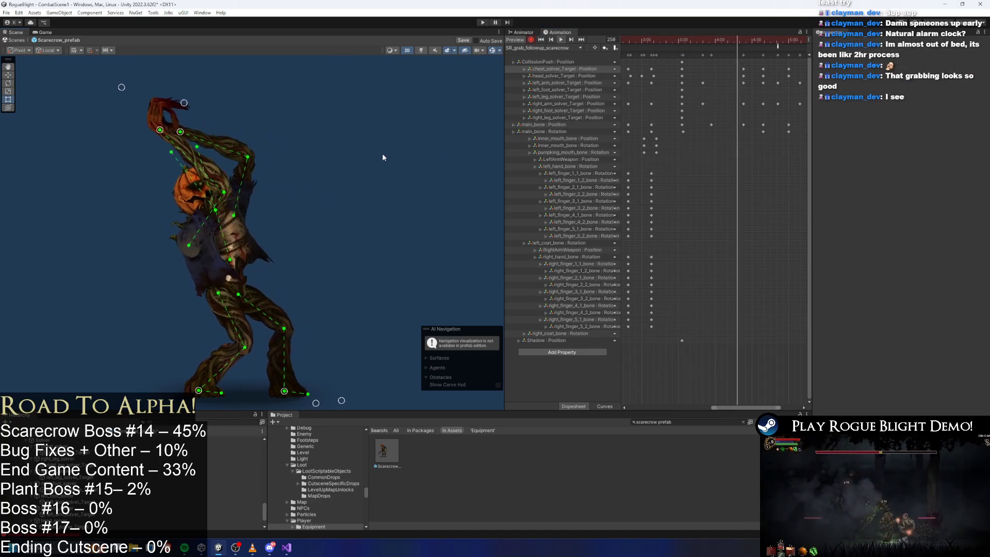
{"action": "left_click", "coordinate": [701, 39]}
{"action": "mouse_move", "coordinate": [702, 39]}
{"action": "left_mouse_down"}
{"action": "mouse_move", "coordinate": [742, 40]}
{"action": "mouse_move", "coordinate": [716, 44]}
{"action": "left_mouse_up"}
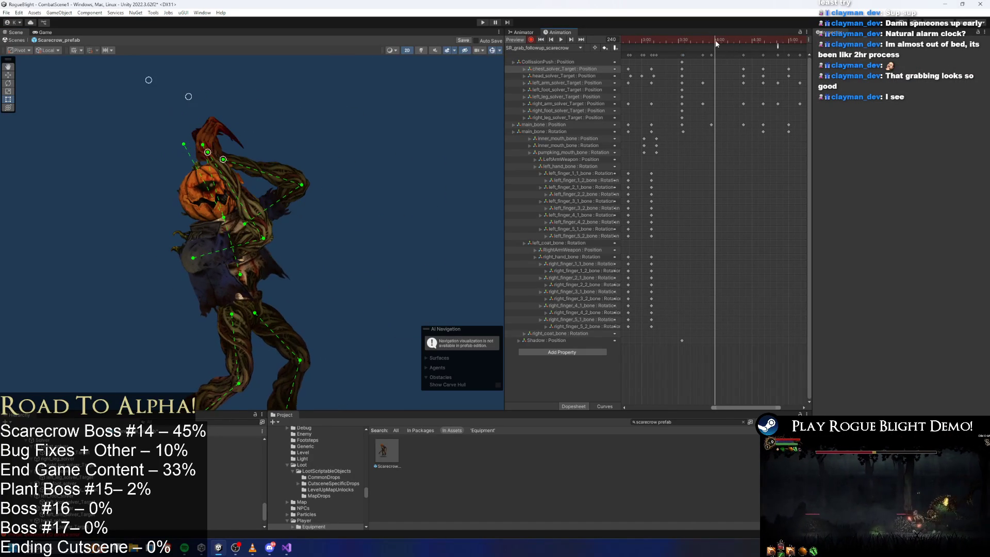
{"action": "left_click", "coordinate": [232, 300]}
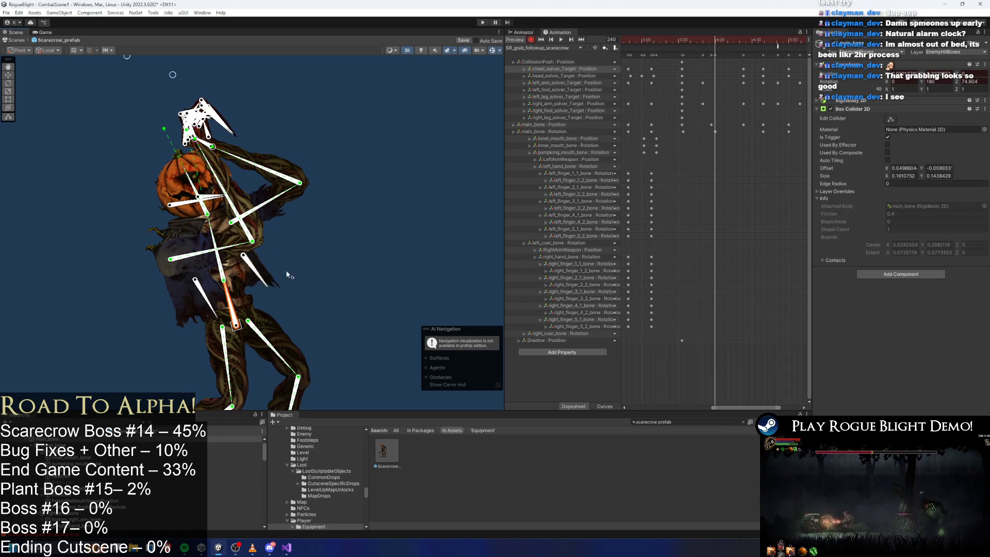
{"action": "mouse_move", "coordinate": [714, 39]}
{"action": "left_mouse_down"}
{"action": "mouse_move", "coordinate": [699, 39]}
{"action": "mouse_move", "coordinate": [747, 45]}
{"action": "left_mouse_up"}
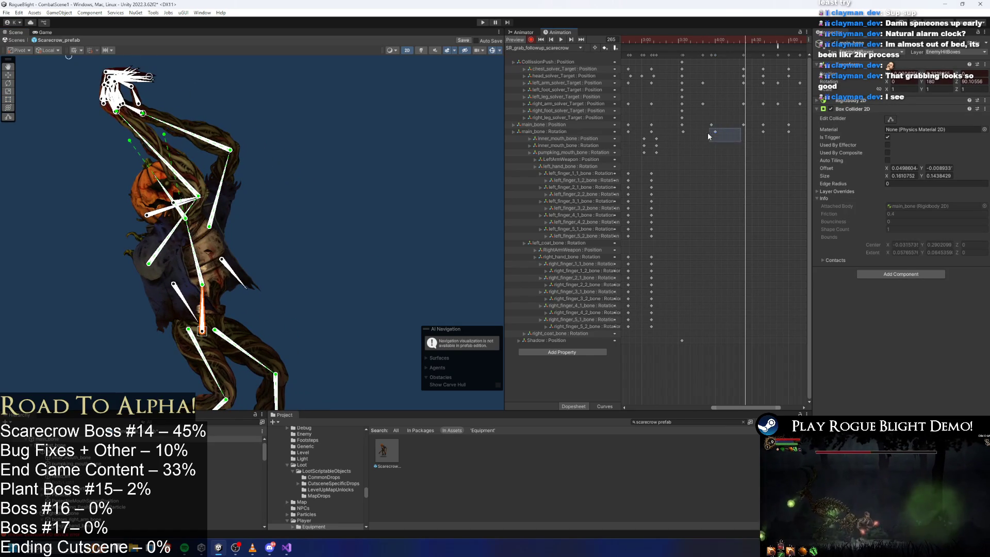
{"action": "left_click", "coordinate": [762, 40]}
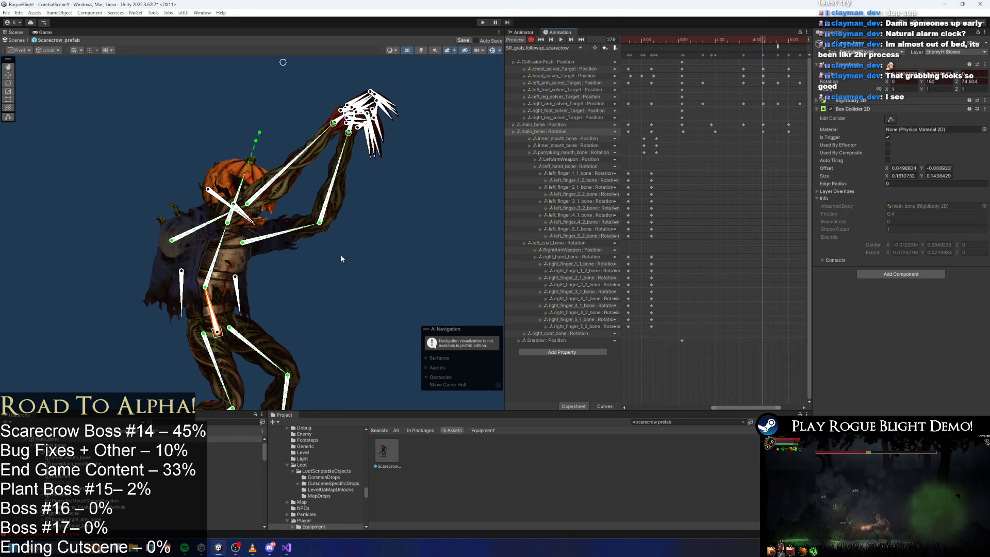
{"action": "left_click_drag", "start_coordinate": [211, 310], "coordinate": [216, 308]}
{"action": "mouse_move", "coordinate": [737, 40]}
{"action": "left_mouse_down"}
{"action": "mouse_move", "coordinate": [775, 46]}
{"action": "mouse_move", "coordinate": [774, 136]}
{"action": "mouse_move", "coordinate": [784, 132]}
{"action": "left_mouse_up"}
{"action": "key", "text": "space"}
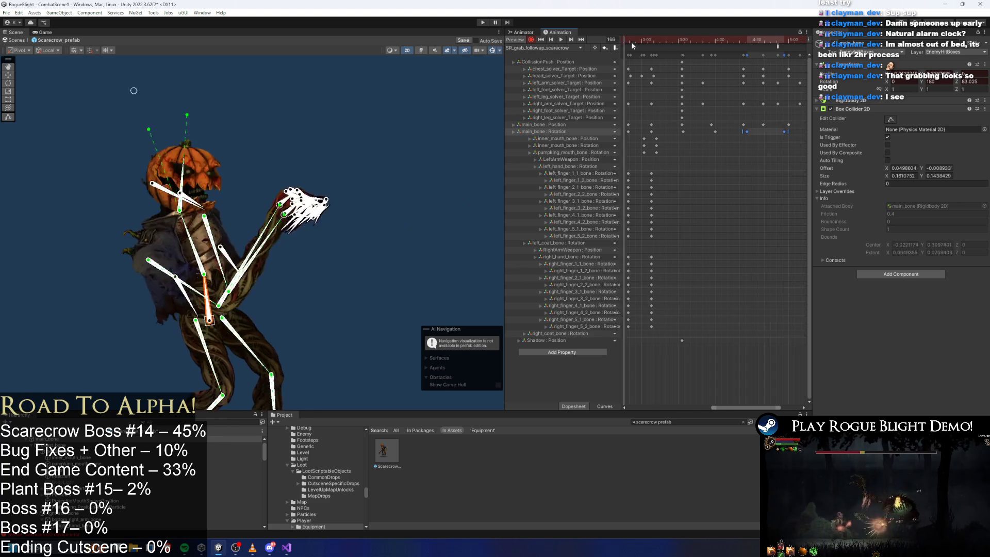
Box-select and compress the block of later keyframes, then return the preview to frame 279
{"action": "left_click", "coordinate": [417, 196]}
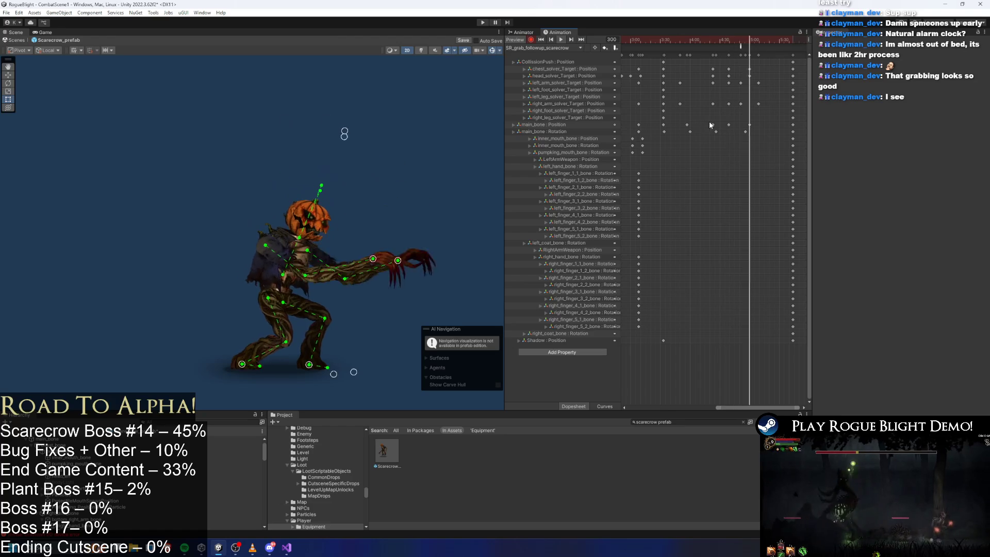
{"action": "mouse_move", "coordinate": [661, 52]}
{"action": "left_mouse_down"}
{"action": "mouse_move", "coordinate": [769, 57]}
{"action": "mouse_move", "coordinate": [744, 77]}
{"action": "left_mouse_up"}
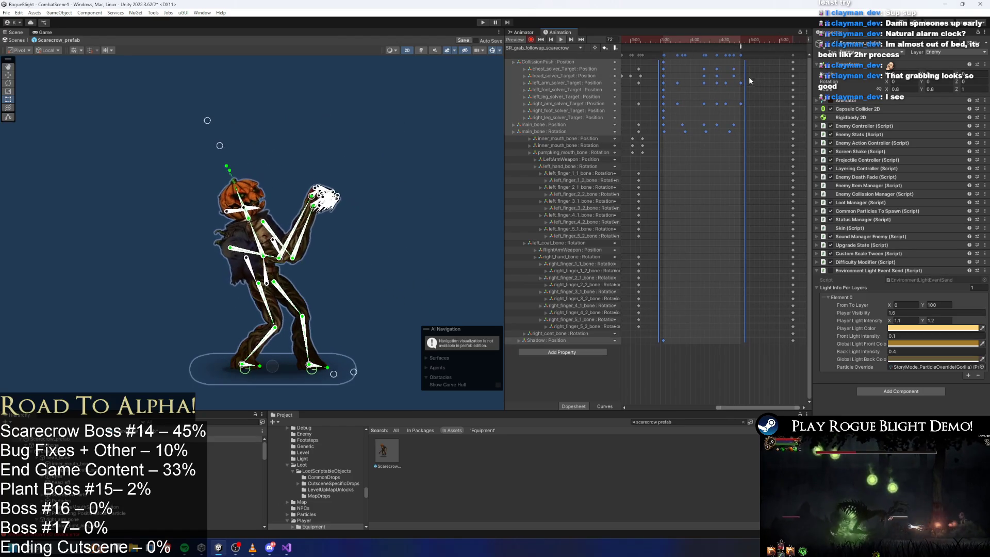
{"action": "left_click", "coordinate": [769, 92]}
{"action": "left_click", "coordinate": [398, 123]}
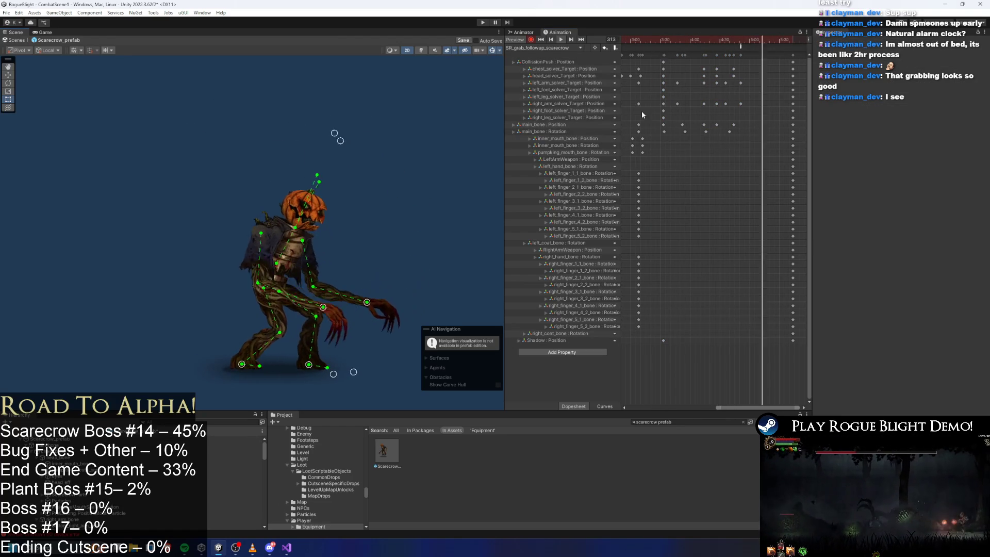
{"action": "mouse_move", "coordinate": [733, 37]}
{"action": "left_mouse_down"}
{"action": "mouse_move", "coordinate": [703, 39]}
{"action": "mouse_move", "coordinate": [731, 42]}
{"action": "mouse_move", "coordinate": [735, 134]}
{"action": "left_mouse_up"}
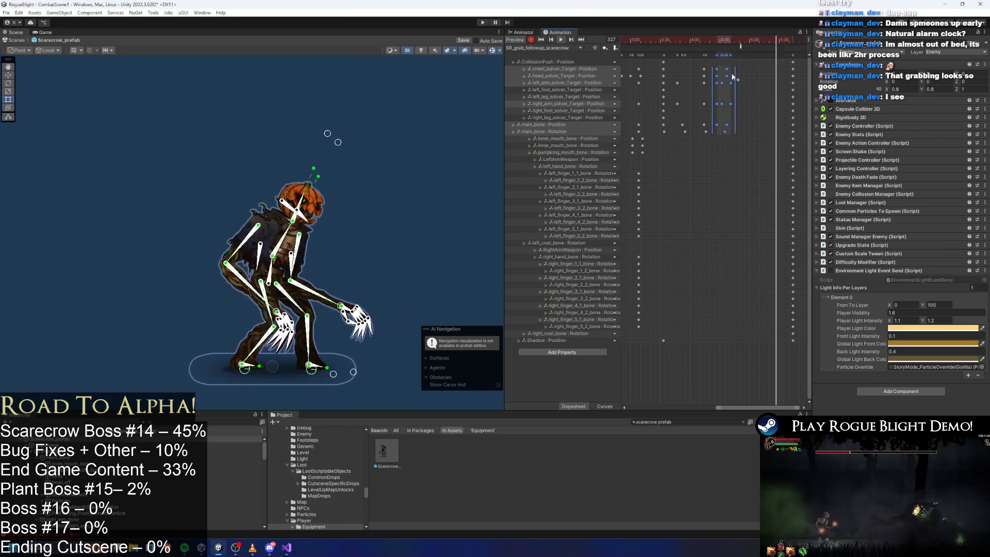
Move the final keyframes earlier to 5:04, then nudge them slightly later after previewing
{"action": "left_click_drag", "start_coordinate": [792, 55], "coordinate": [756, 63]}
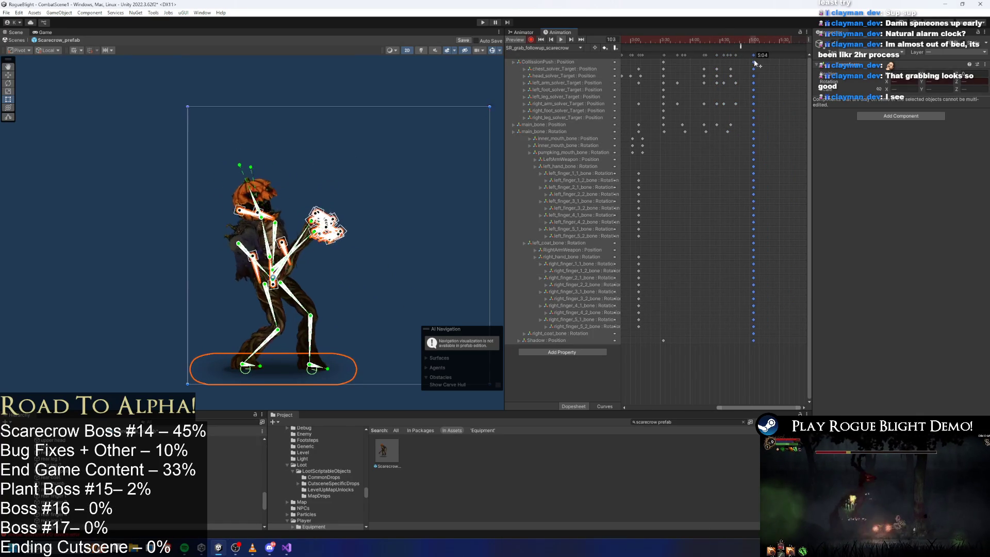
{"action": "left_click", "coordinate": [741, 47]}
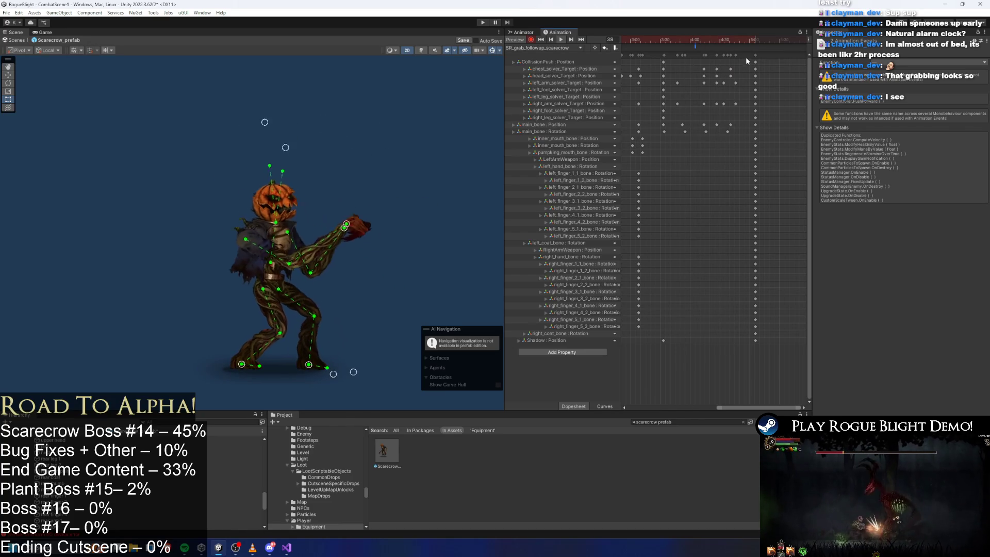
{"action": "left_click", "coordinate": [685, 40]}
{"action": "left_click_drag", "start_coordinate": [710, 40], "coordinate": [722, 43]}
{"action": "key", "text": "space"}
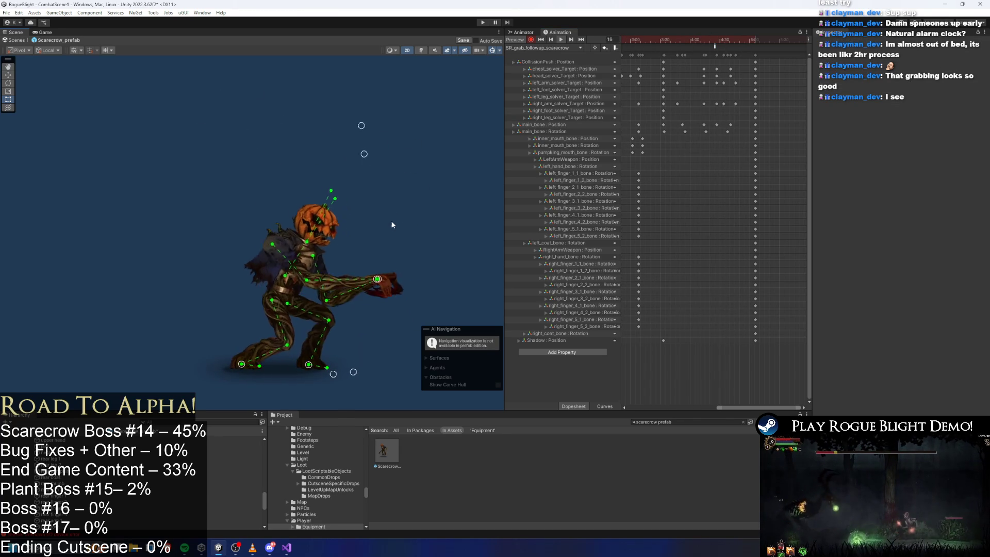
{"action": "left_click_drag", "start_coordinate": [761, 61], "coordinate": [763, 61]}
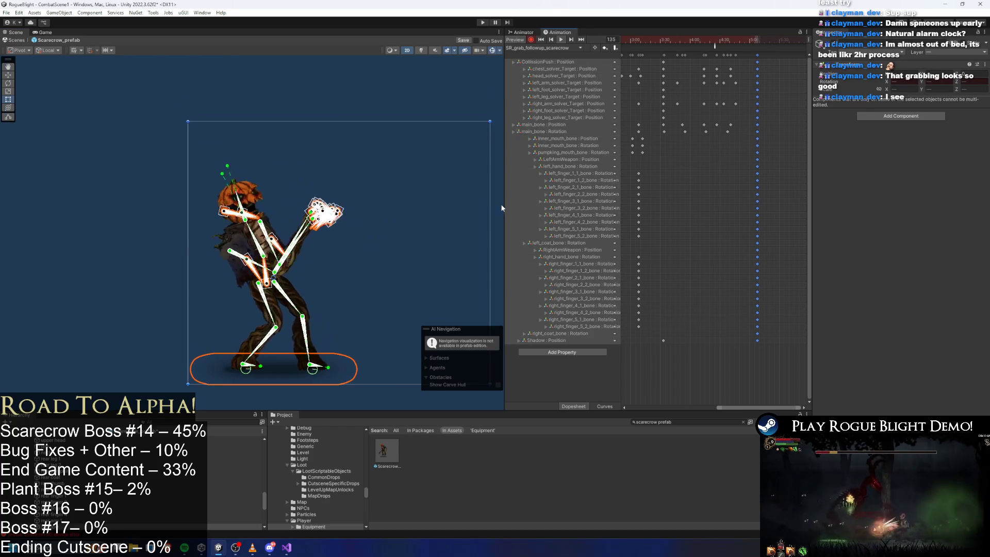
{"action": "left_click", "coordinate": [328, 88]}
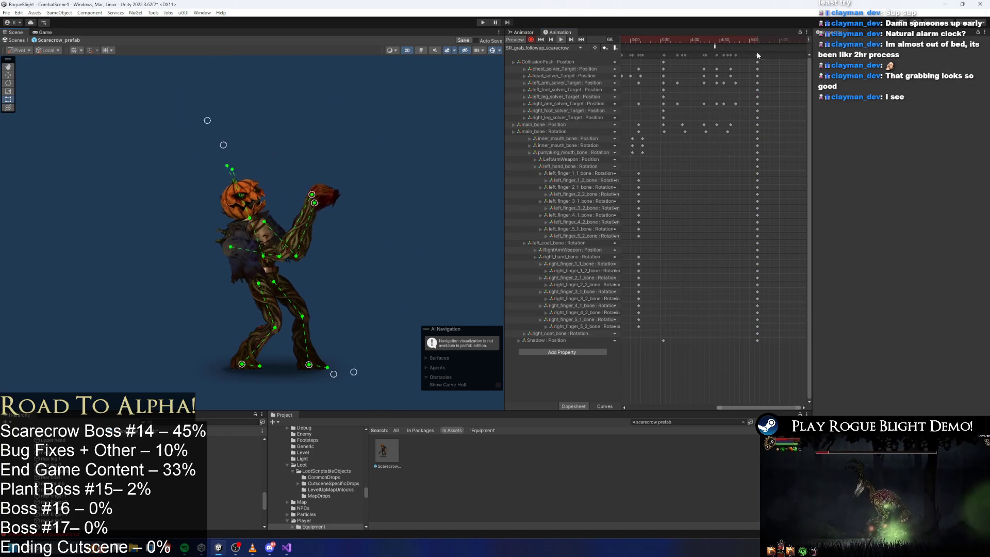
{"action": "left_click_drag", "start_coordinate": [757, 55], "coordinate": [763, 54]}
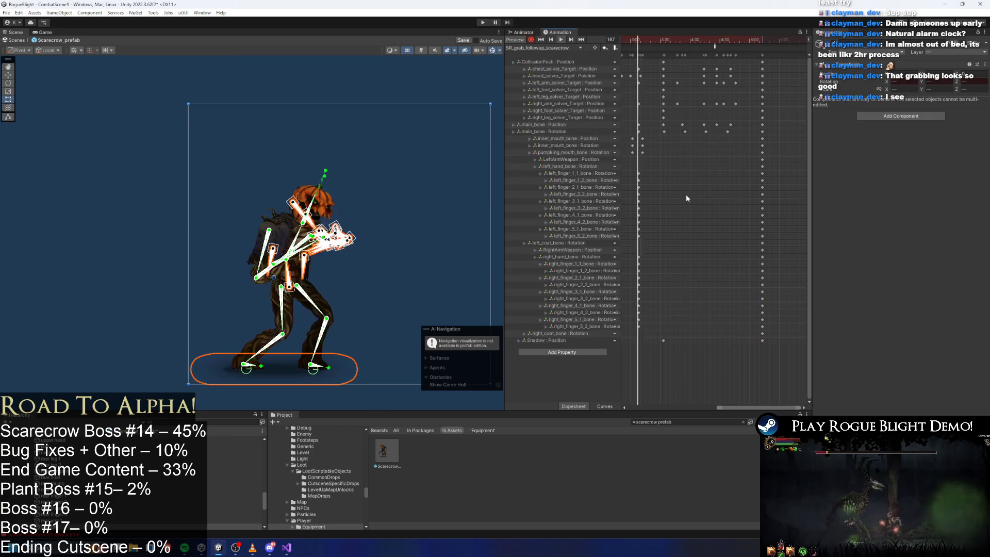
{"action": "left_click", "coordinate": [354, 86]}
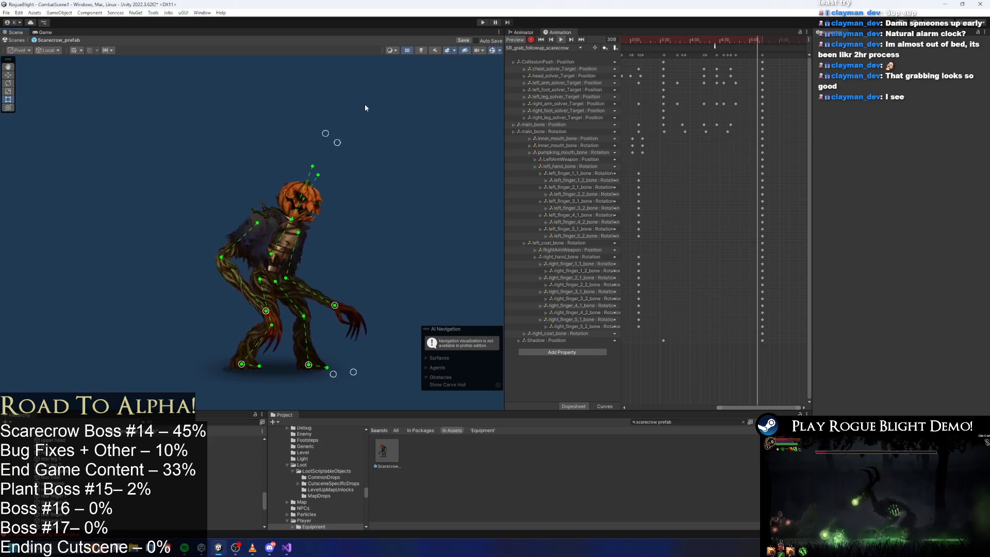
Check the ResetPlayerGrab event timing and review the ending around frames 291–297
{"action": "left_click", "coordinate": [726, 46]}
{"action": "left_click_drag", "start_coordinate": [738, 41], "coordinate": [747, 41]}
{"action": "left_click", "coordinate": [262, 304]}
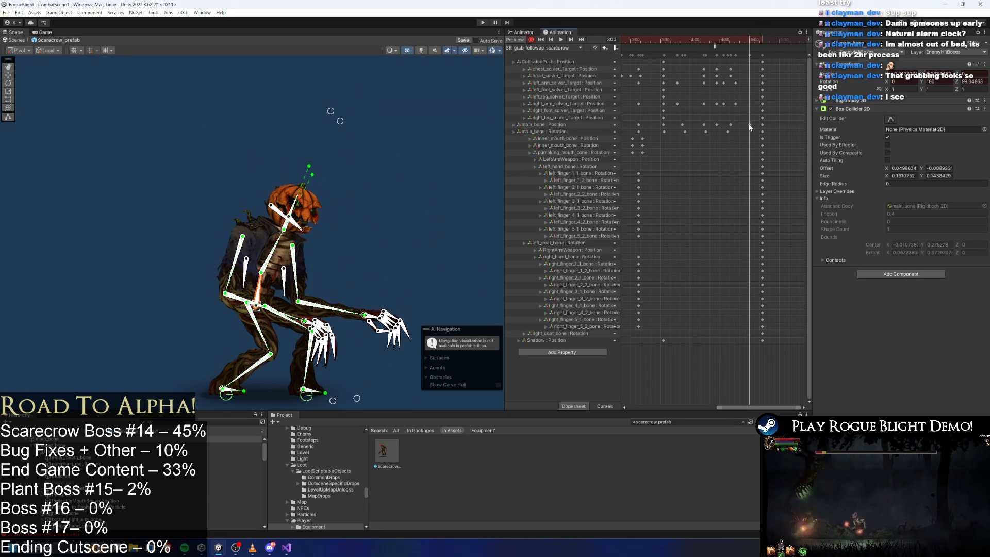
{"action": "key", "text": "space"}
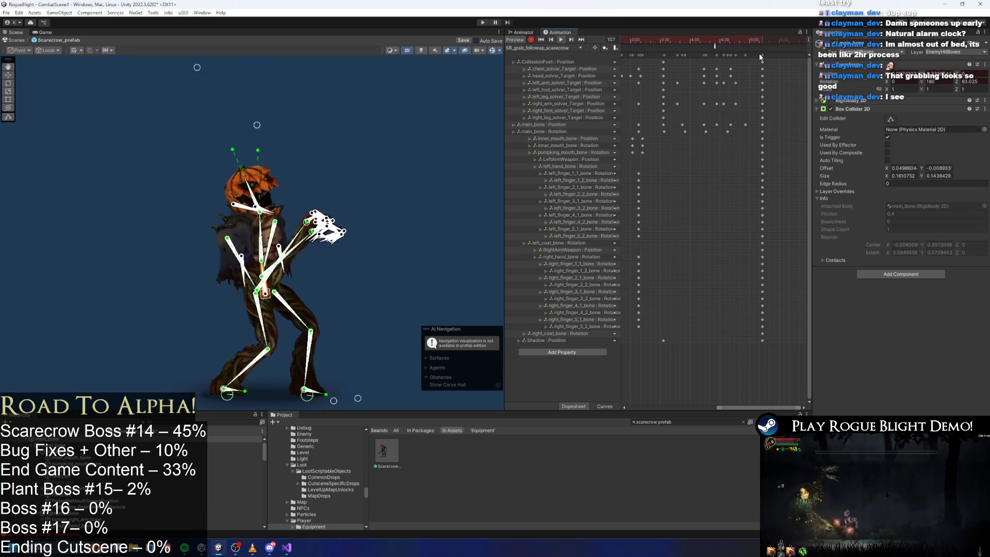
{"action": "left_click", "coordinate": [370, 127]}
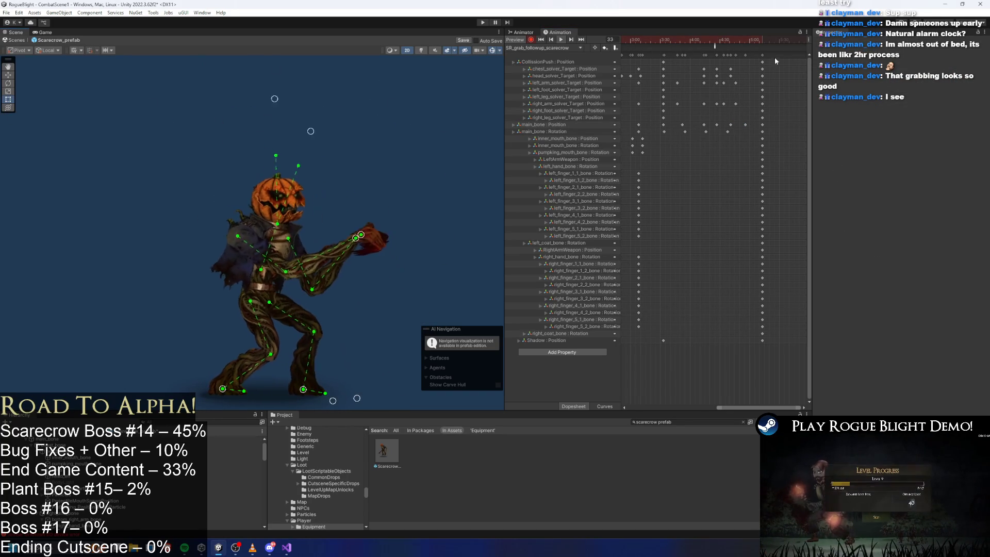
{"action": "left_click_drag", "start_coordinate": [731, 41], "coordinate": [738, 39]}
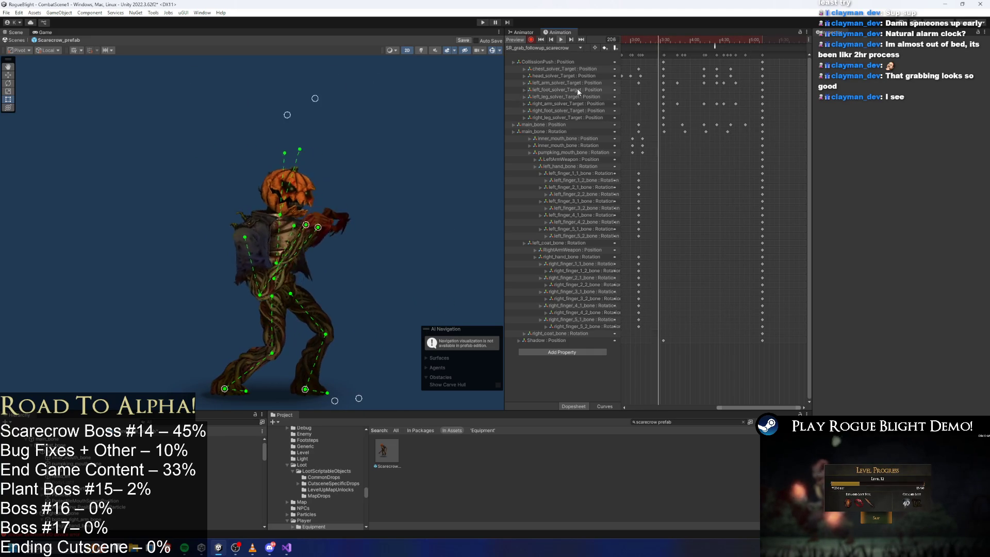
{"action": "scroll", "coordinate": [728, 105], "scroll_direction": "down", "scroll_amount": 2}
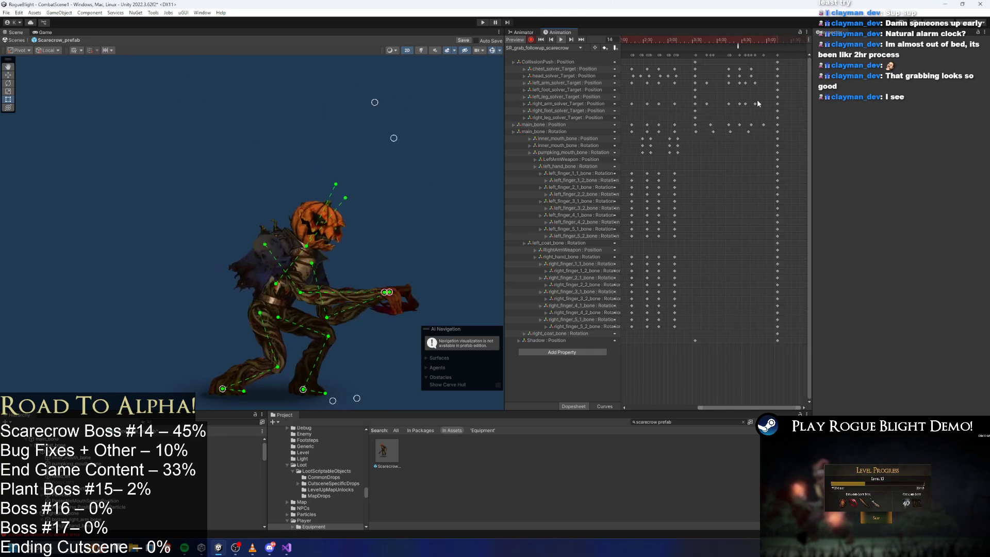
Paste copies of the selected finger rotation keys at frame 258
{"action": "left_click_drag", "start_coordinate": [749, 198], "coordinate": [682, 209]}
{"action": "left_click_drag", "start_coordinate": [669, 328], "coordinate": [669, 328]}
{"action": "left_click_drag", "start_coordinate": [714, 40], "coordinate": [751, 42]}
{"action": "key", "text": "ctrl+v"}
Curl the right-hand finger bones, including right_finger_4_1_bone, further toward the palm
{"action": "scroll", "coordinate": [319, 217], "scroll_direction": "up", "scroll_amount": 6}
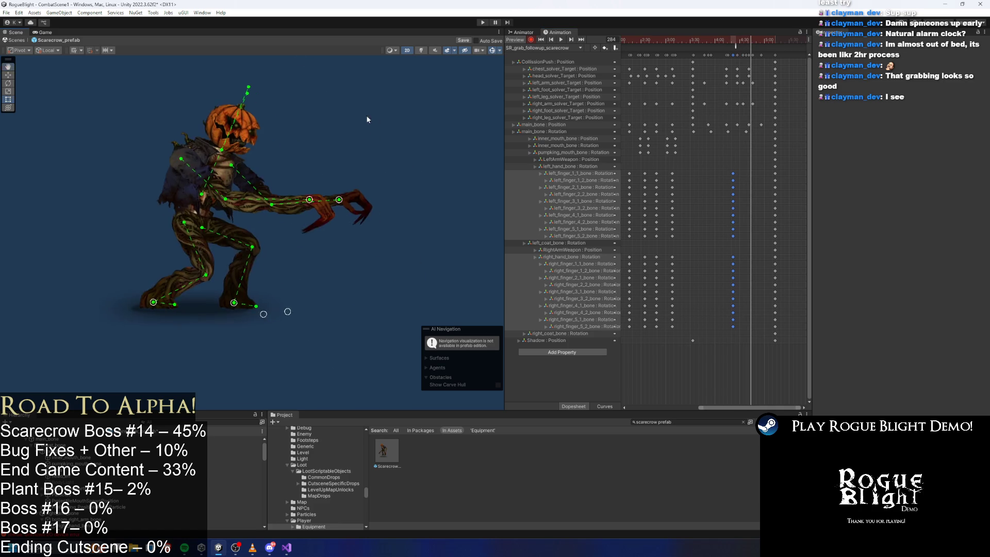
{"action": "scroll", "coordinate": [317, 226], "scroll_direction": "up", "scroll_amount": 3}
{"action": "left_click", "coordinate": [315, 235]}
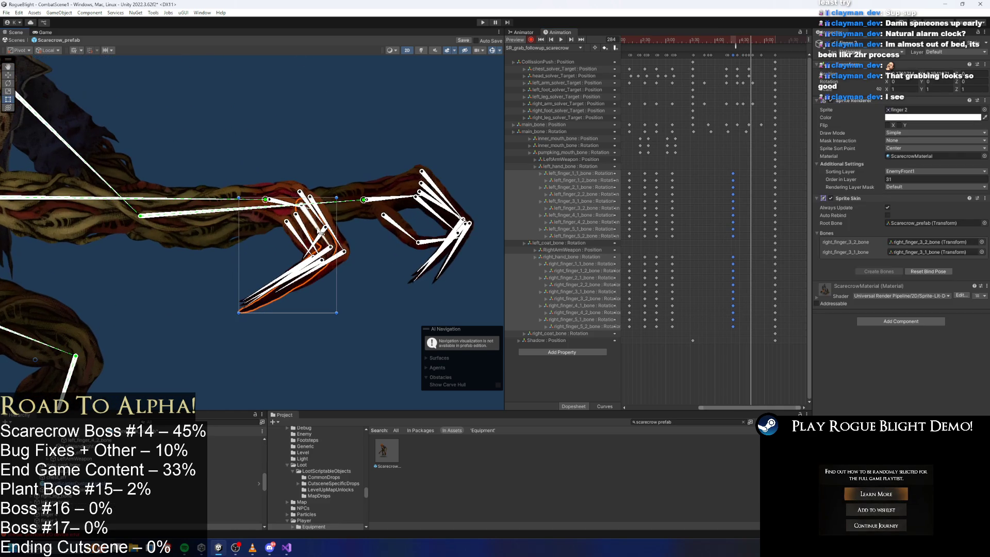
{"action": "left_click", "coordinate": [327, 226]}
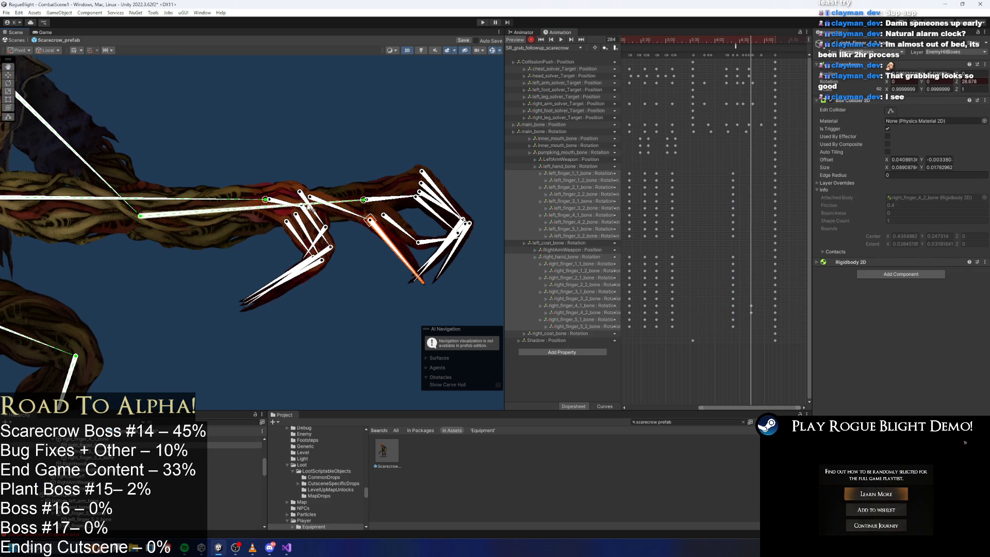
{"action": "mouse_move", "coordinate": [292, 205]}
{"action": "left_mouse_down"}
{"action": "mouse_move", "coordinate": [290, 186]}
{"action": "mouse_move", "coordinate": [325, 163]}
{"action": "left_mouse_up"}
{"action": "left_click", "coordinate": [325, 163]}
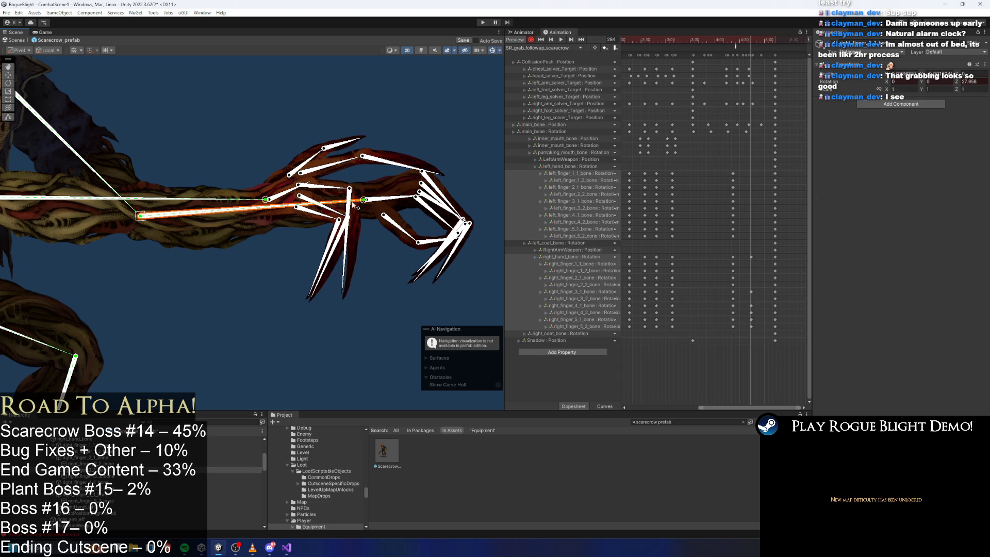
{"action": "left_click_drag", "start_coordinate": [350, 216], "coordinate": [386, 260]}
{"action": "mouse_move", "coordinate": [346, 221]}
{"action": "left_mouse_down"}
{"action": "mouse_move", "coordinate": [341, 209]}
{"action": "mouse_move", "coordinate": [326, 216]}
{"action": "mouse_move", "coordinate": [341, 179]}
{"action": "mouse_move", "coordinate": [320, 199]}
{"action": "mouse_move", "coordinate": [371, 253]}
{"action": "left_mouse_up"}
Re-pose the upper and left-hand finger bones, then select the left_hand_bone track
{"action": "left_click_drag", "start_coordinate": [372, 195], "coordinate": [413, 163]}
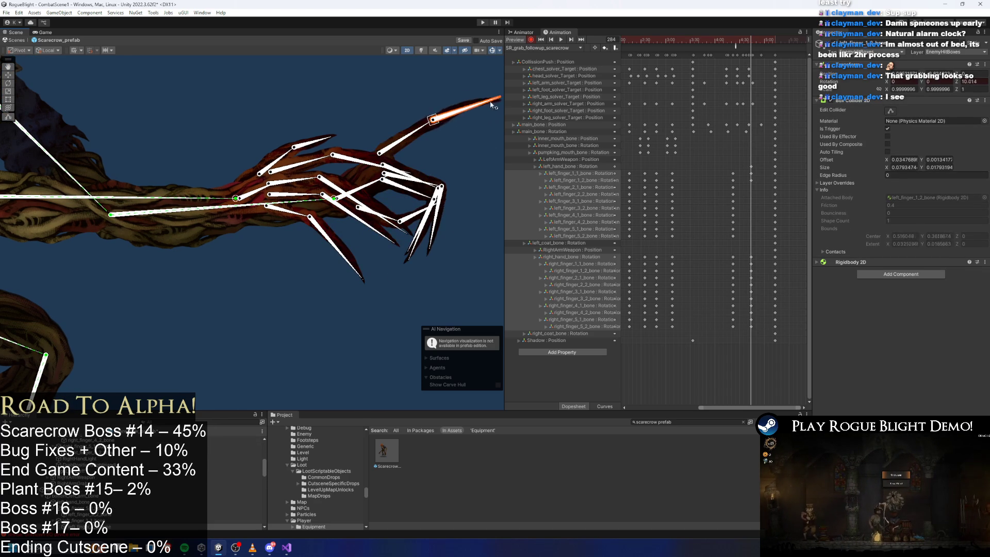
{"action": "left_click_drag", "start_coordinate": [490, 98], "coordinate": [467, 137]}
{"action": "left_click_drag", "start_coordinate": [336, 188], "coordinate": [352, 149]}
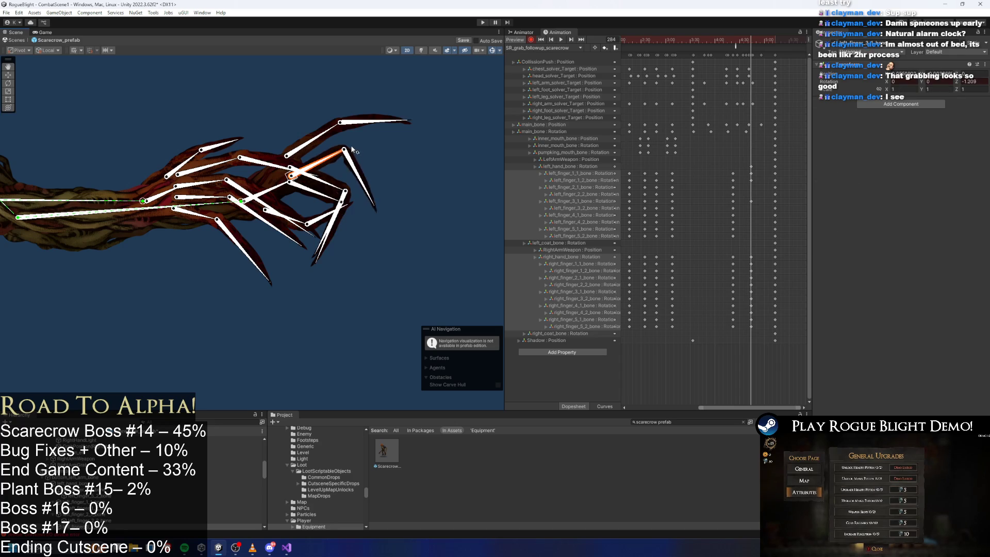
{"action": "mouse_move", "coordinate": [335, 187]}
{"action": "left_mouse_down"}
{"action": "mouse_move", "coordinate": [337, 174]}
{"action": "mouse_move", "coordinate": [347, 205]}
{"action": "mouse_move", "coordinate": [323, 229]}
{"action": "left_mouse_up"}
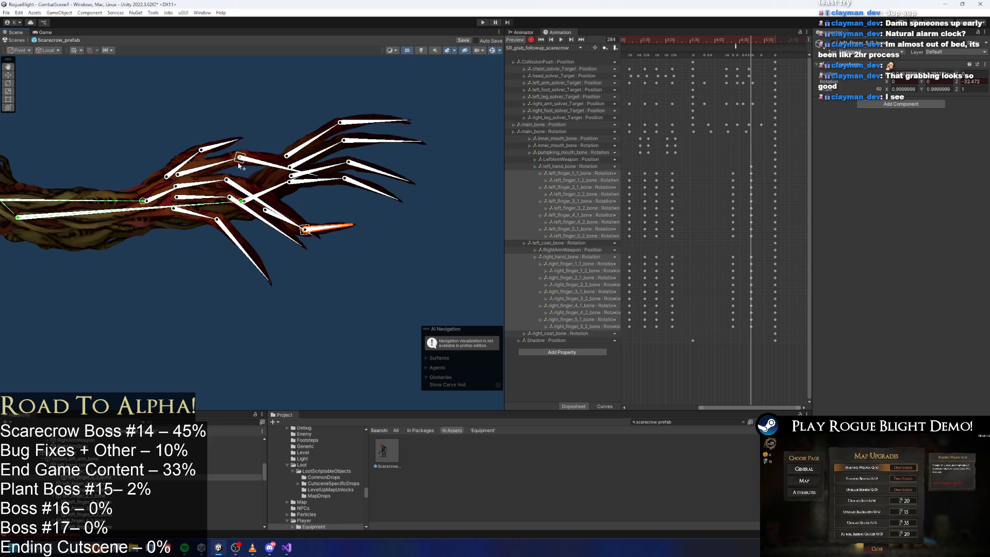
{"action": "left_click_drag", "start_coordinate": [220, 146], "coordinate": [225, 152]}
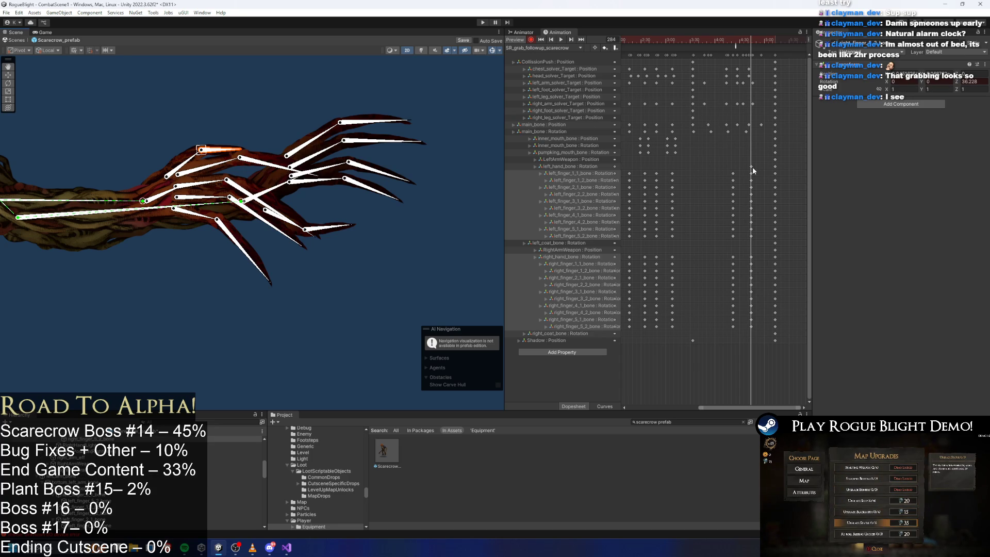
{"action": "left_click", "coordinate": [649, 167]}
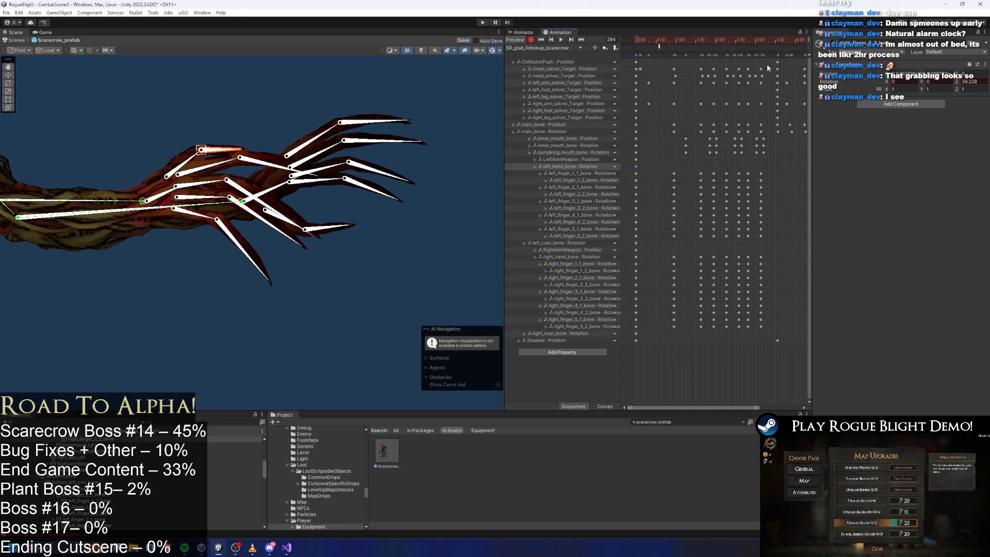
{"action": "left_click", "coordinate": [776, 40]}
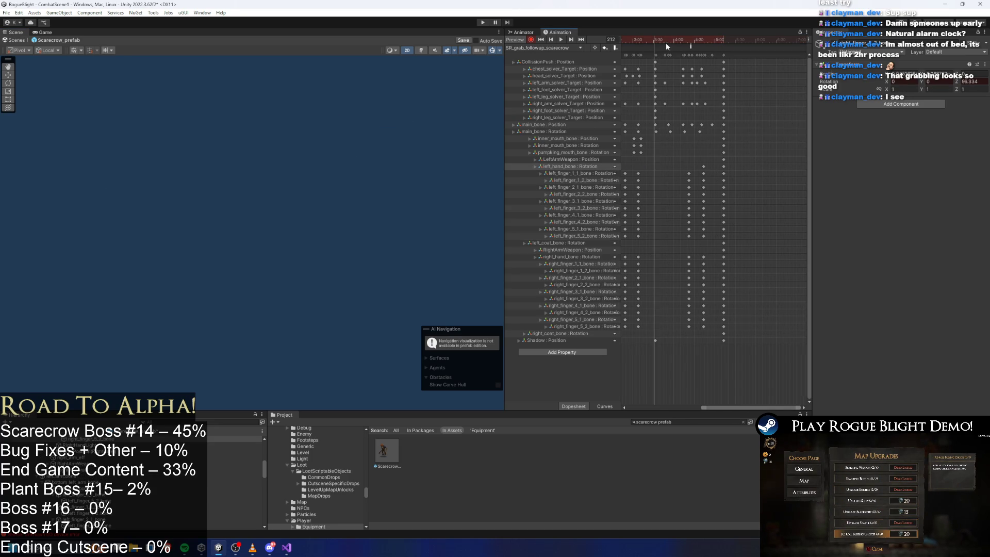
Shift the hand and finger key columns about one frame earlier and preview the animation
{"action": "left_click_drag", "start_coordinate": [737, 44], "coordinate": [741, 52]}
{"action": "left_click_drag", "start_coordinate": [738, 271], "coordinate": [731, 164]}
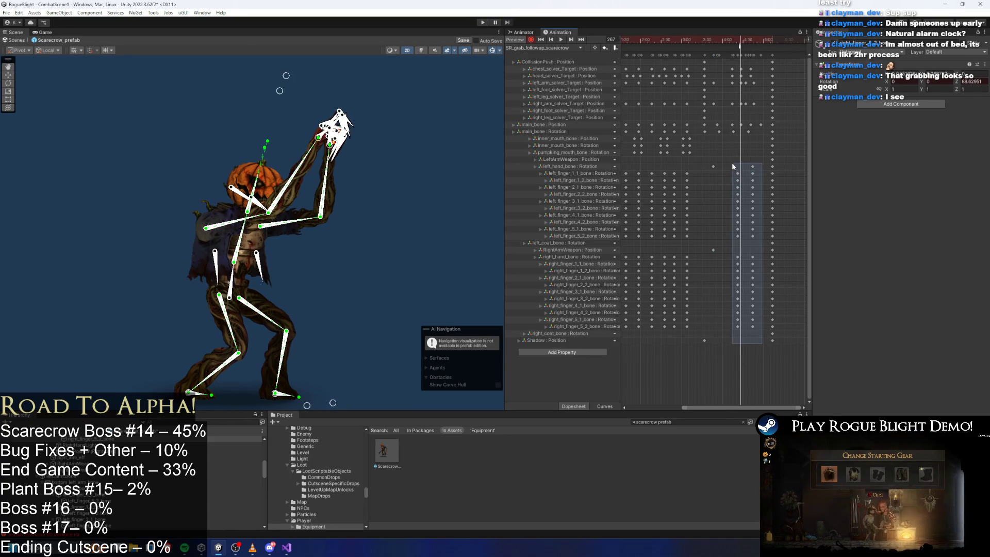
{"action": "mouse_move", "coordinate": [741, 41]}
{"action": "left_mouse_down"}
{"action": "mouse_move", "coordinate": [725, 41]}
{"action": "mouse_move", "coordinate": [740, 40]}
{"action": "left_mouse_up"}
{"action": "left_click_drag", "start_coordinate": [749, 188], "coordinate": [745, 188]}
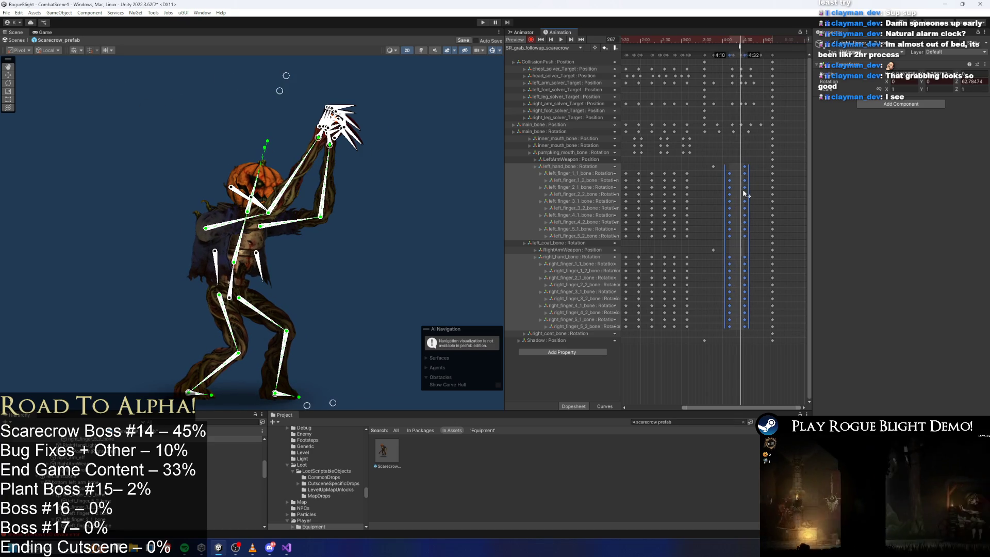
{"action": "key", "text": "space"}
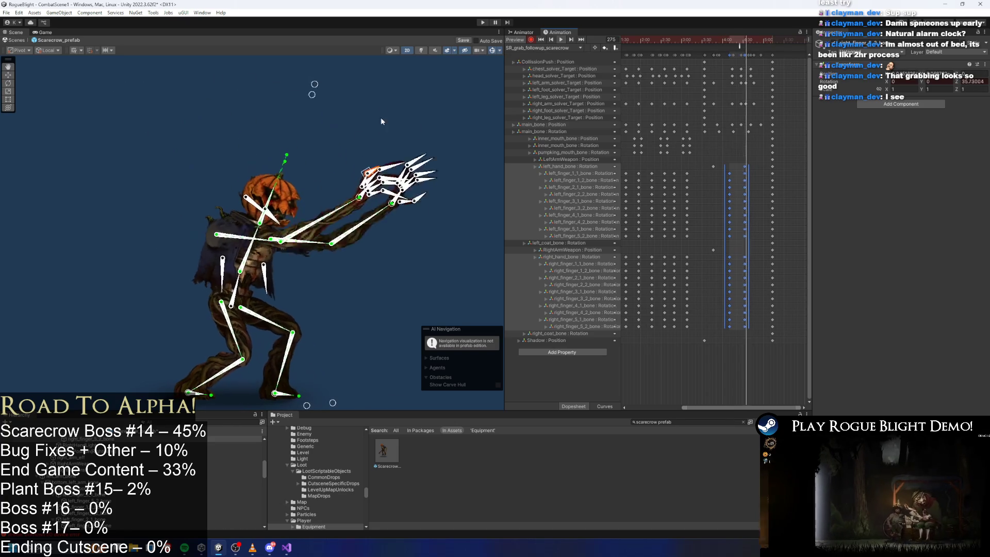
{"action": "left_click", "coordinate": [231, 96]}
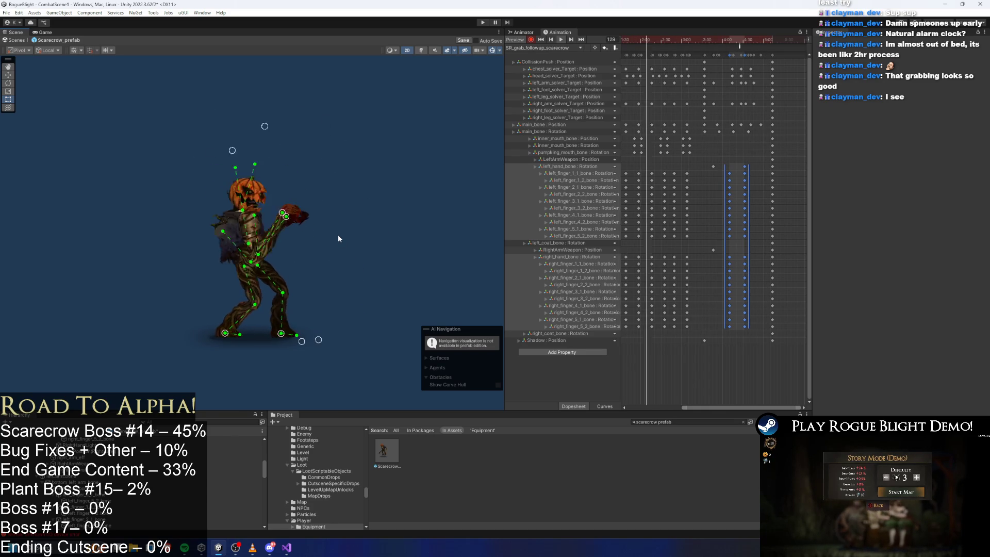
{"action": "key", "text": "a"}
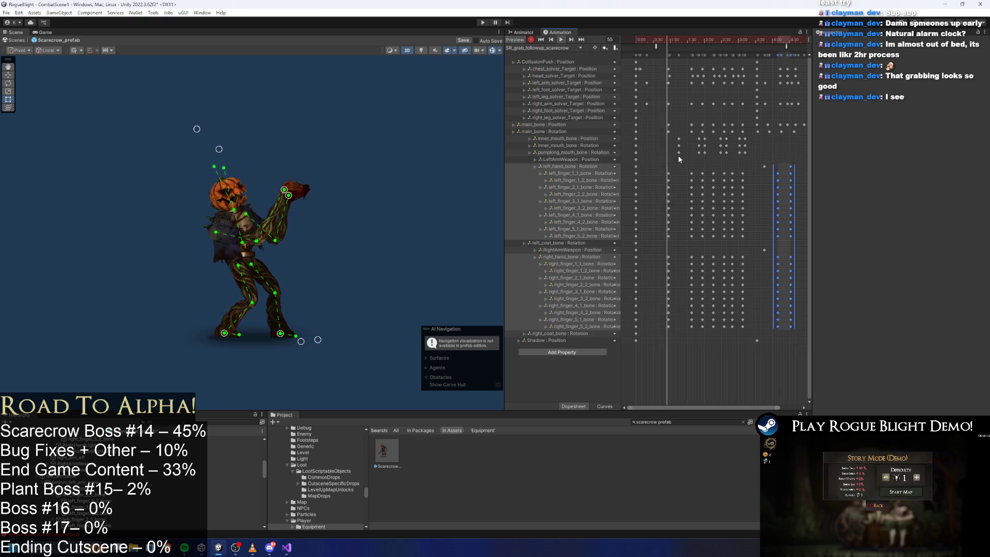
On the scarecrow's hitbox, move the main_bone keyframes later in the clip and replay
{"action": "mouse_move", "coordinate": [666, 69]}
{"action": "left_mouse_down"}
{"action": "mouse_move", "coordinate": [745, 65]}
{"action": "mouse_move", "coordinate": [740, 73]}
{"action": "left_mouse_up"}
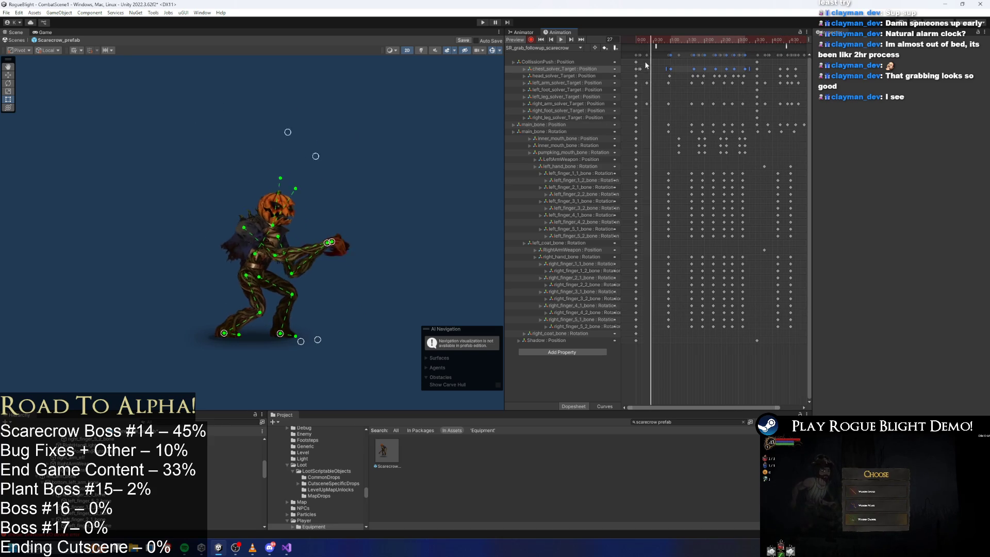
{"action": "left_click", "coordinate": [642, 41]}
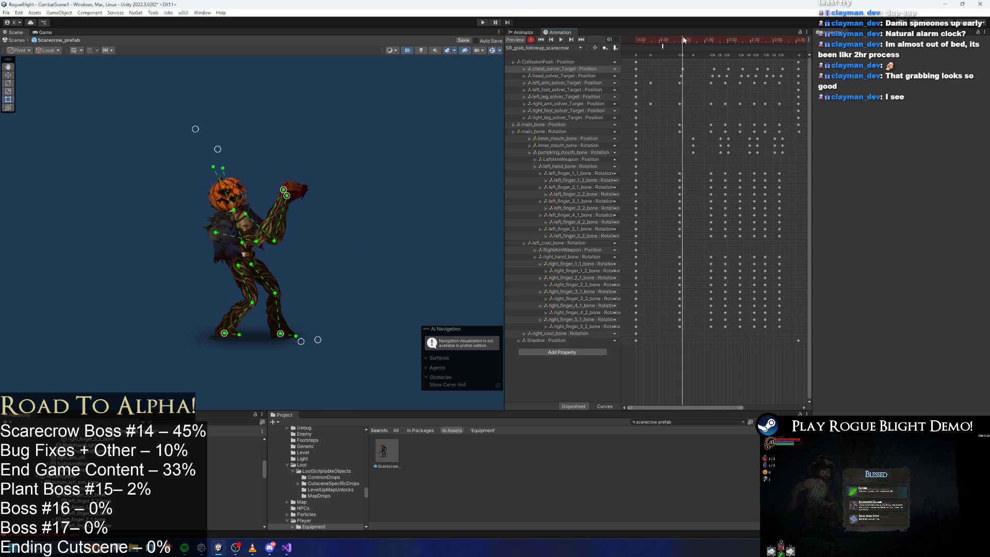
{"action": "mouse_move", "coordinate": [711, 33]}
{"action": "left_mouse_down"}
{"action": "mouse_move", "coordinate": [728, 33]}
{"action": "mouse_move", "coordinate": [657, 35]}
{"action": "left_mouse_up"}
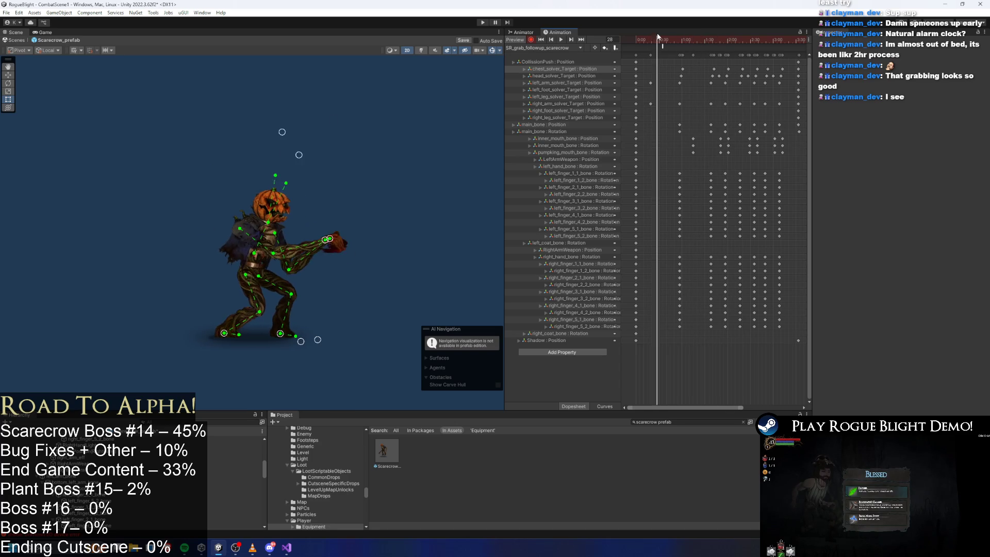
{"action": "left_click", "coordinate": [253, 271]}
{"action": "left_click", "coordinate": [259, 273]}
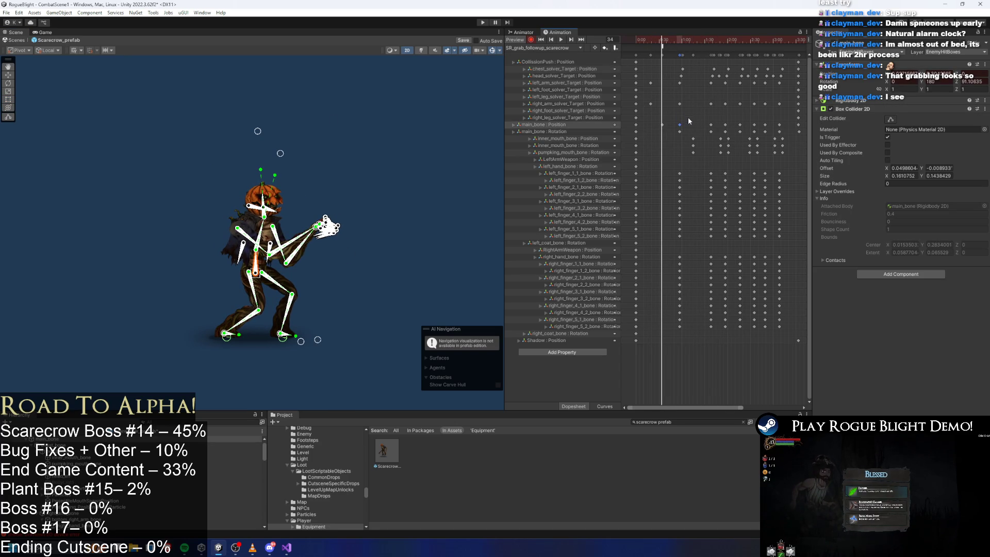
{"action": "left_click_drag", "start_coordinate": [662, 125], "coordinate": [666, 86]}
{"action": "key", "text": "space"}
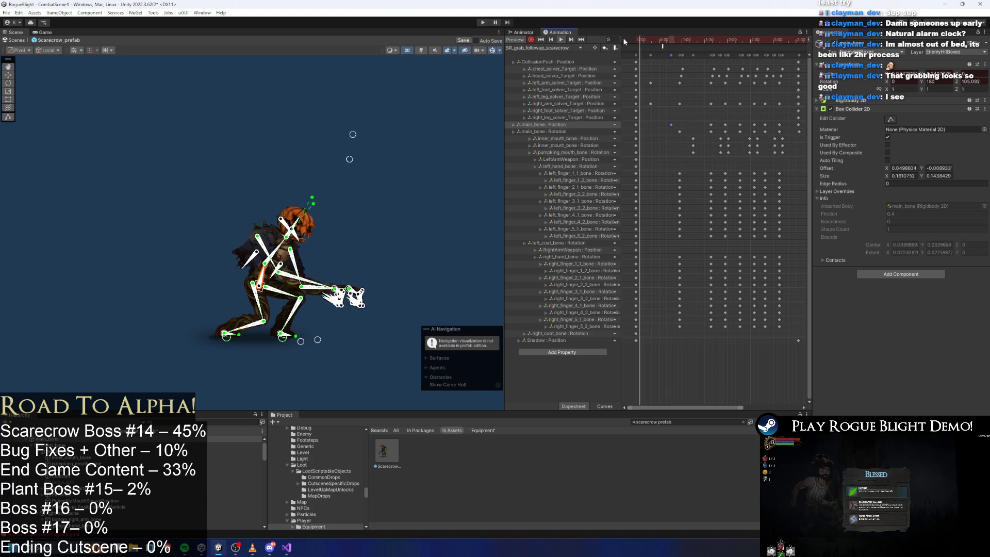
At frame 94, nudge the left-hand target slightly left, then scrub around frame 98 to check
{"action": "left_click", "coordinate": [376, 142]}
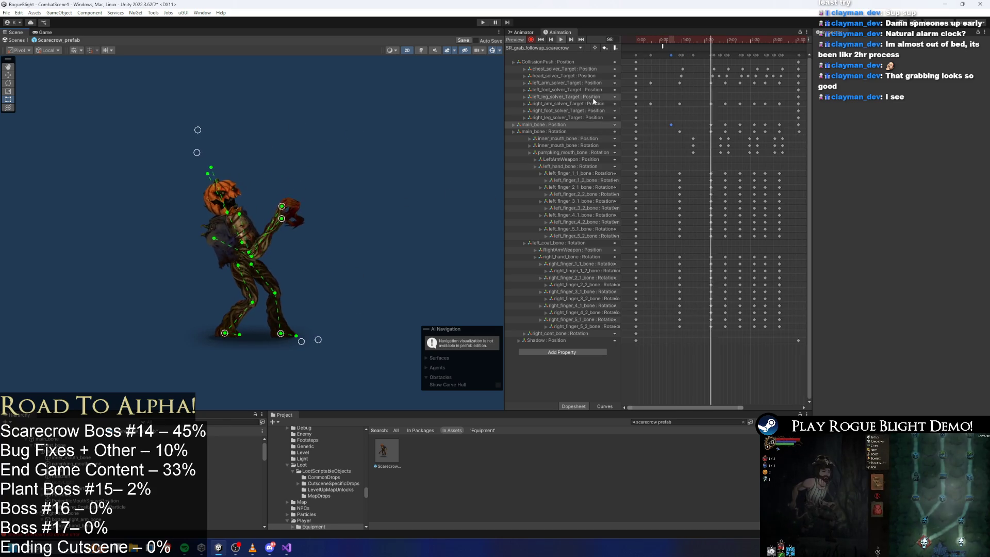
{"action": "left_click", "coordinate": [680, 40]}
{"action": "mouse_move", "coordinate": [680, 41]}
{"action": "left_mouse_down"}
{"action": "mouse_move", "coordinate": [689, 41]}
{"action": "mouse_move", "coordinate": [654, 41]}
{"action": "mouse_move", "coordinate": [695, 44]}
{"action": "left_mouse_up"}
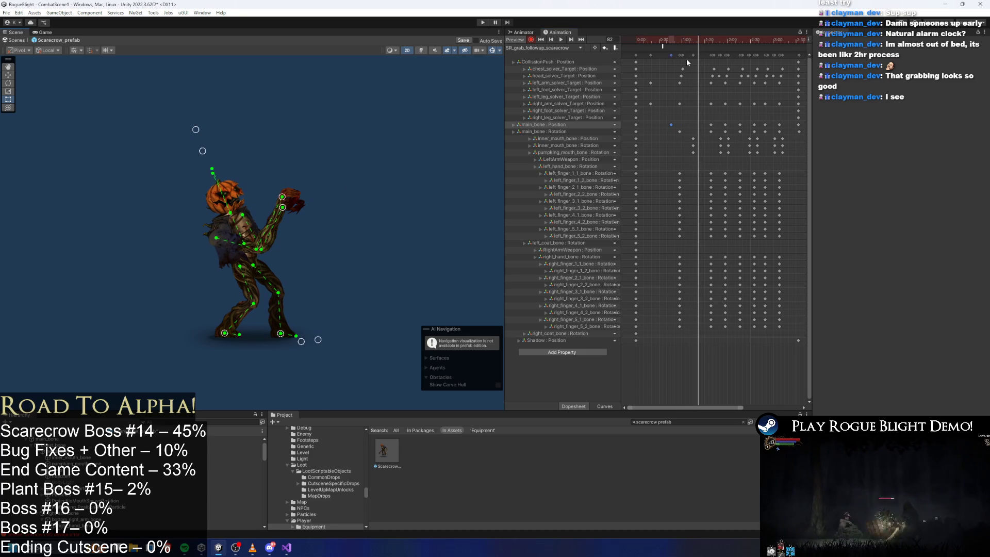
{"action": "left_click", "coordinate": [708, 42]}
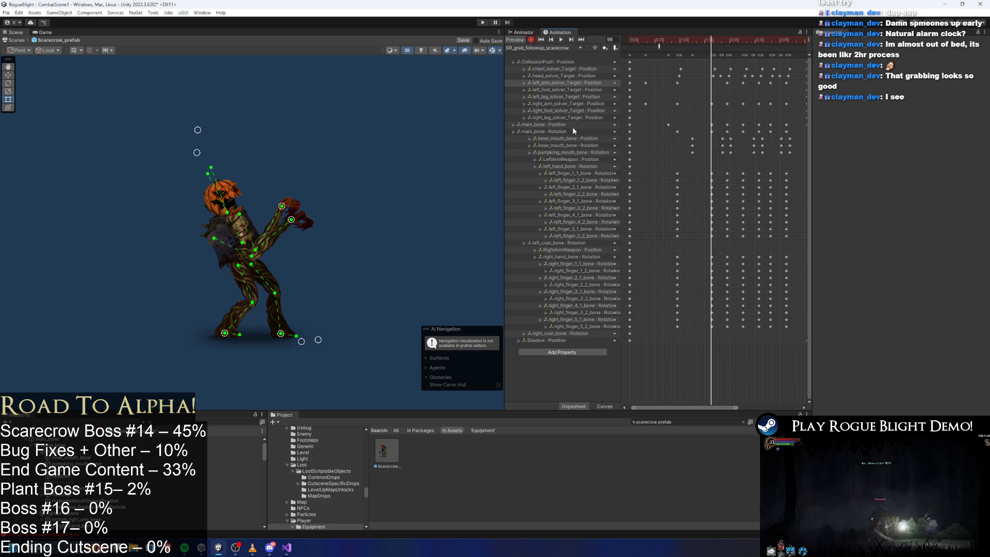
{"action": "left_click_drag", "start_coordinate": [288, 201], "coordinate": [285, 200]}
{"action": "left_click_drag", "start_coordinate": [712, 44], "coordinate": [743, 37]}
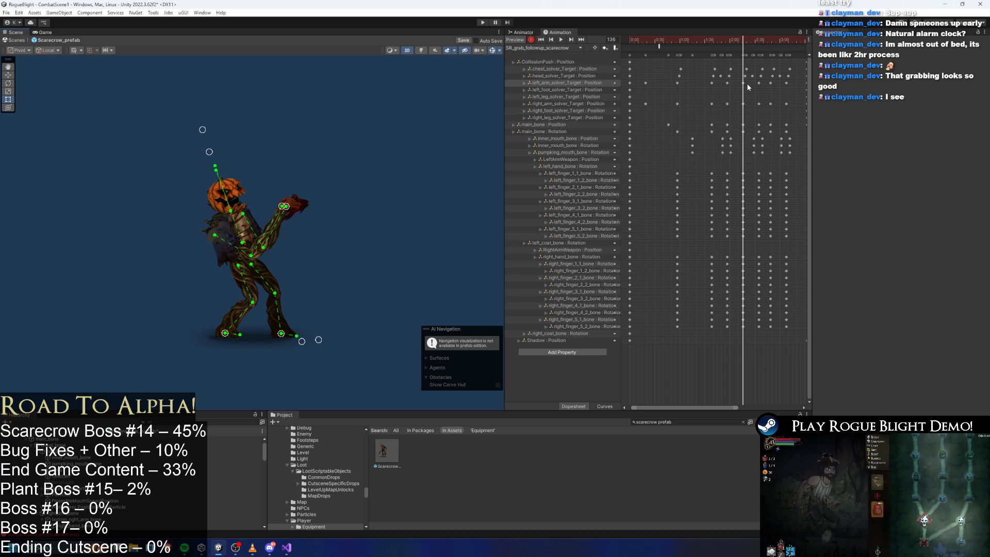
{"action": "left_click", "coordinate": [743, 82]}
{"action": "left_click_drag", "start_coordinate": [716, 42], "coordinate": [712, 42]}
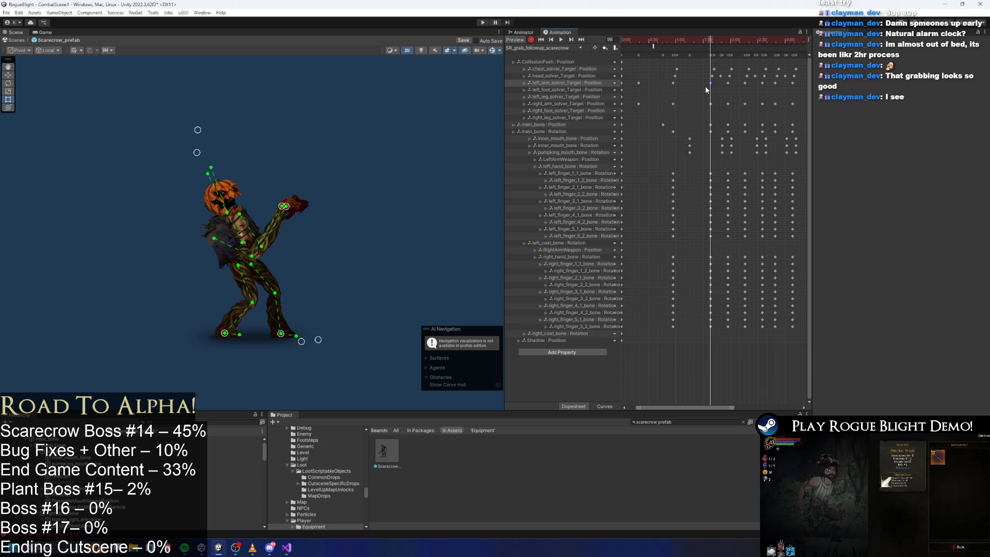
Review the later part of the grab clip in preview, then enter Play mode
{"action": "left_click", "coordinate": [774, 43]}
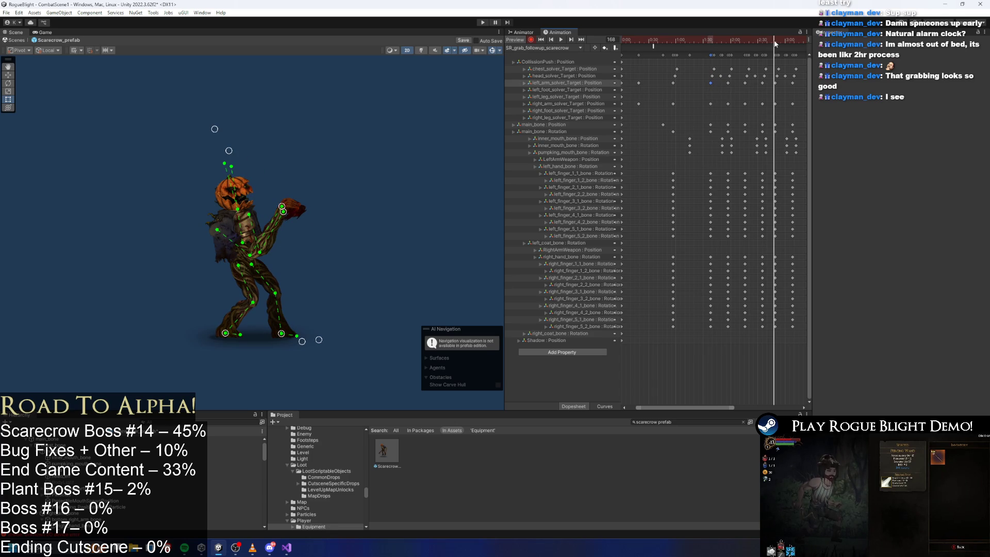
{"action": "scroll", "coordinate": [743, 67], "scroll_direction": "right", "scroll_amount": 3}
{"action": "left_click_drag", "start_coordinate": [712, 41], "coordinate": [753, 42]}
{"action": "key", "text": "space"}
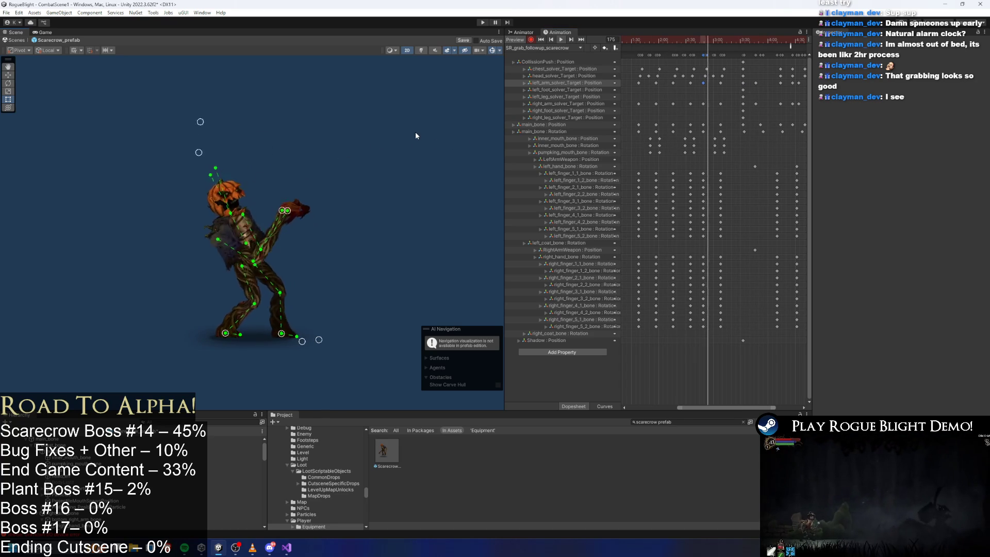
{"action": "scroll", "coordinate": [690, 113], "scroll_direction": "down", "scroll_amount": 3}
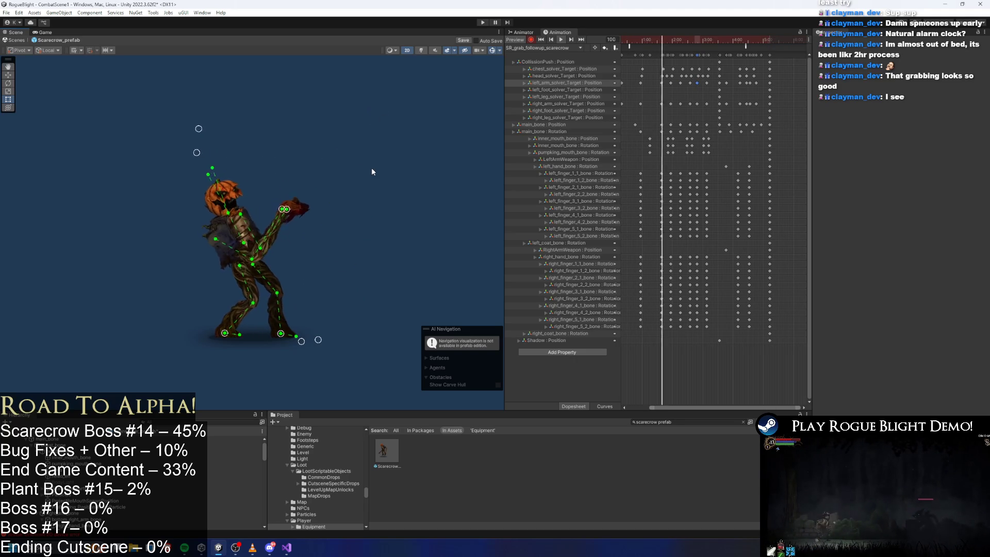
{"action": "scroll", "coordinate": [694, 85], "scroll_direction": "down", "scroll_amount": 2}
{"action": "scroll", "coordinate": [721, 113], "scroll_direction": "up", "scroll_amount": 5}
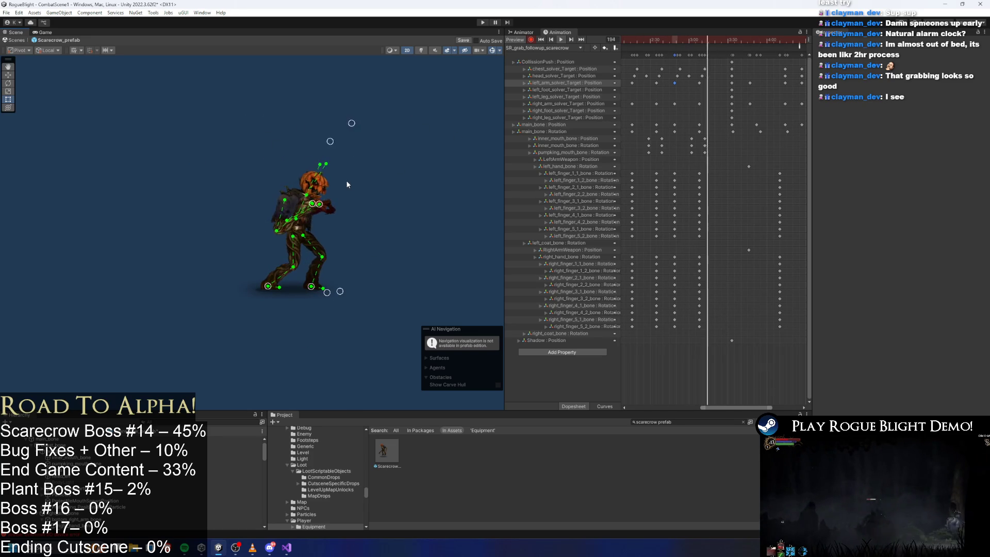
{"action": "scroll", "coordinate": [688, 120], "scroll_direction": "down", "scroll_amount": 3}
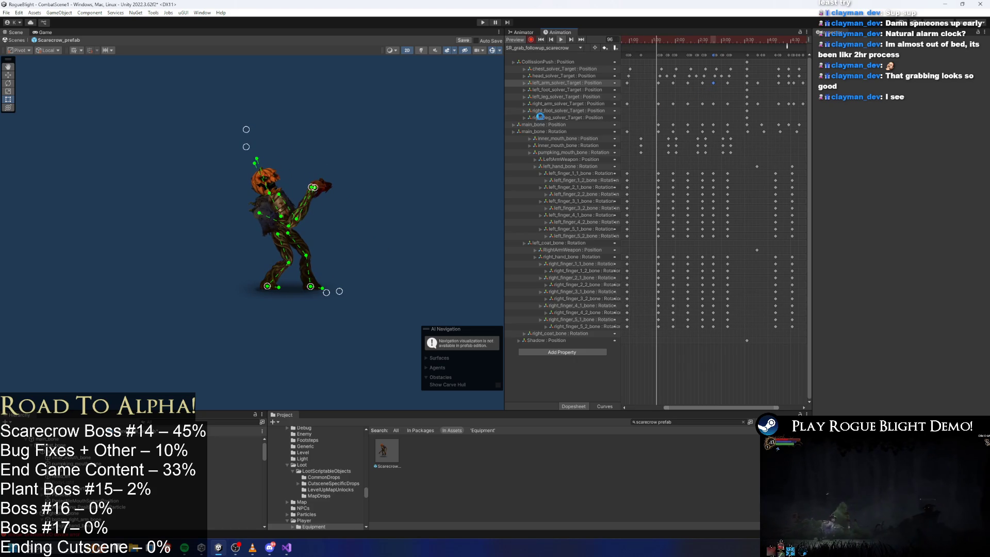
{"action": "scroll", "coordinate": [691, 83], "scroll_direction": "down", "scroll_amount": 3}
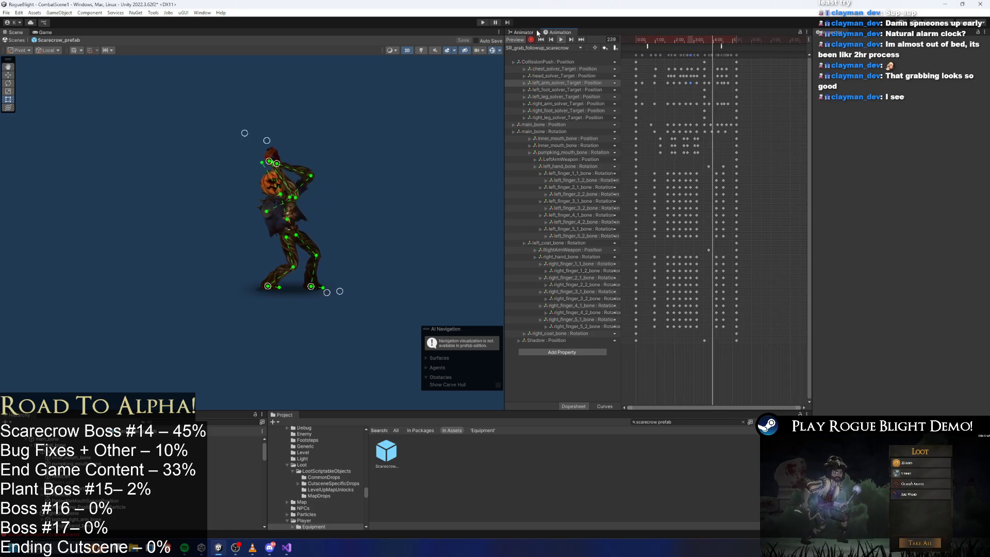
{"action": "left_click", "coordinate": [482, 23]}
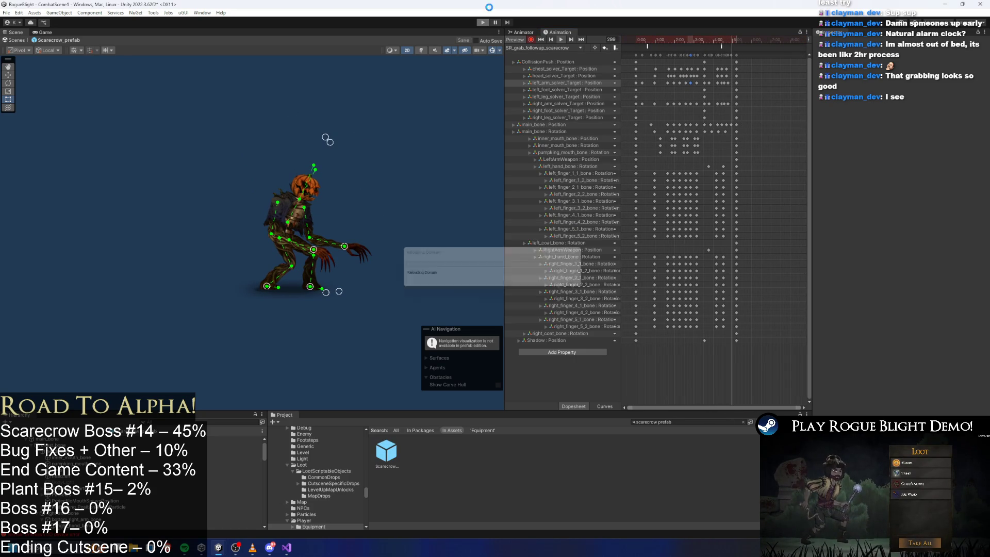
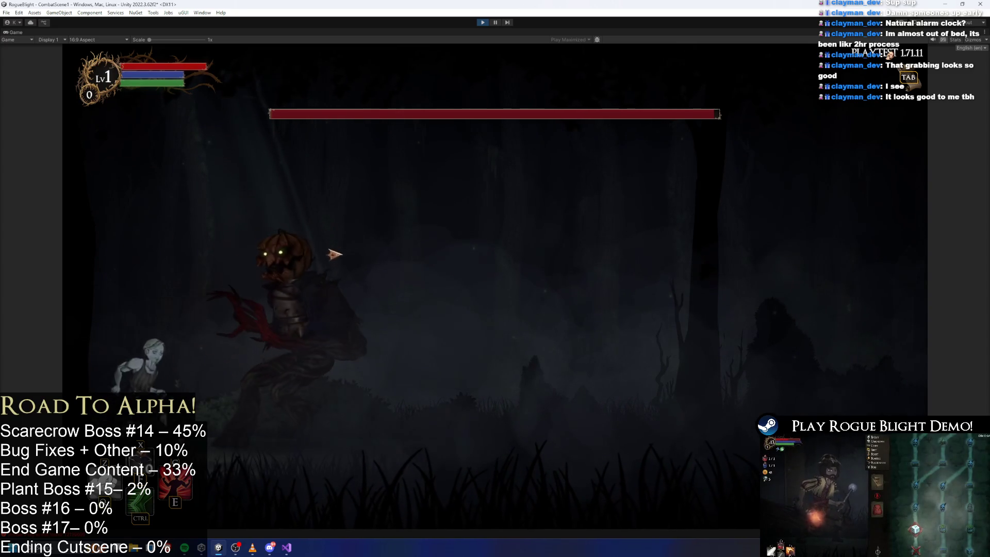
Strike the scarecrow boss, exit Play mode, and open the Scarecrow prefab
{"action": "left_click", "coordinate": [242, 309]}
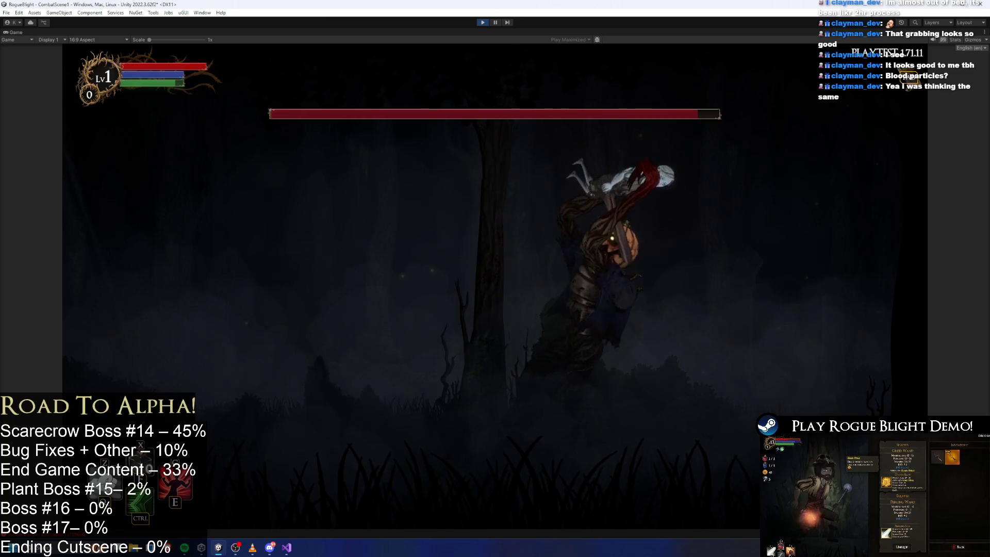
{"action": "key", "text": "ctrl+p"}
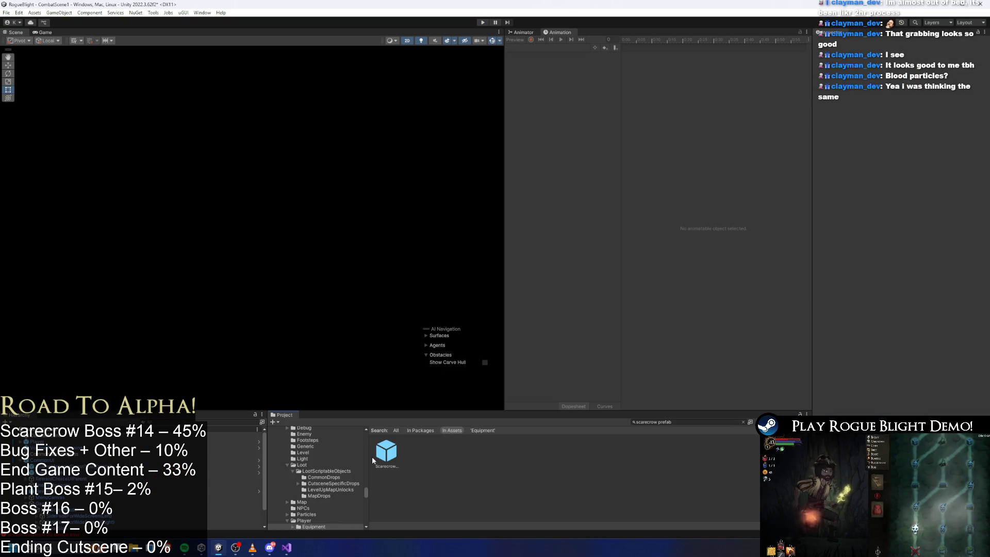
{"action": "double_click", "coordinate": [386, 453]}
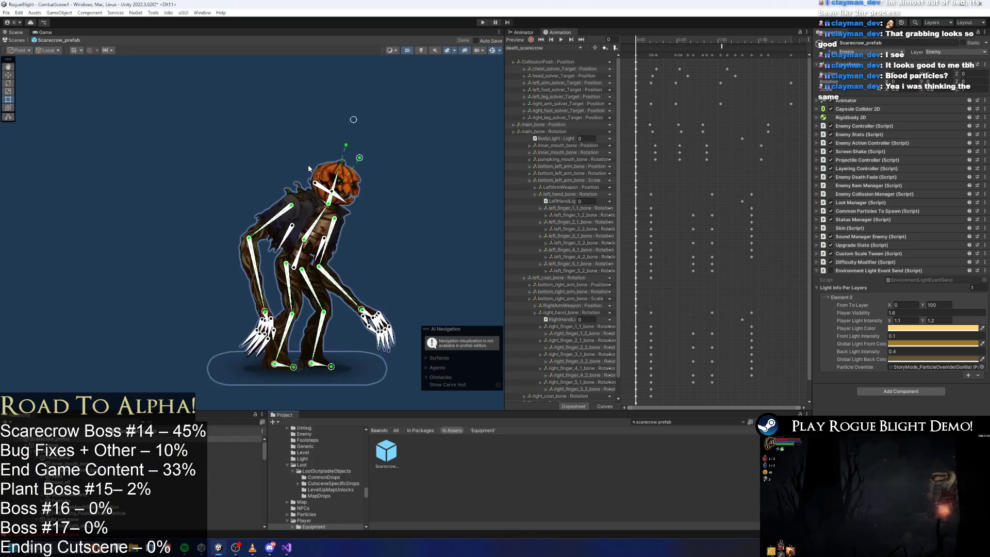
Select the scarecrow's head bone and the RightArmWeapon hitbox in the Hierarchy
{"action": "scroll", "coordinate": [356, 201], "scroll_direction": "up", "scroll_amount": 4}
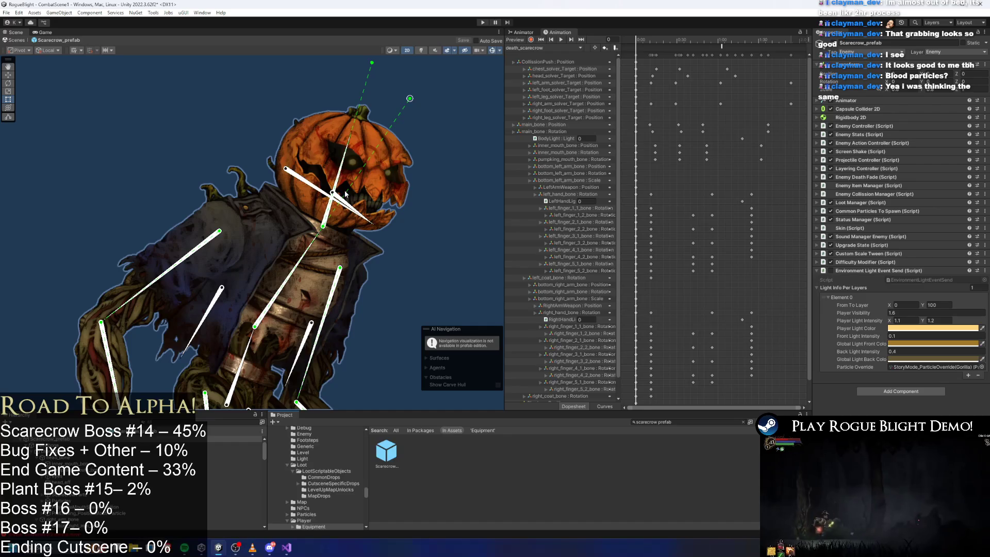
{"action": "left_click", "coordinate": [347, 202]}
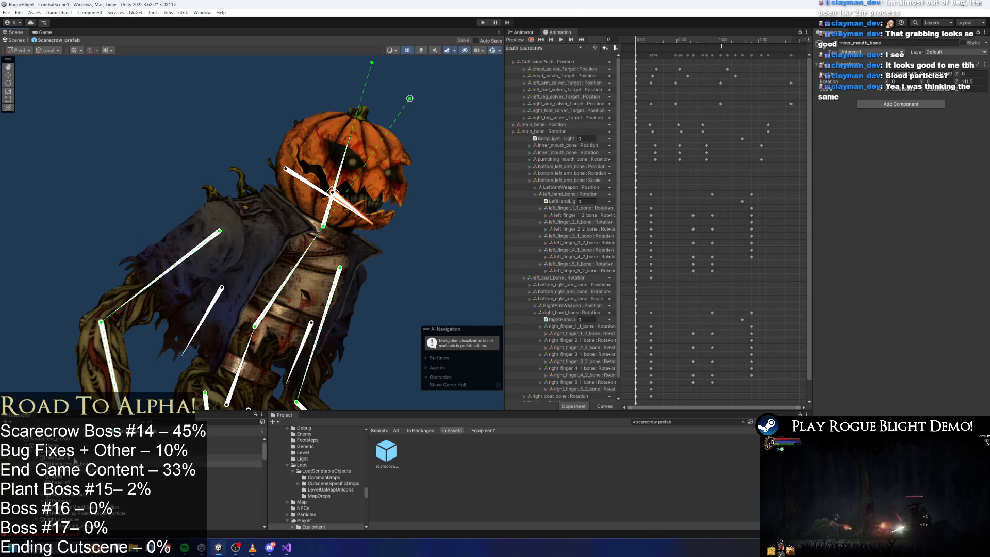
{"action": "left_click", "coordinate": [75, 459]}
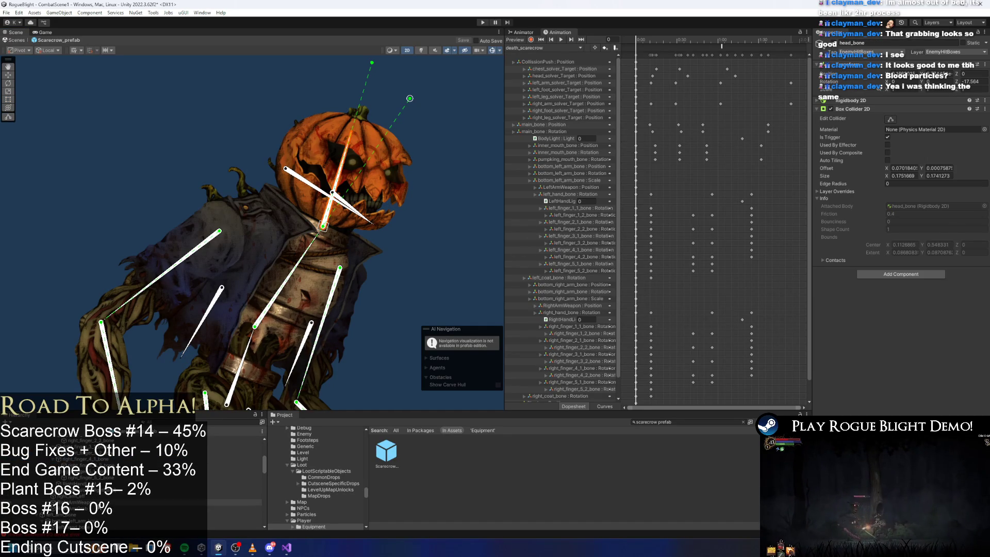
{"action": "left_click", "coordinate": [75, 502]}
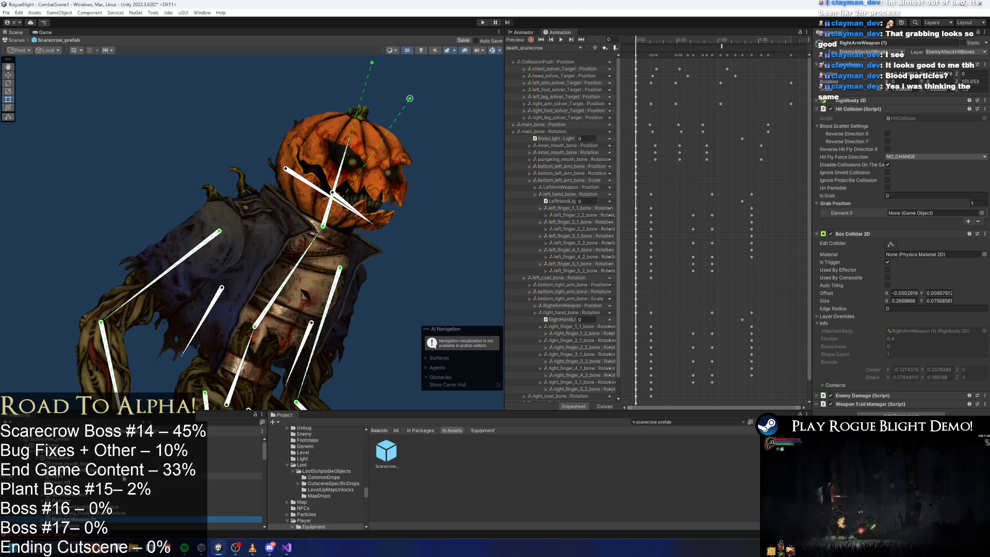
Rename RightArmWeapon (1) to HeadWeapon and start editing its Box Collider 2D
{"action": "right_click", "coordinate": [74, 525]}
{"action": "left_click", "coordinate": [72, 520]}
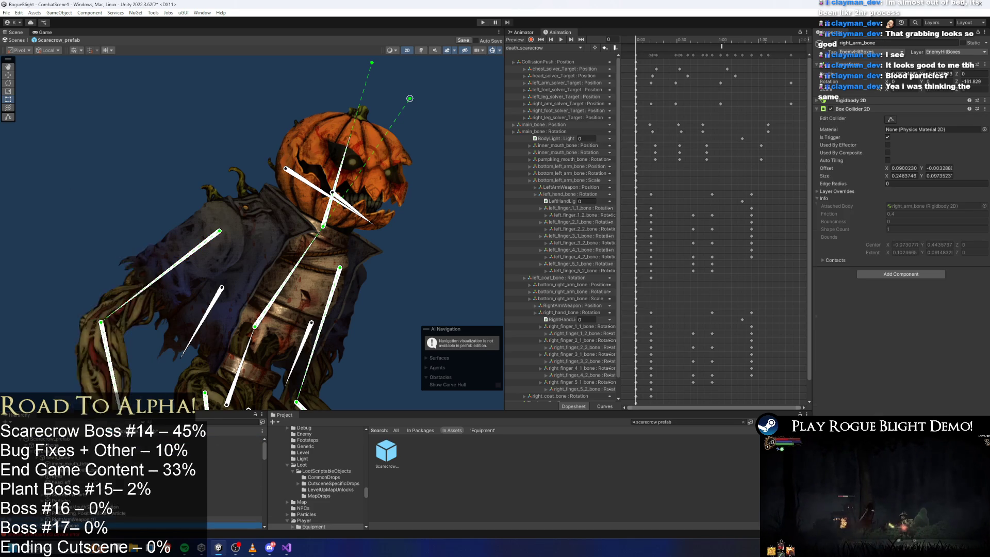
{"action": "right_click", "coordinate": [72, 519]}
{"action": "left_click", "coordinate": [97, 236]}
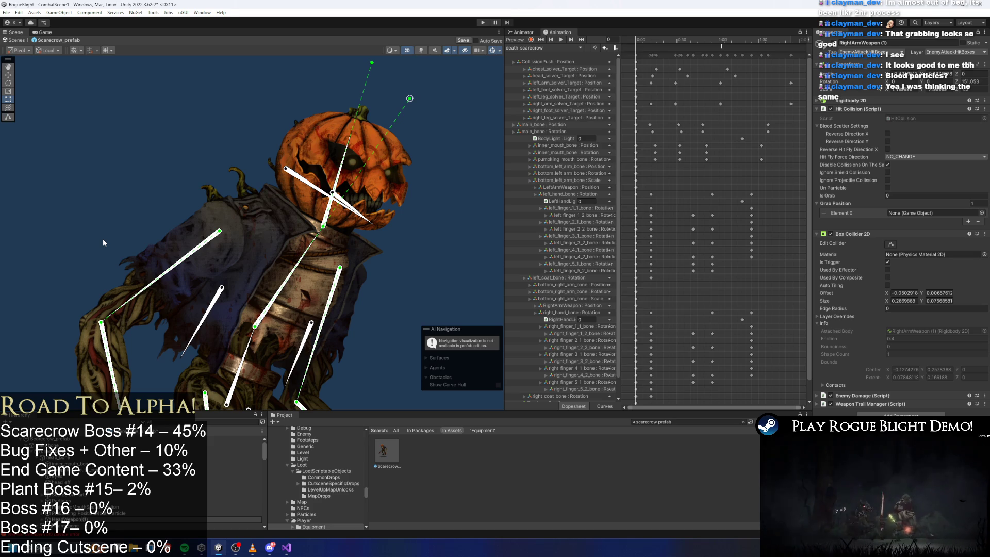
{"action": "left_click", "coordinate": [103, 239]}
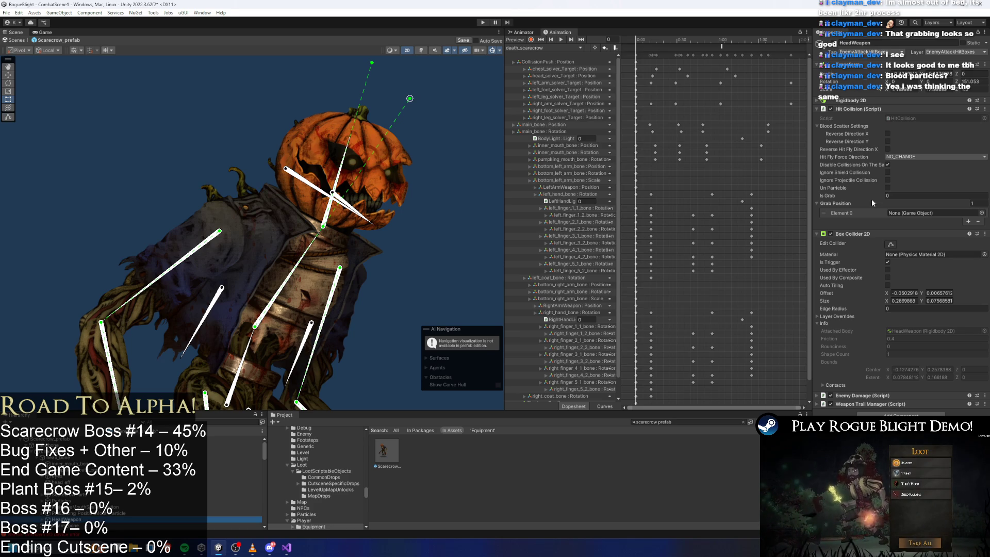
{"action": "left_click", "coordinate": [891, 244]}
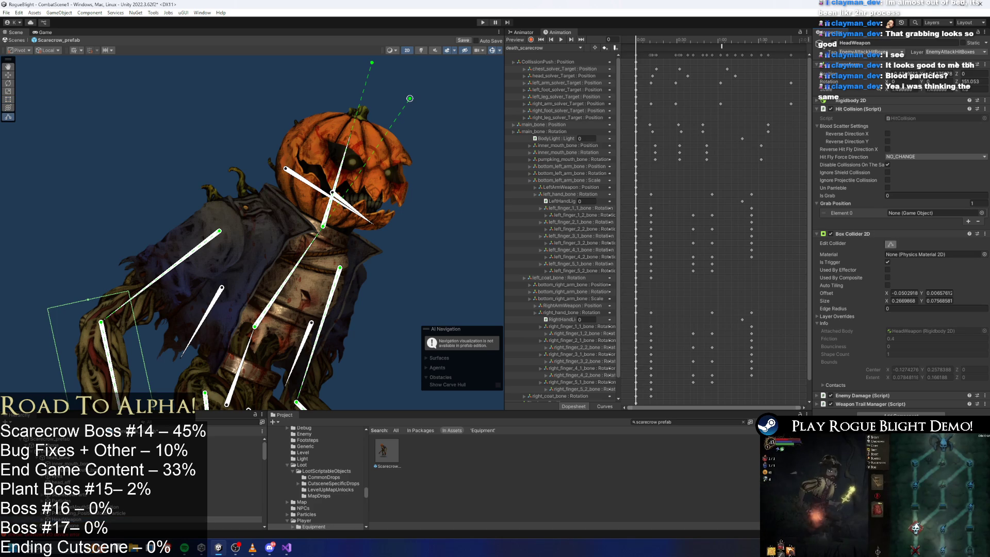
{"action": "double_click", "coordinate": [972, 81]}
Set HeadWeapon's Z rotation to 0 and stretch the collider's top edge up over the head
{"action": "type", "text": "0"}
{"action": "key", "text": "Return"}
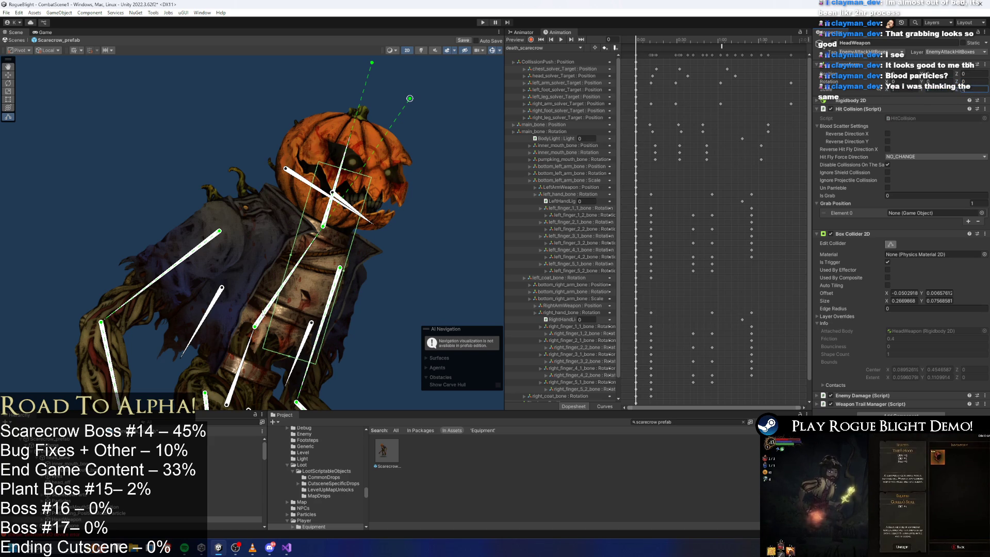
{"action": "left_click_drag", "start_coordinate": [347, 173], "coordinate": [372, 107]}
{"action": "left_click", "coordinate": [298, 341]}
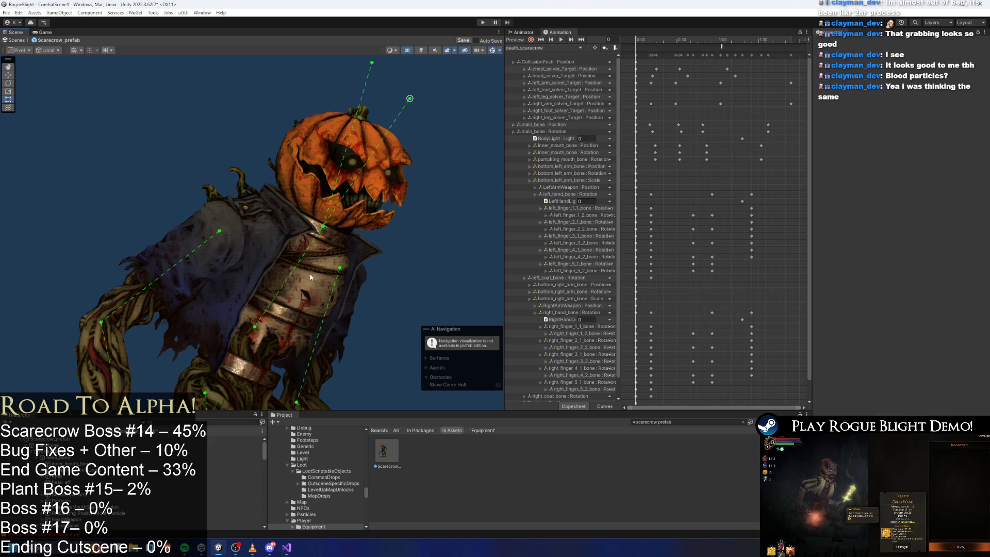
{"action": "key", "text": "ctrl+z"}
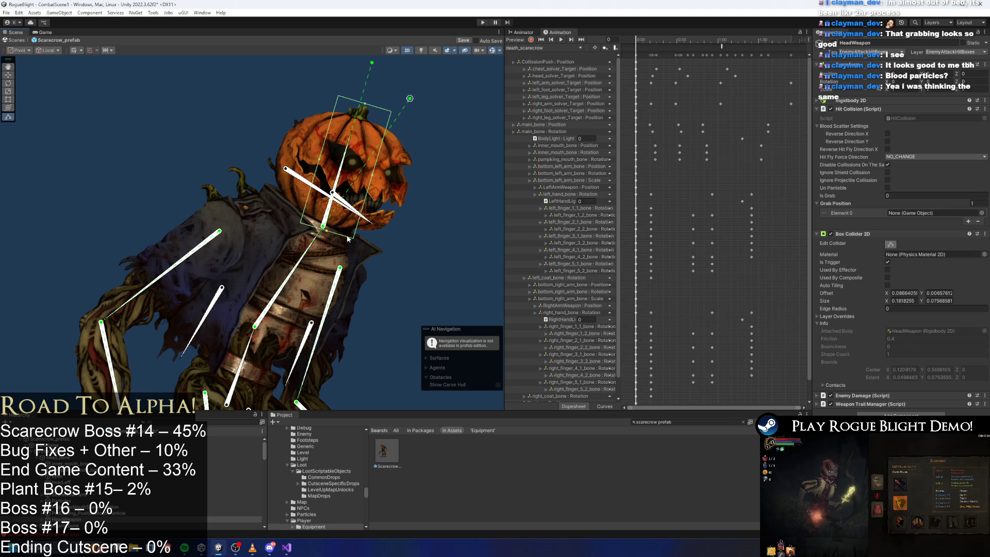
Adjust the collider's side and lower edges to fit the pumpkin head, about 0.180 × 0.143
{"action": "mouse_move", "coordinate": [378, 187]}
{"action": "left_mouse_down"}
{"action": "mouse_move", "coordinate": [385, 176]}
{"action": "mouse_move", "coordinate": [413, 187]}
{"action": "left_mouse_up"}
{"action": "left_click_drag", "start_coordinate": [321, 164], "coordinate": [307, 157]}
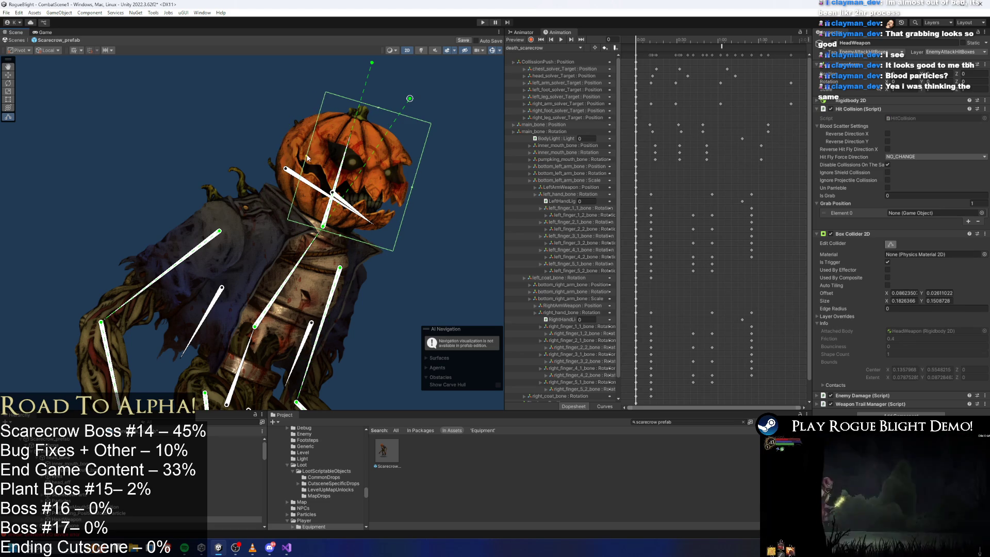
{"action": "left_click_drag", "start_coordinate": [415, 188], "coordinate": [403, 193]}
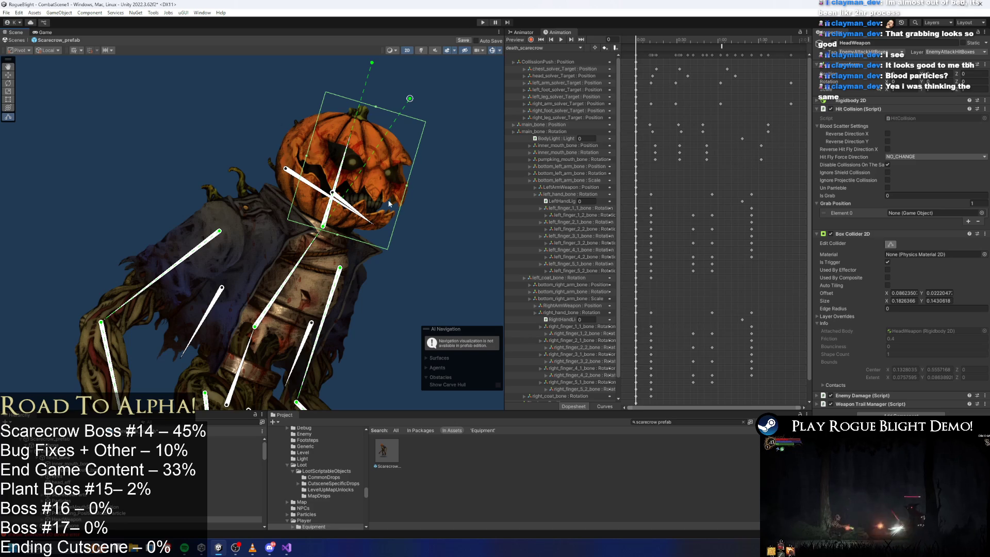
{"action": "left_click_drag", "start_coordinate": [340, 236], "coordinate": [339, 235]}
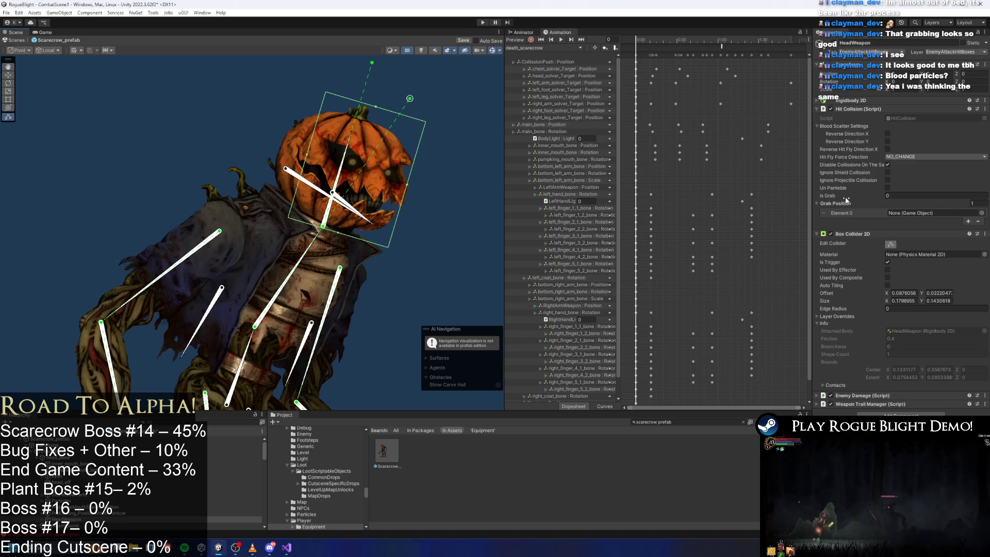
{"action": "left_click_drag", "start_coordinate": [813, 151], "coordinate": [749, 151]}
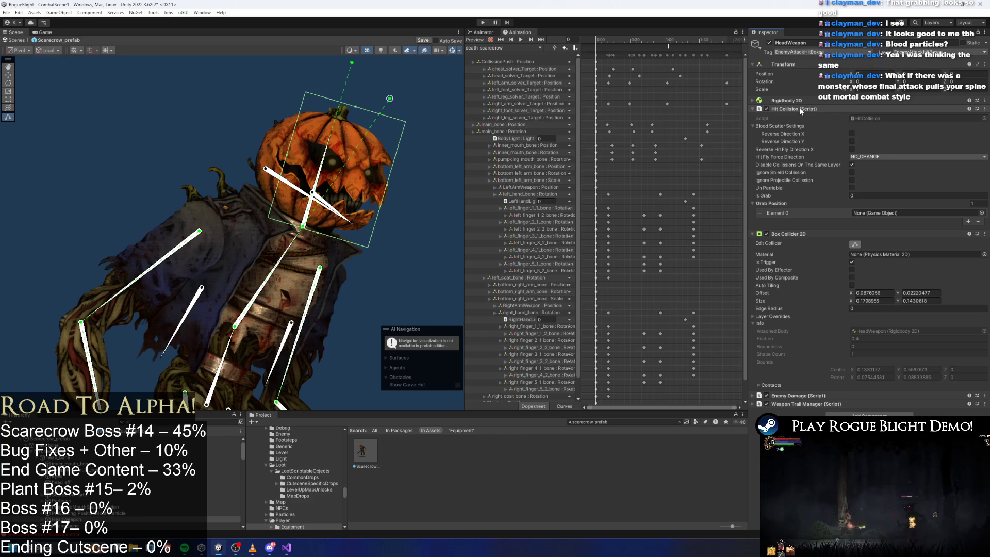
Set Enemy Damage element 1's X and Y damage values to 0
{"action": "left_click", "coordinate": [818, 107]}
{"action": "left_click", "coordinate": [798, 279]}
{"action": "left_click", "coordinate": [875, 333]}
{"action": "type", "text": "0"}
{"action": "left_click", "coordinate": [934, 333]}
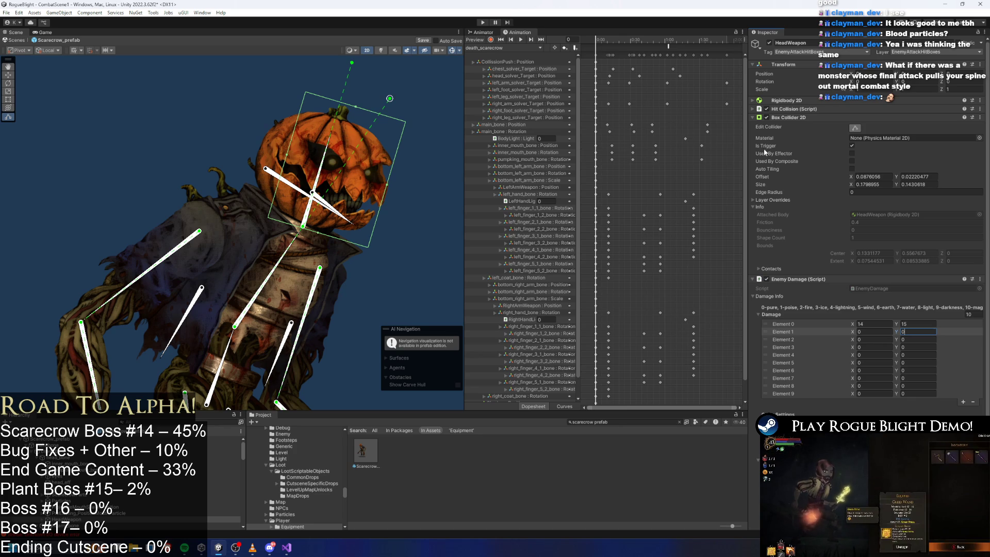
Check the hit sound type options, keep Swing_heavy, and collapse Enemy Damage
{"action": "scroll", "coordinate": [911, 369], "scroll_direction": "down", "scroll_amount": 3}
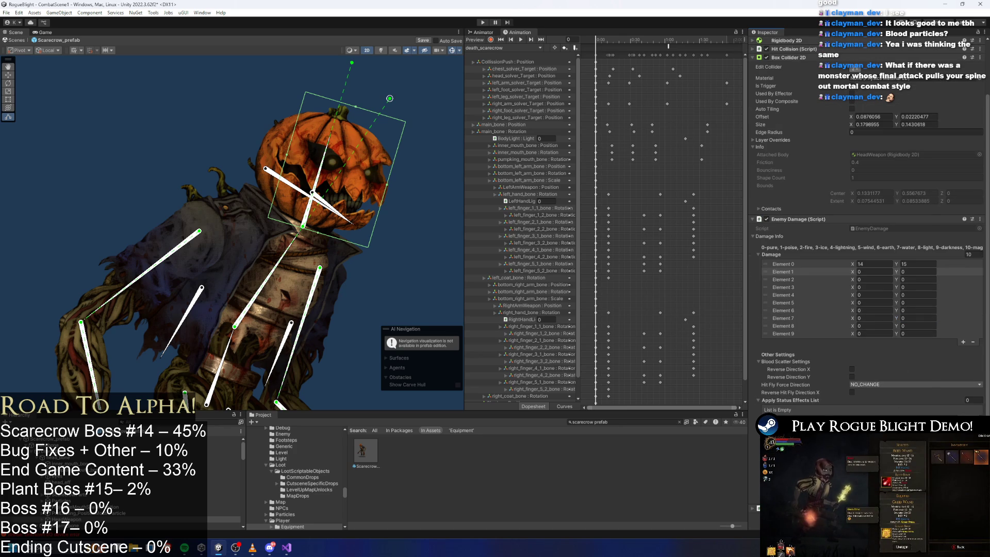
{"action": "left_click", "coordinate": [912, 420]}
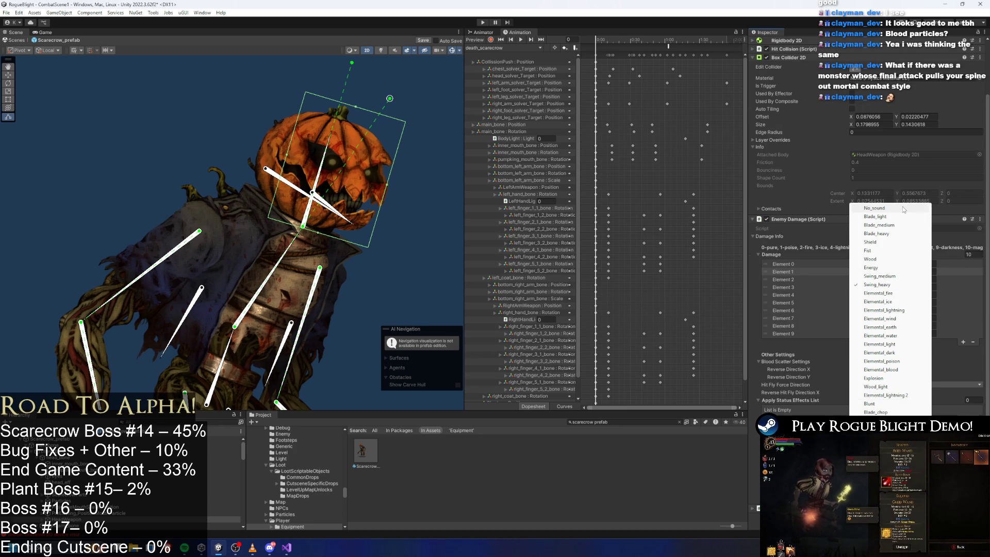
{"action": "left_click", "coordinate": [912, 428]}
{"action": "left_click", "coordinate": [913, 428]}
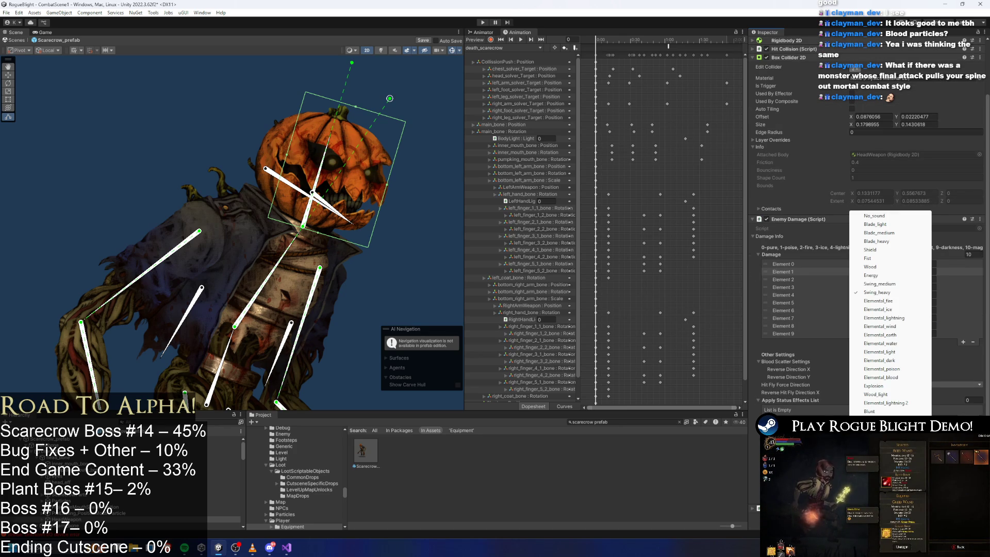
{"action": "left_click", "coordinate": [895, 270]}
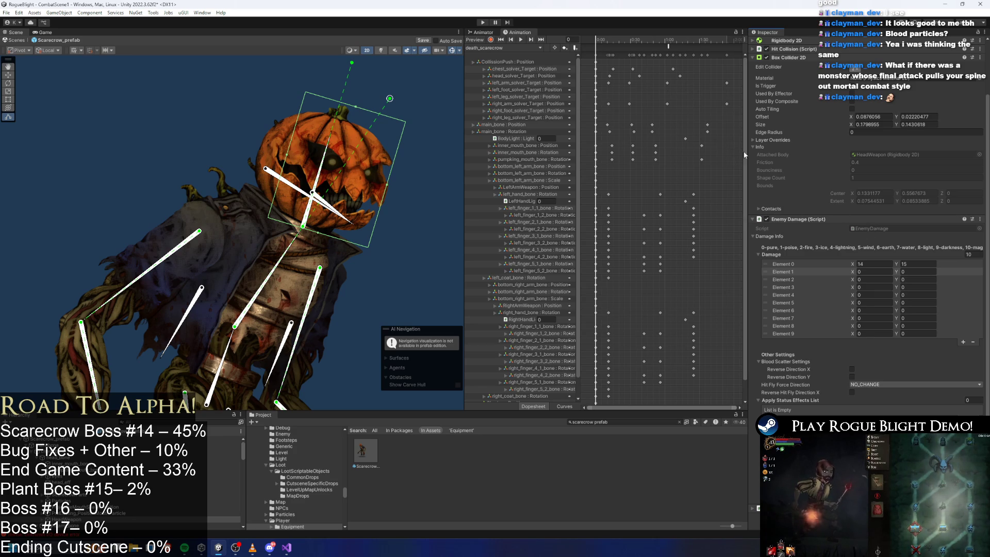
{"action": "left_click", "coordinate": [800, 221]}
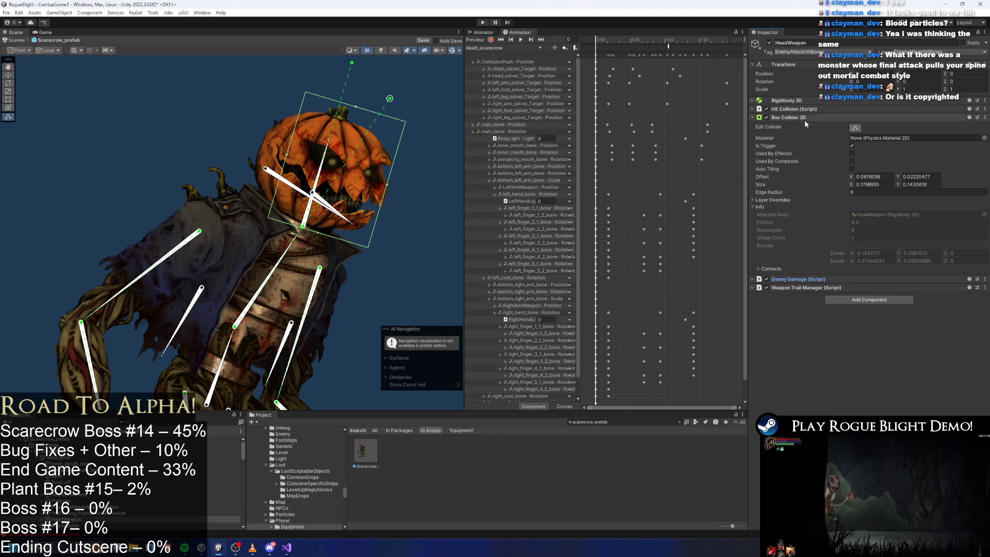
Load the SR_grab_followup_scarecrow clip, scrub to about frame 107, and widen the head hitbox rightward
{"action": "left_click", "coordinate": [804, 118]}
{"action": "left_click_drag", "start_coordinate": [606, 40], "coordinate": [617, 40]}
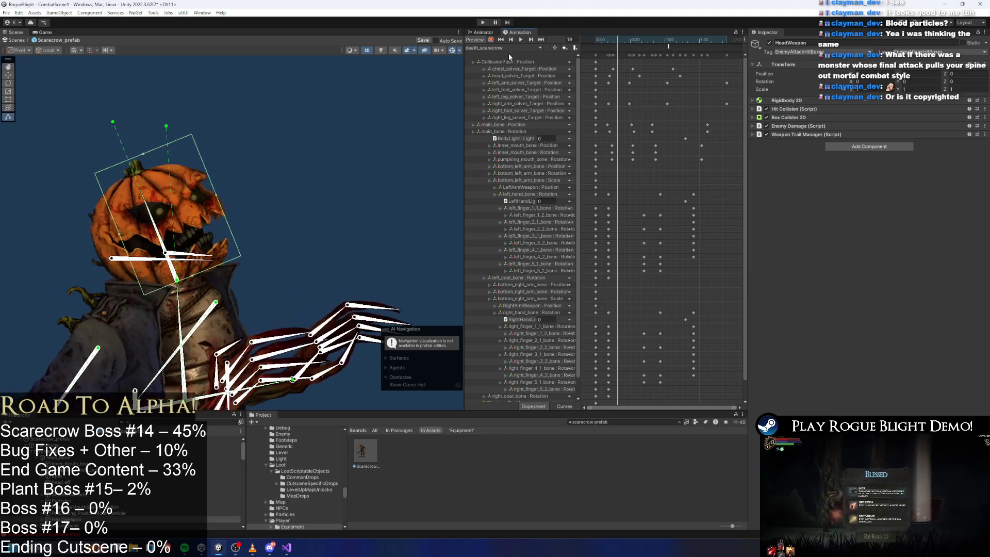
{"action": "left_click", "coordinate": [525, 48]}
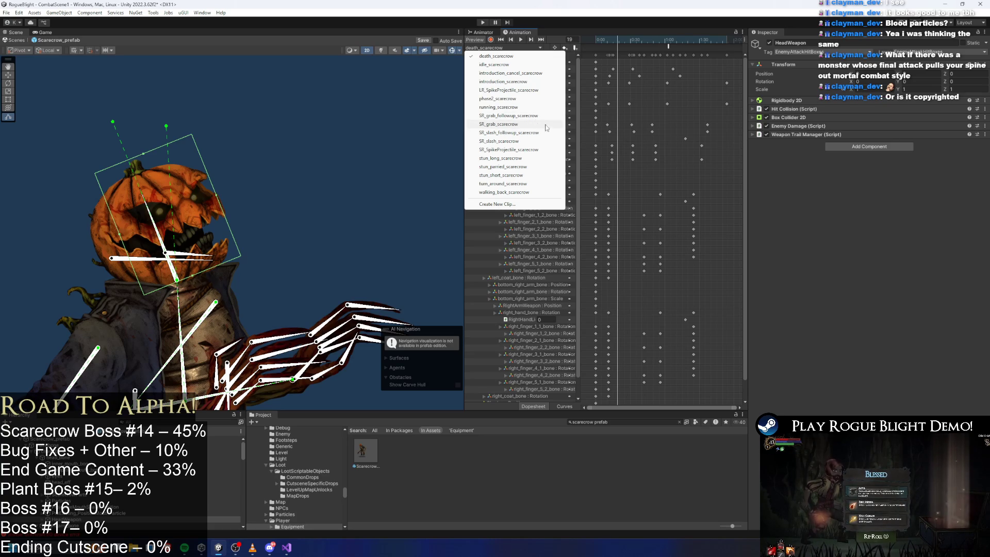
{"action": "left_click", "coordinate": [546, 116]}
{"action": "left_click_drag", "start_coordinate": [596, 41], "coordinate": [643, 45]}
{"action": "left_click_drag", "start_coordinate": [324, 172], "coordinate": [331, 170]}
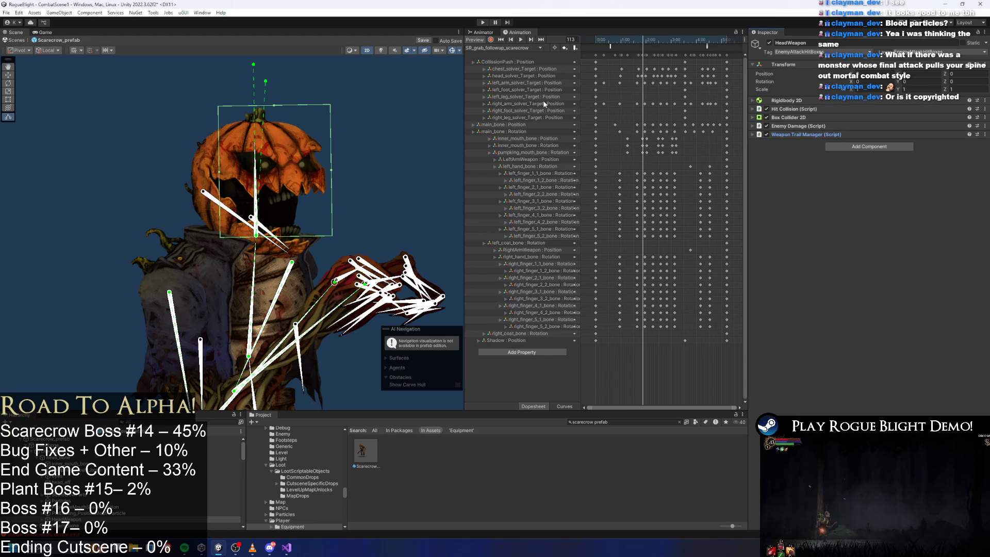
{"action": "left_click", "coordinate": [71, 440]}
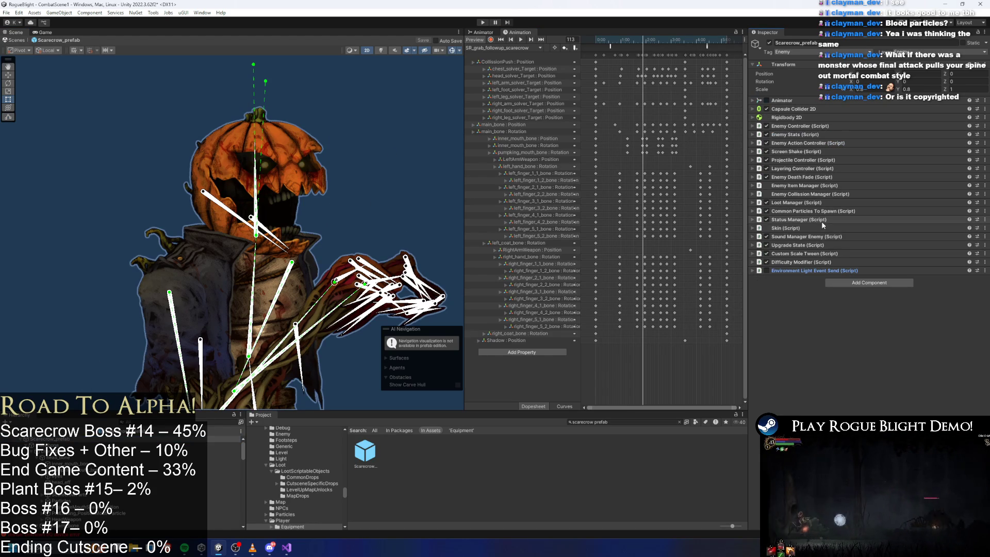
Add HeadWeapon as Attack Objs element 3 in the Enemy Collision Manager and save the prefab
{"action": "left_click", "coordinate": [825, 195]}
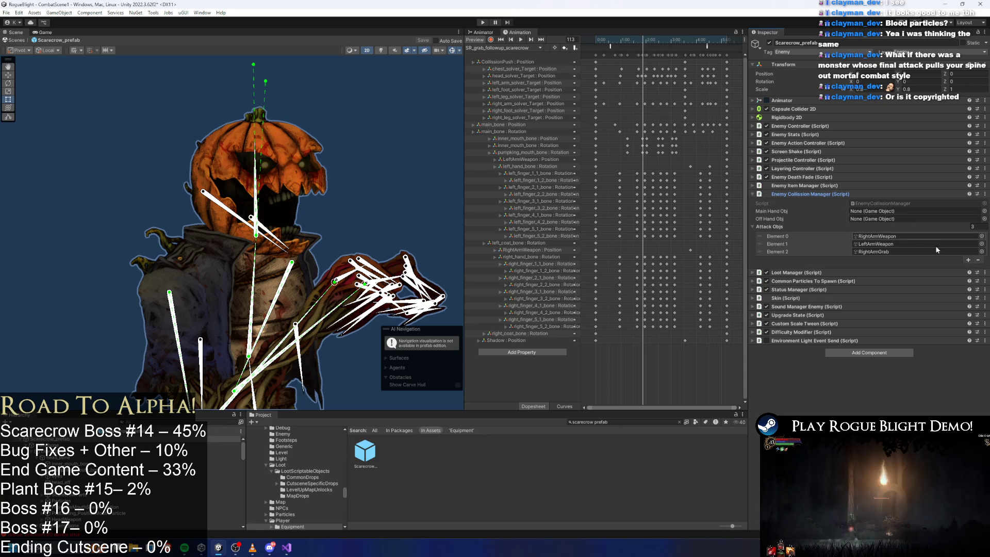
{"action": "left_click", "coordinate": [969, 260]}
{"action": "left_click_drag", "start_coordinate": [75, 519], "coordinate": [899, 259]}
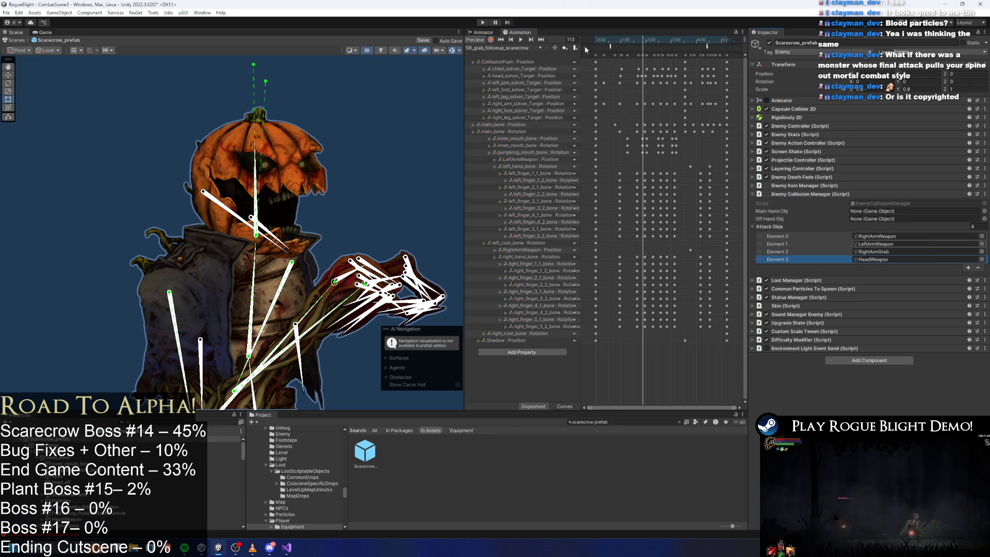
{"action": "key", "text": "ctrl+s"}
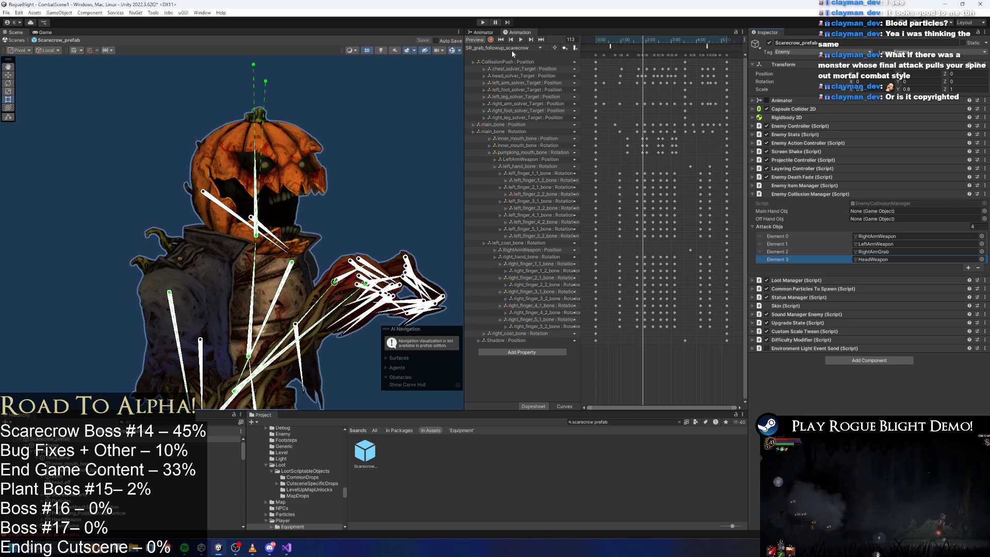
{"action": "left_click", "coordinate": [532, 49]}
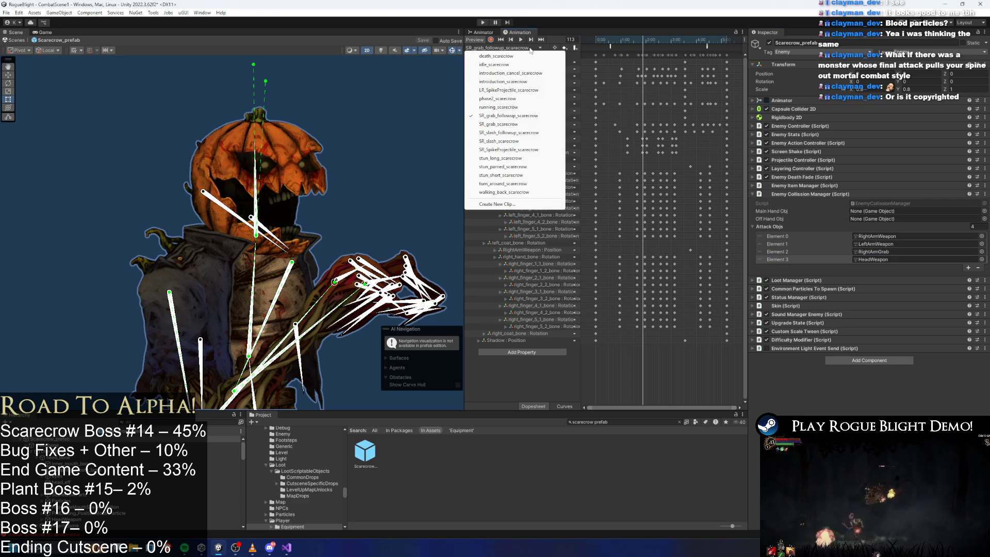
Add an animation event calling EnemyCollisionManager EnableAttackCollision at a later frame
{"action": "left_click_drag", "start_coordinate": [663, 39], "coordinate": [644, 41]}
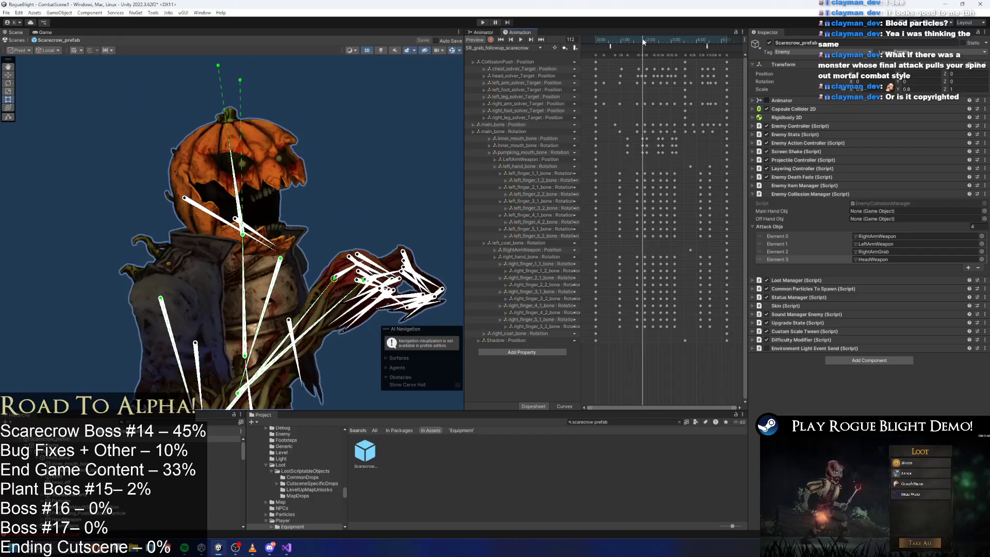
{"action": "right_click", "coordinate": [645, 49]}
{"action": "left_click", "coordinate": [665, 53]}
{"action": "left_click", "coordinate": [876, 62]}
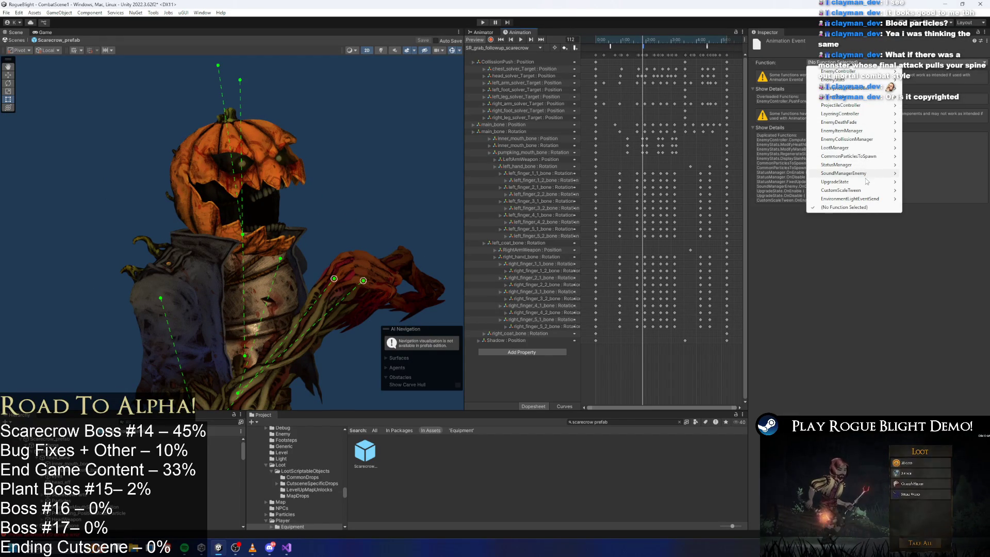
{"action": "mouse_move", "coordinate": [876, 139]}
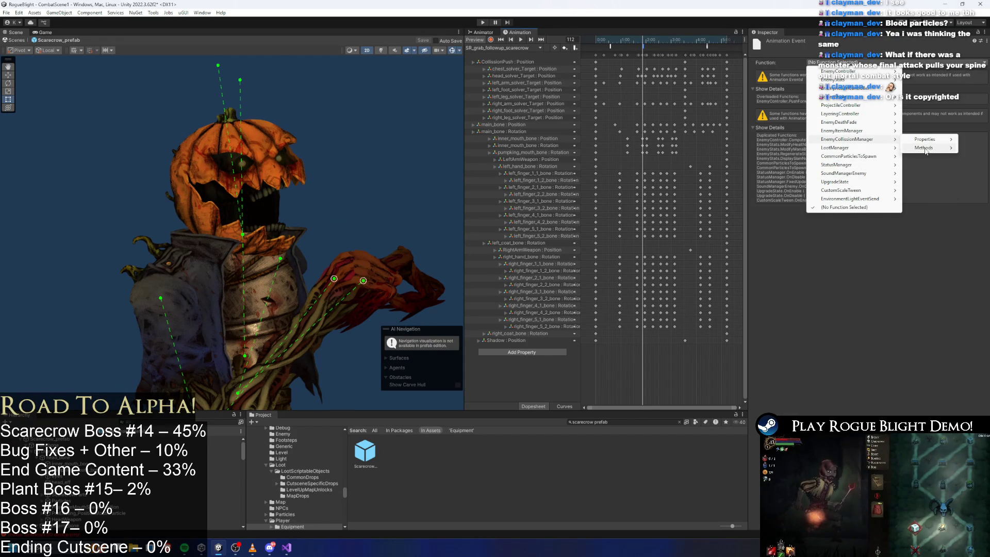
{"action": "mouse_move", "coordinate": [925, 149]}
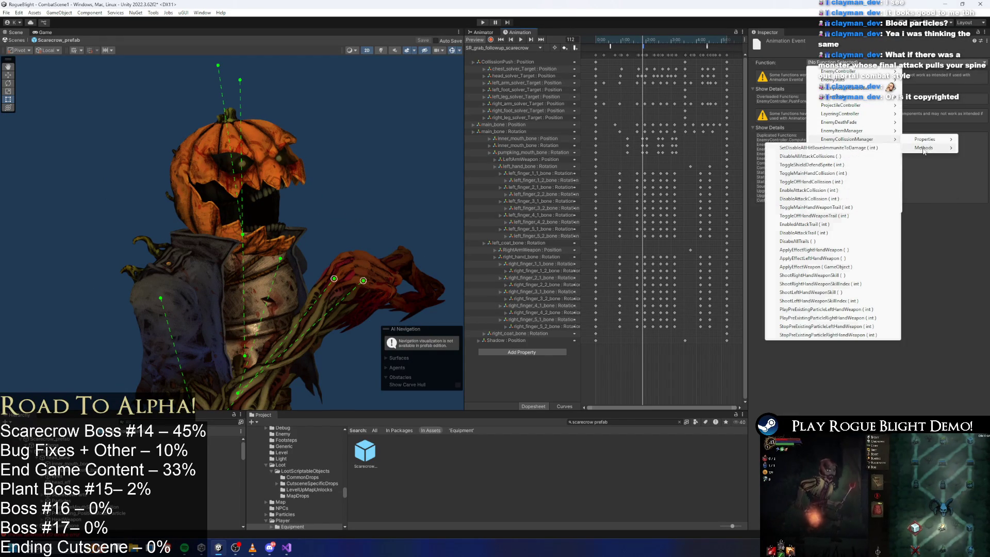
{"action": "left_click", "coordinate": [809, 190]}
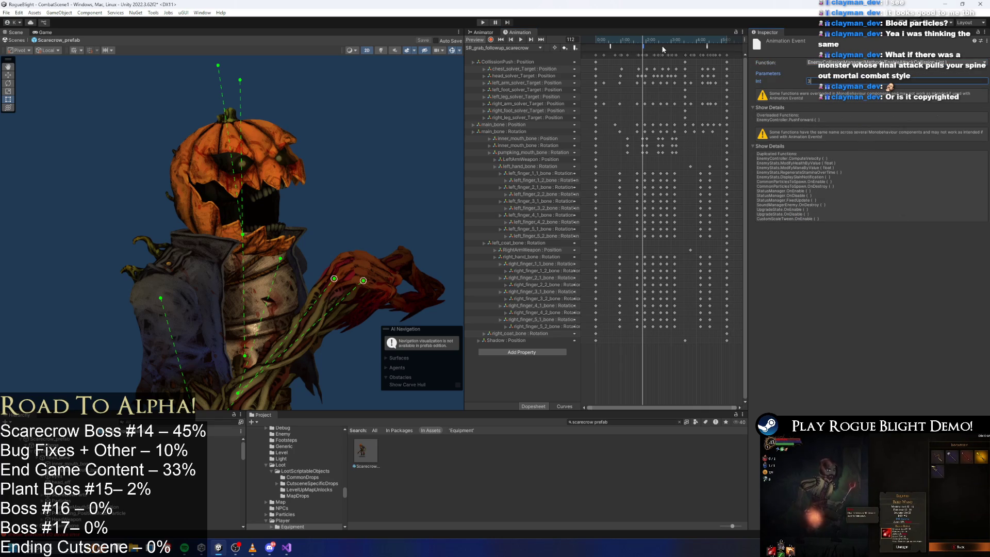
Add a second event calling DisableAttackCollision further along the clip
{"action": "mouse_move", "coordinate": [655, 47]}
{"action": "left_mouse_down"}
{"action": "mouse_move", "coordinate": [639, 43]}
{"action": "mouse_move", "coordinate": [649, 45]}
{"action": "left_mouse_up"}
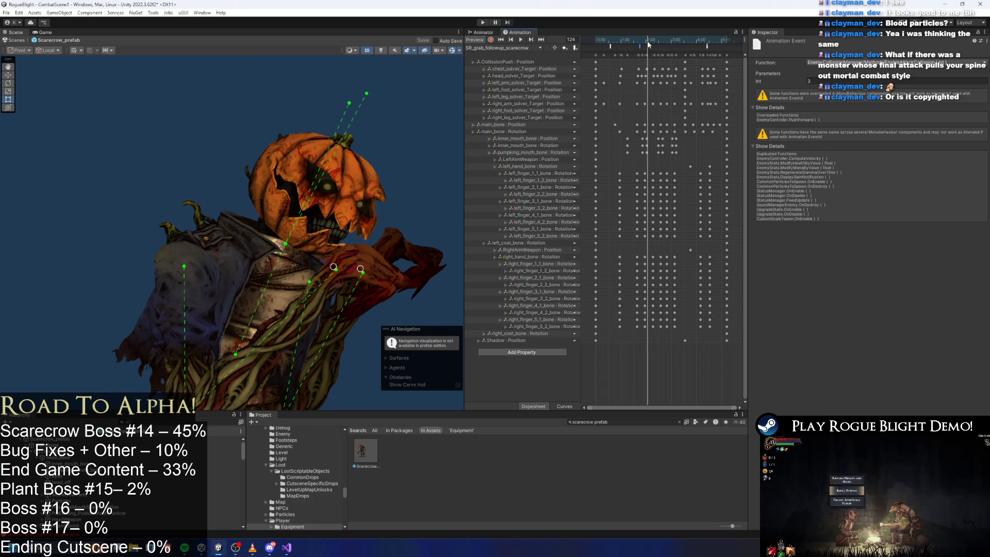
{"action": "left_click", "coordinate": [863, 63]}
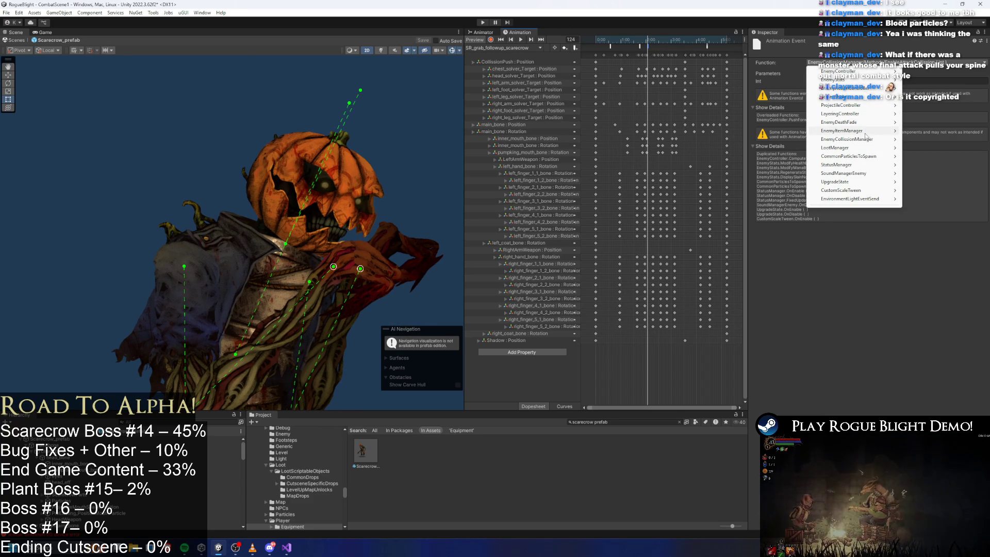
{"action": "mouse_move", "coordinate": [892, 139]}
{"action": "mouse_move", "coordinate": [924, 147]}
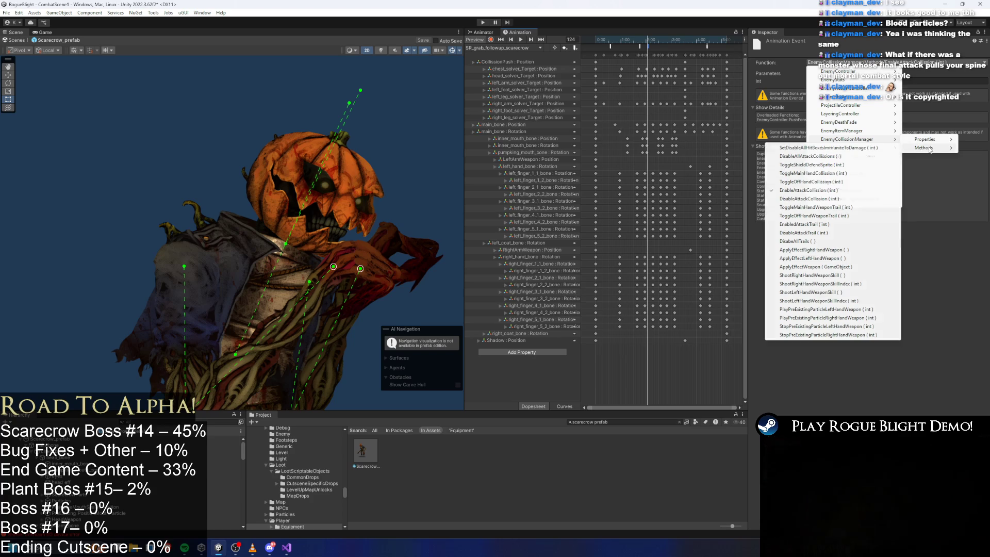
{"action": "left_click", "coordinate": [830, 200]}
Select both collision events and verify their timing at frames 156, 122, 117 and 121
{"action": "mouse_move", "coordinate": [653, 40]}
{"action": "left_mouse_down"}
{"action": "mouse_move", "coordinate": [640, 41]}
{"action": "mouse_move", "coordinate": [642, 50]}
{"action": "mouse_move", "coordinate": [641, 40]}
{"action": "mouse_move", "coordinate": [665, 43]}
{"action": "left_mouse_up"}
{"action": "left_click", "coordinate": [641, 47]}
{"action": "left_click", "coordinate": [648, 48], "text": "shift"}
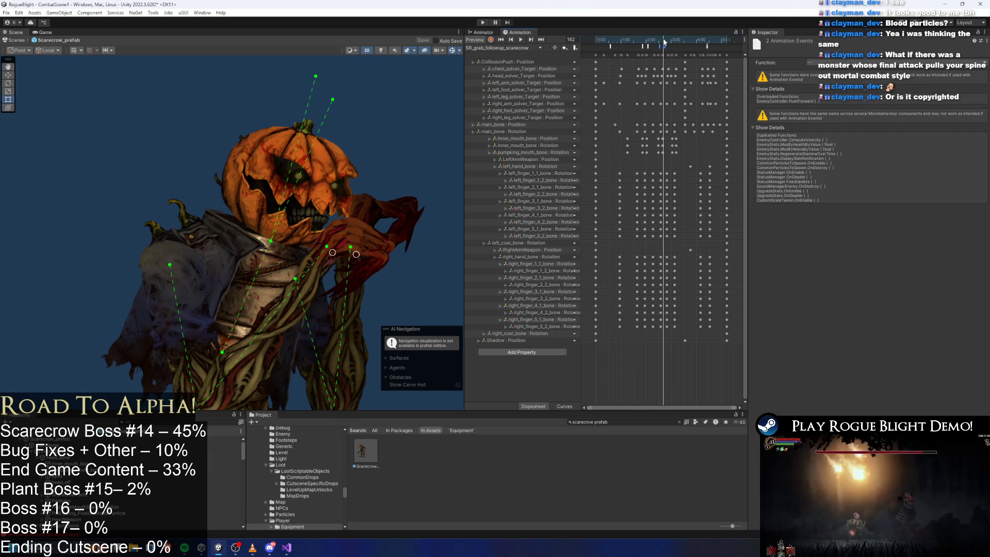
{"action": "left_click", "coordinate": [661, 42]}
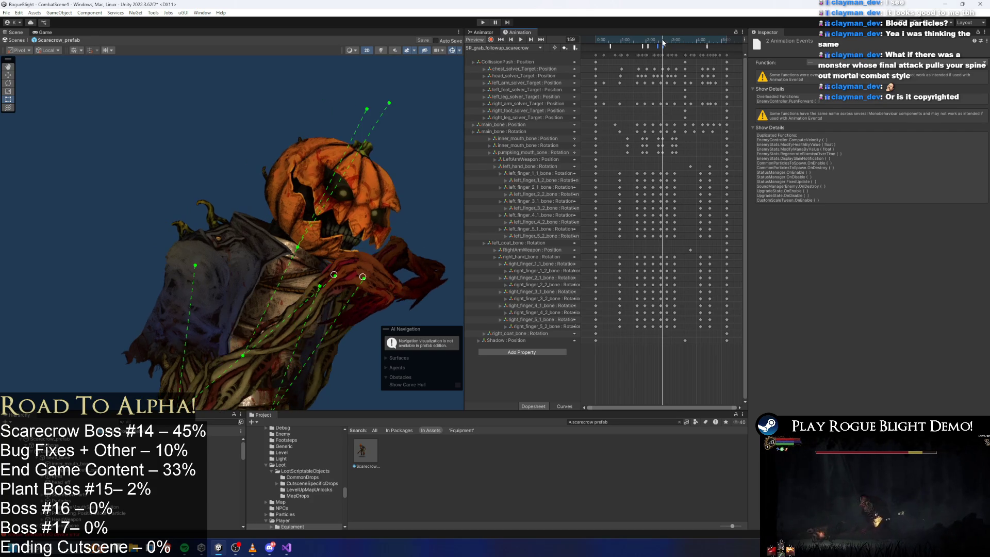
{"action": "left_click_drag", "start_coordinate": [662, 43], "coordinate": [662, 45]}
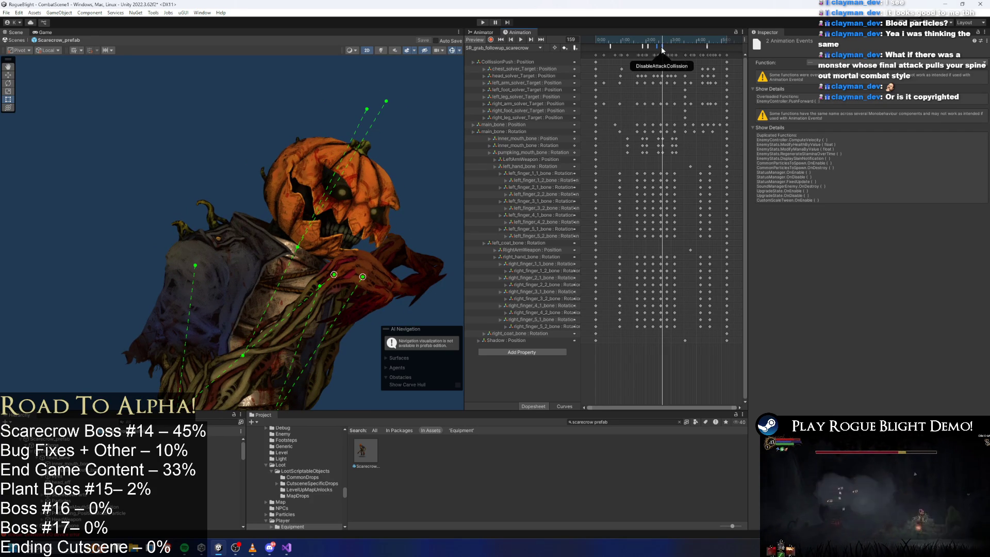
{"action": "left_click", "coordinate": [648, 42]}
{"action": "left_click_drag", "start_coordinate": [648, 41], "coordinate": [644, 45]}
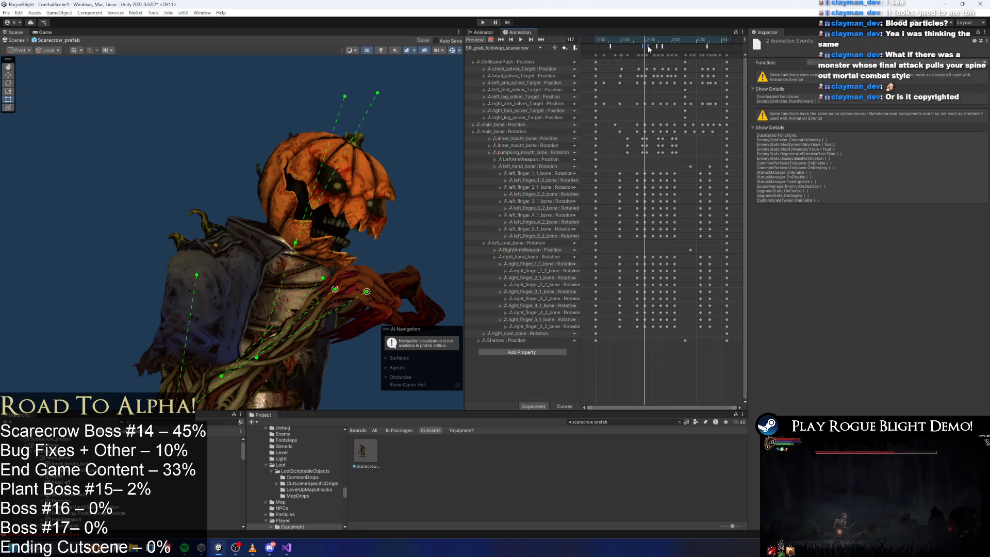
{"action": "left_click", "coordinate": [645, 41]}
{"action": "left_click_drag", "start_coordinate": [647, 44], "coordinate": [647, 44]}
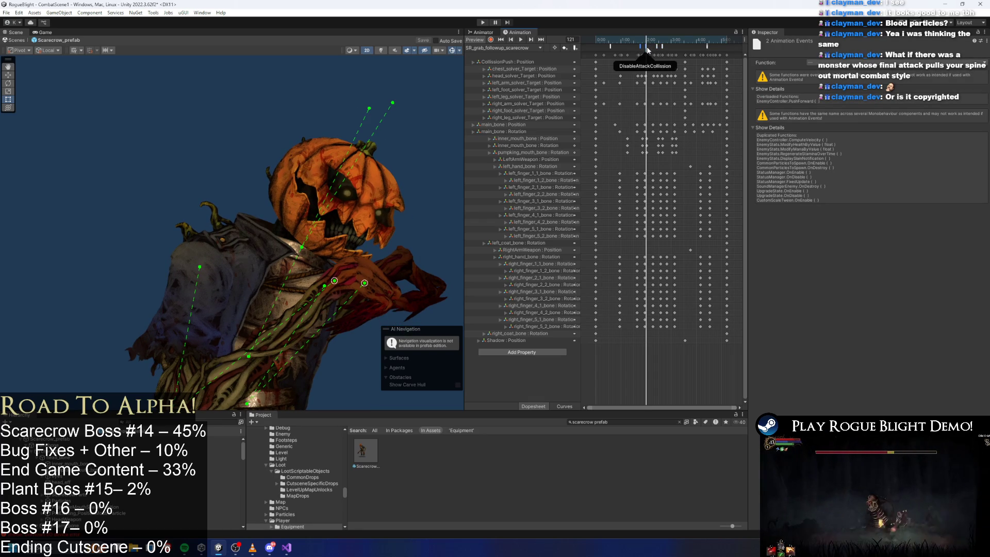
Select the other event marker and check the grab pose at frames 185 to 189
{"action": "left_click", "coordinate": [660, 47]}
{"action": "left_click", "coordinate": [673, 43]}
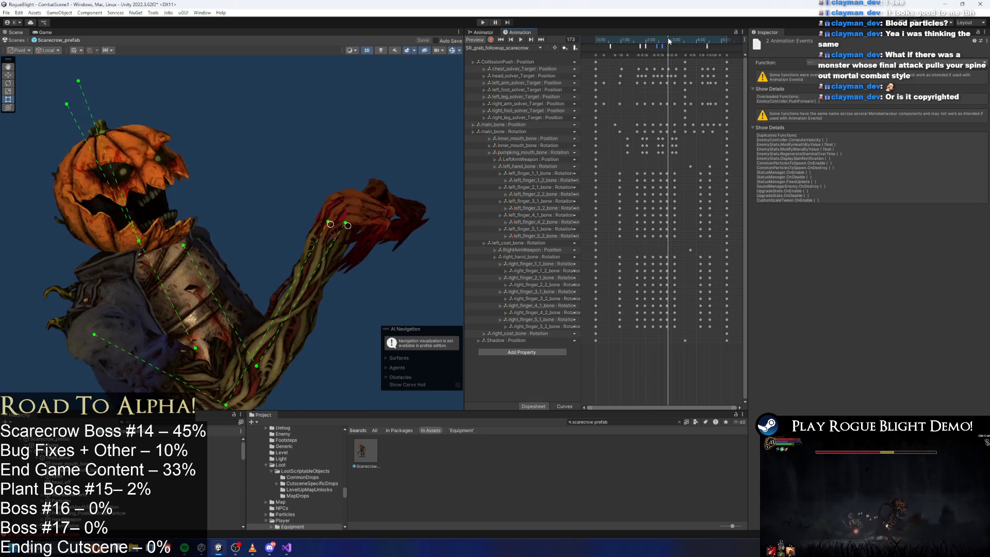
{"action": "left_click_drag", "start_coordinate": [674, 41], "coordinate": [675, 41]}
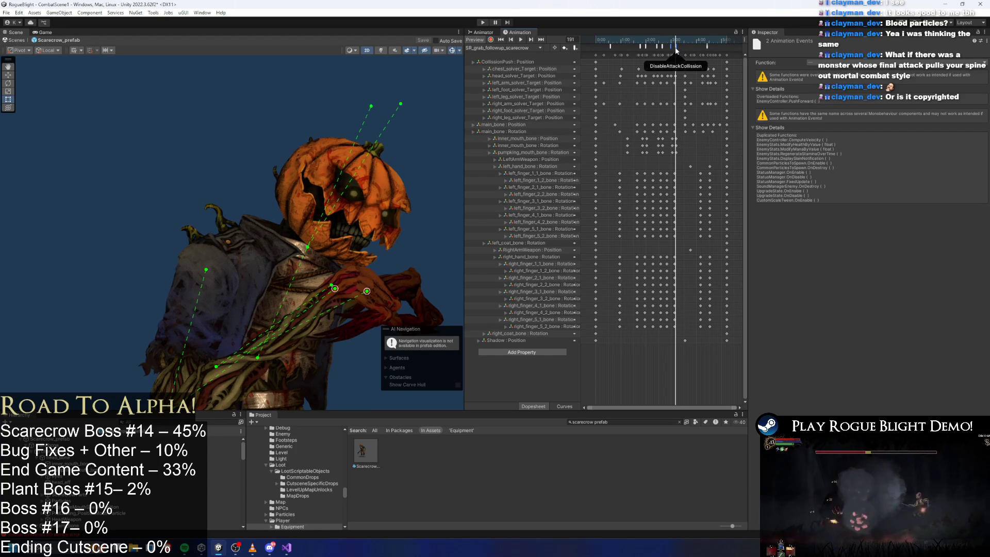
{"action": "left_click_drag", "start_coordinate": [672, 42], "coordinate": [669, 41]}
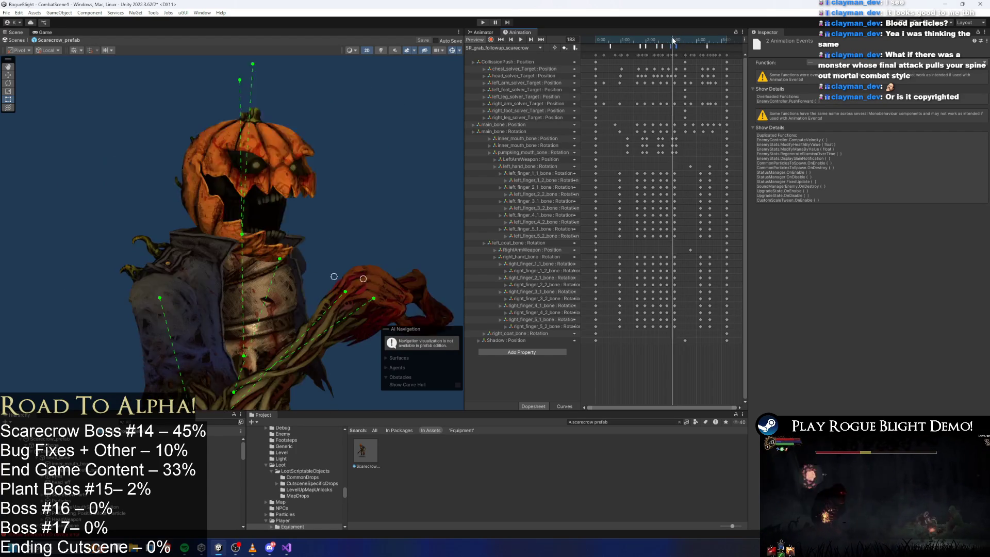
{"action": "left_click", "coordinate": [484, 22]}
Walk the player right to the scarecrow boss to trigger the grab, then stop the game
{"action": "key", "text": "Return"}
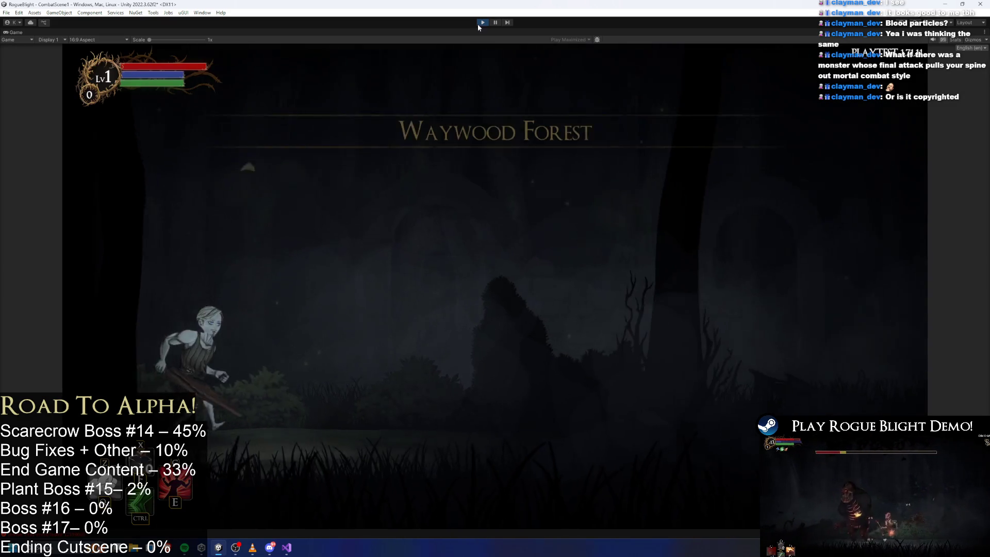
{"action": "key", "text": "d"}
{"action": "key", "text": "d"}
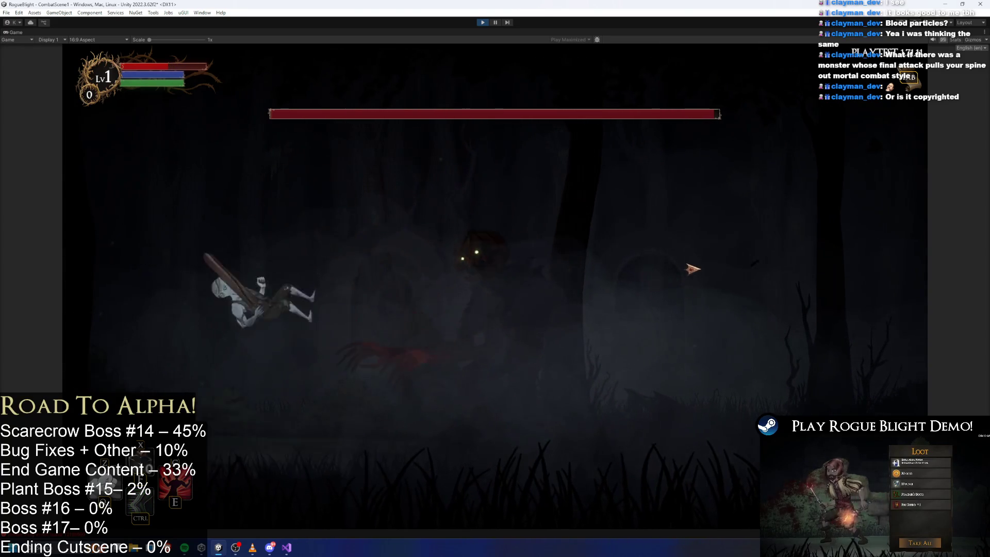
{"action": "key", "text": "d"}
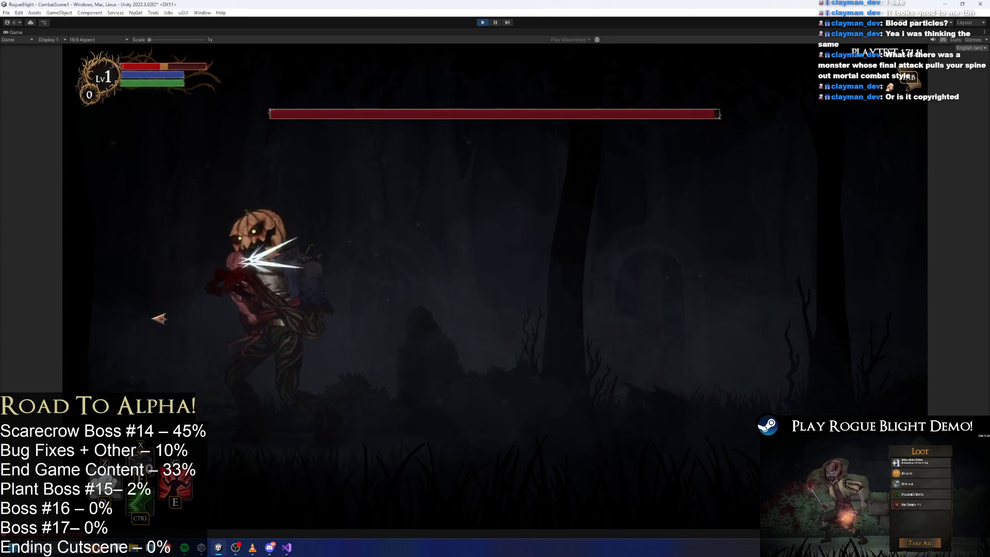
{"action": "left_click", "coordinate": [483, 22]}
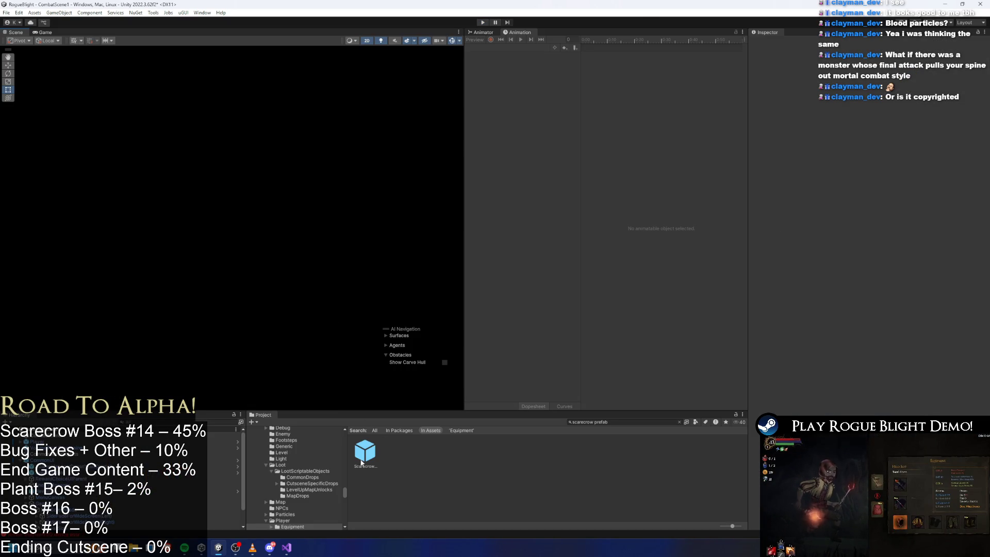
Open the Scarecrow prefab, select HeadWeapon, show its Hit Collision settings and save
{"action": "double_click", "coordinate": [363, 454]}
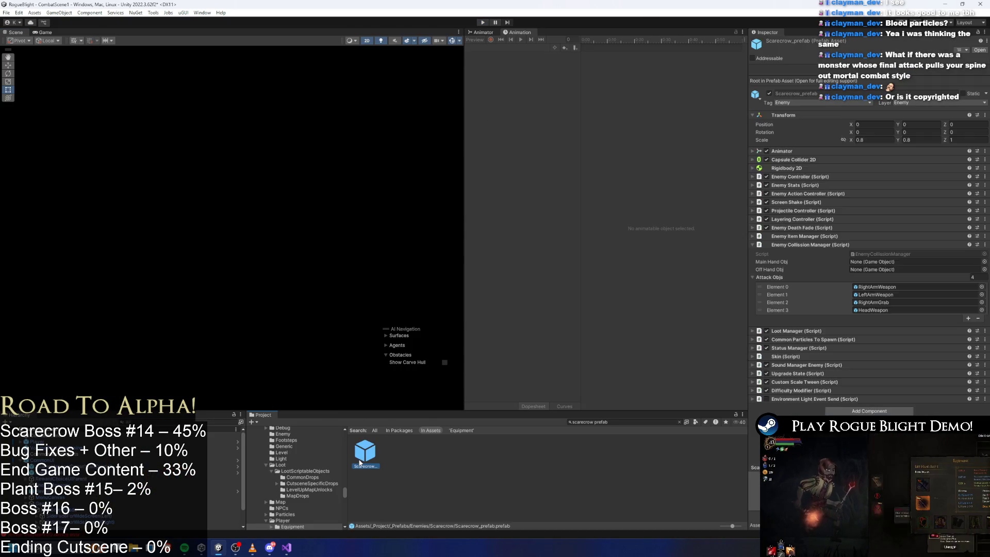
{"action": "left_click", "coordinate": [875, 310]}
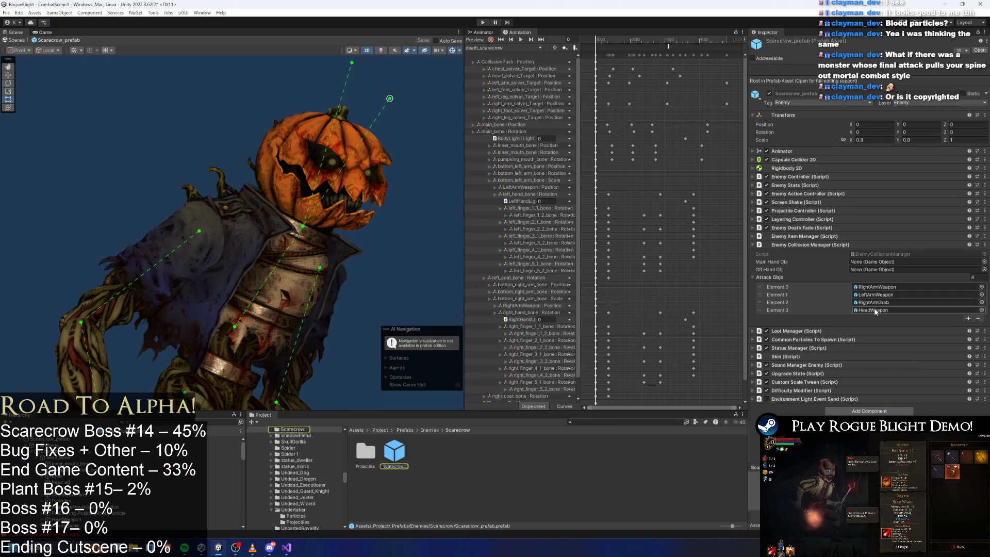
{"action": "double_click", "coordinate": [401, 466]}
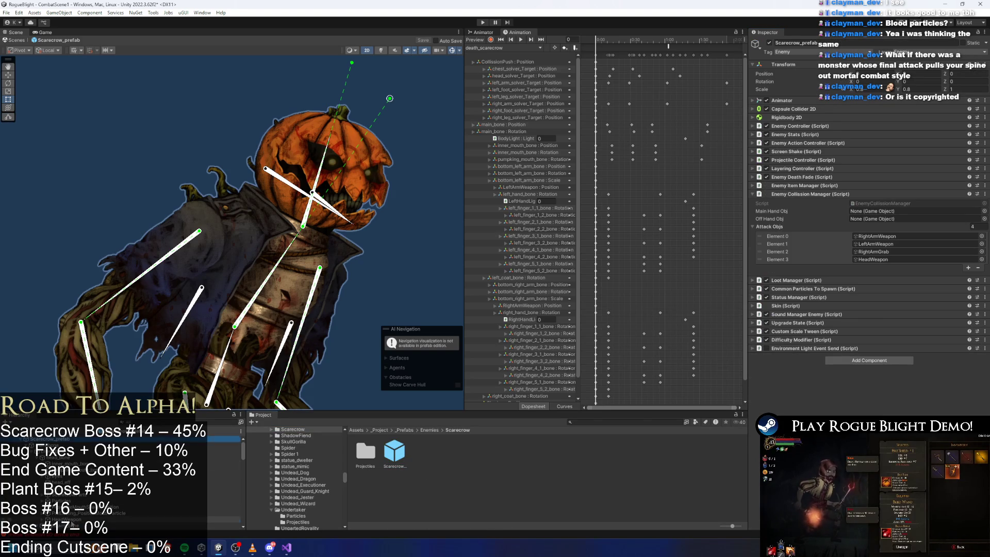
{"action": "double_click", "coordinate": [877, 259]}
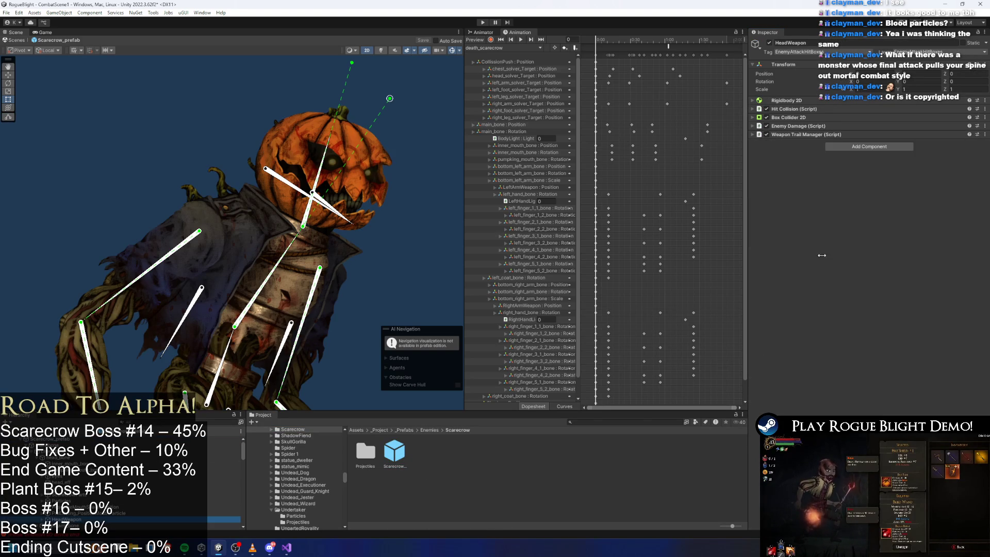
{"action": "left_click", "coordinate": [804, 111]}
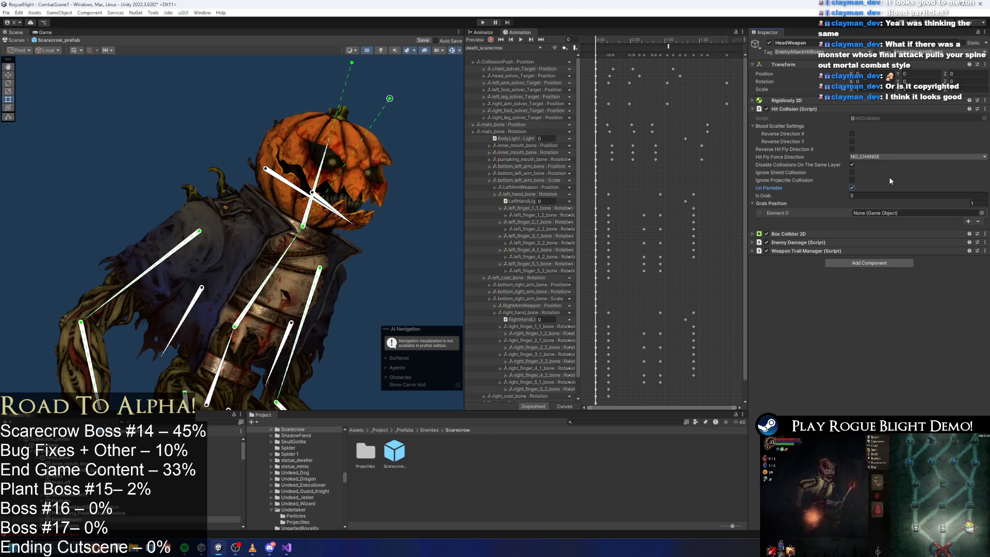
{"action": "key", "text": "ctrl+s"}
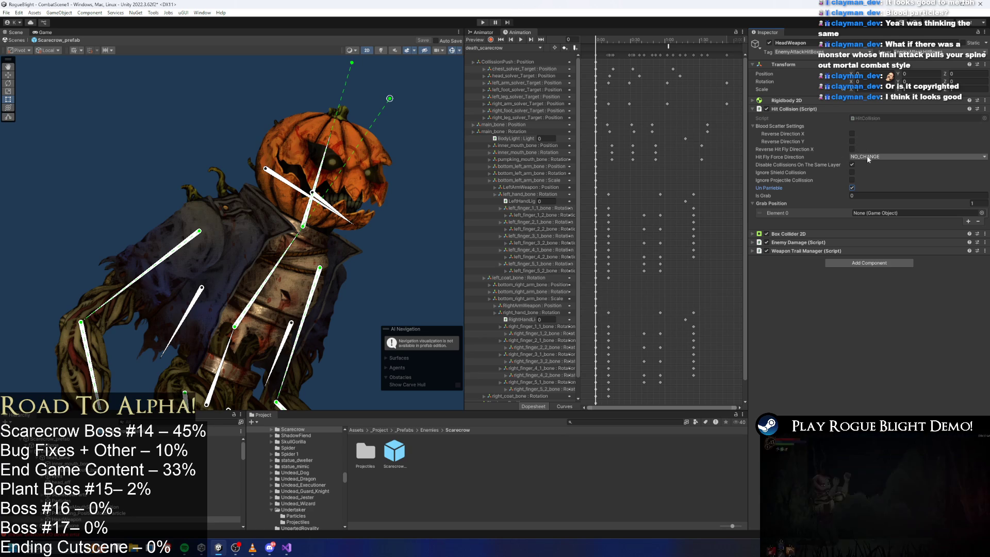
Remove the only Grab Position entry and expand the Enemy Damage settings
{"action": "left_click", "coordinate": [978, 222]}
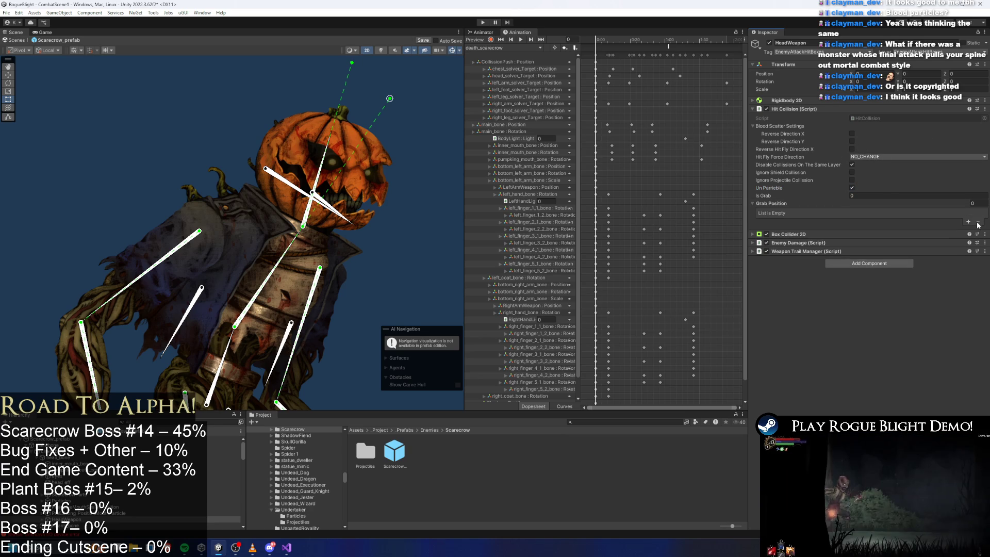
{"action": "left_click", "coordinate": [817, 242]}
{"action": "scroll", "coordinate": [851, 251], "scroll_direction": "down", "scroll_amount": 1}
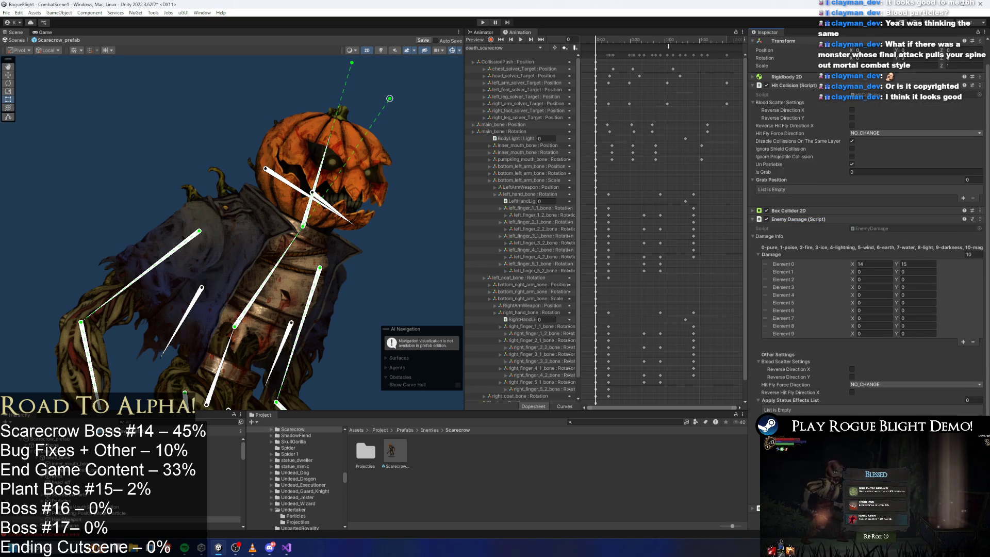
{"action": "left_click", "coordinate": [483, 24]}
Walk to the scarecrow boss, fight it using F1 cheats, then exit Play mode with Ctrl+P
{"action": "key", "text": "Escape"}
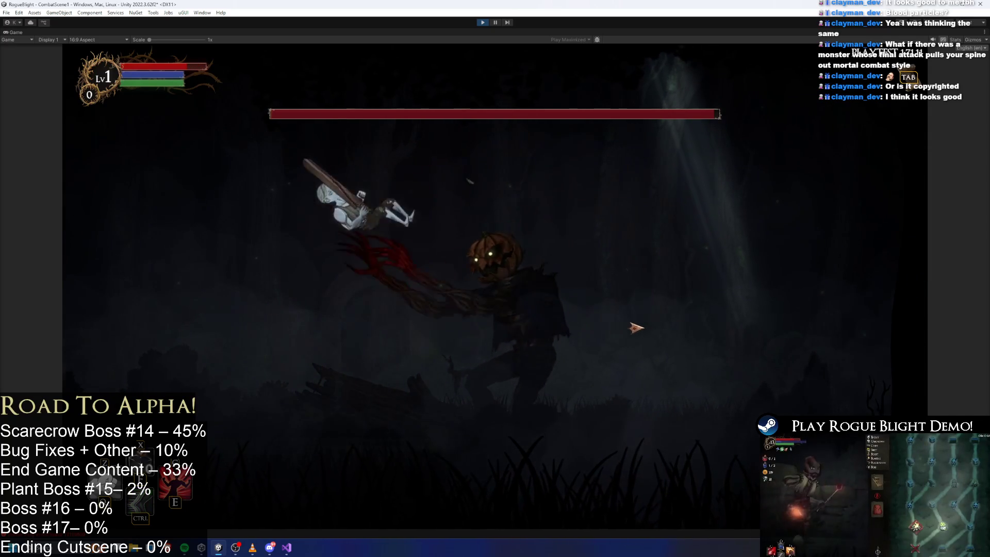
{"action": "key", "text": "d"}
{"action": "key", "text": "F1"}
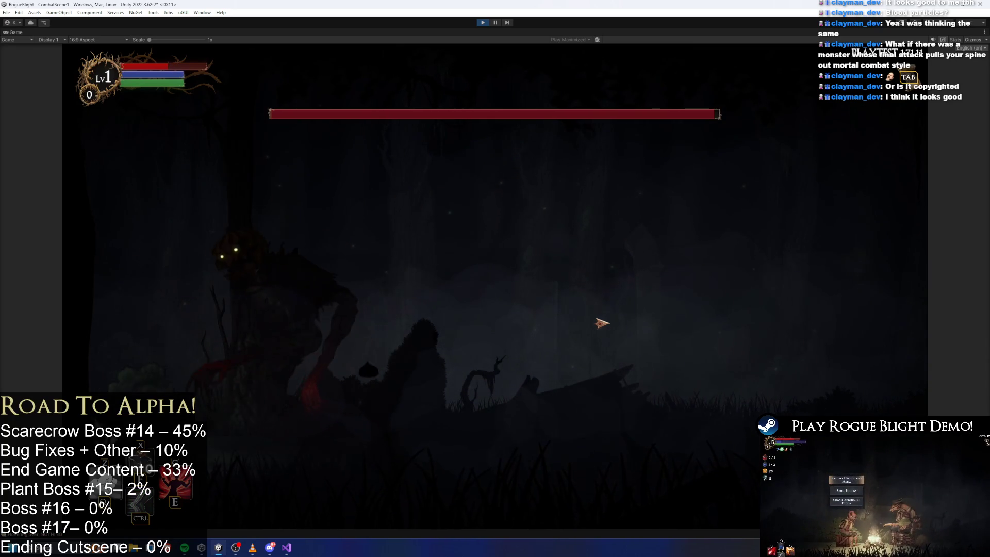
{"action": "key", "text": "d"}
{"action": "left_click", "coordinate": [190, 343]}
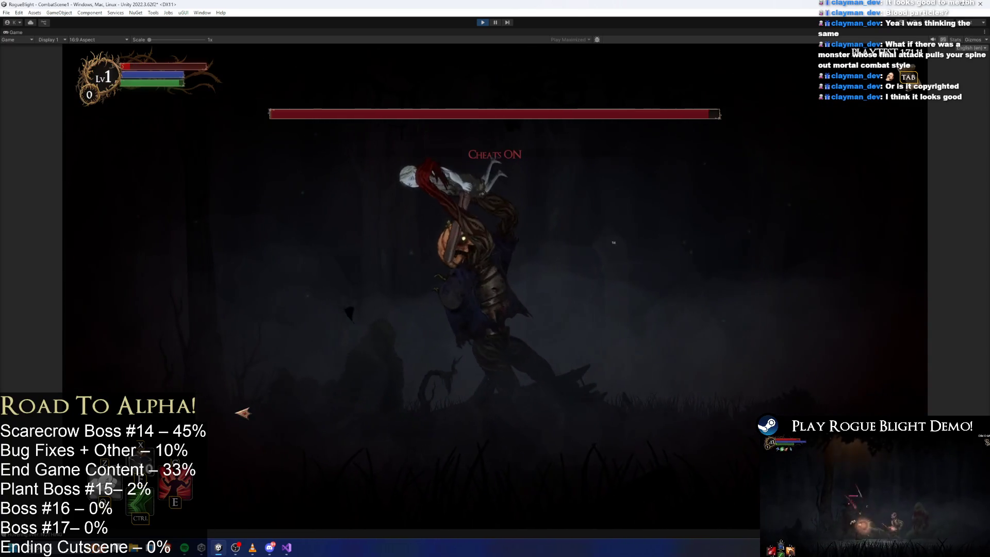
{"action": "key", "text": "F1"}
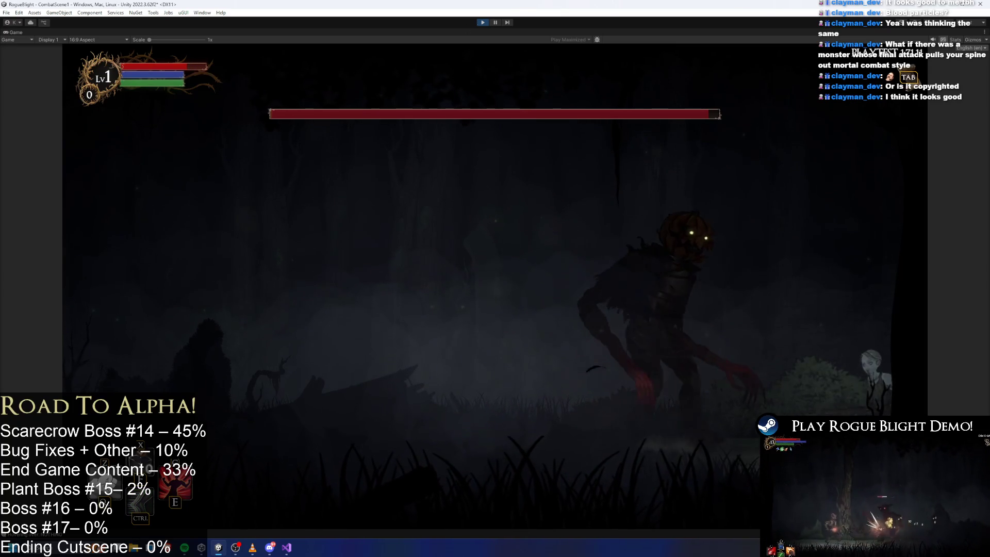
{"action": "key", "text": "ctrl+p"}
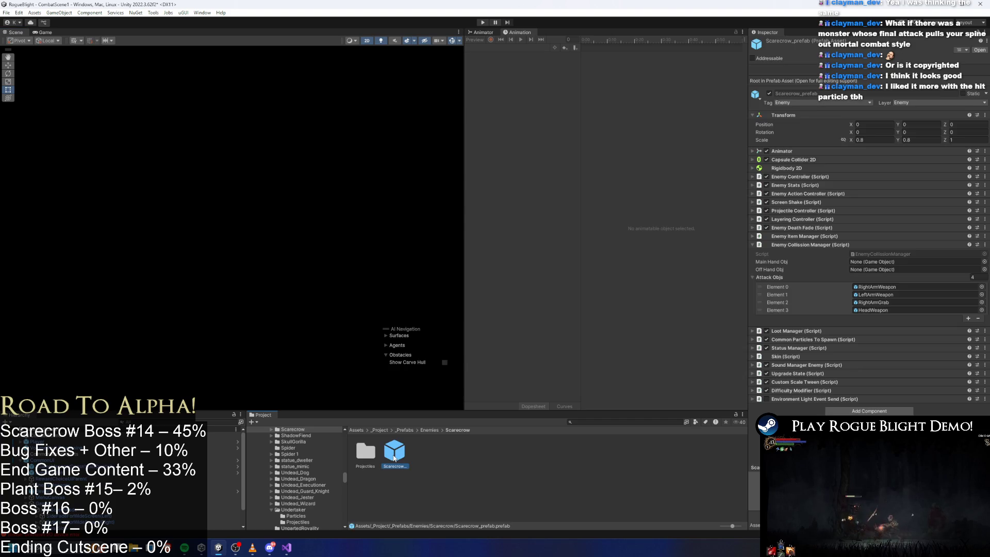
Open Scarecrow_prefab, select HeadWeapon to show its Enemy Damage settings, and save the prefab
{"action": "double_click", "coordinate": [394, 458]}
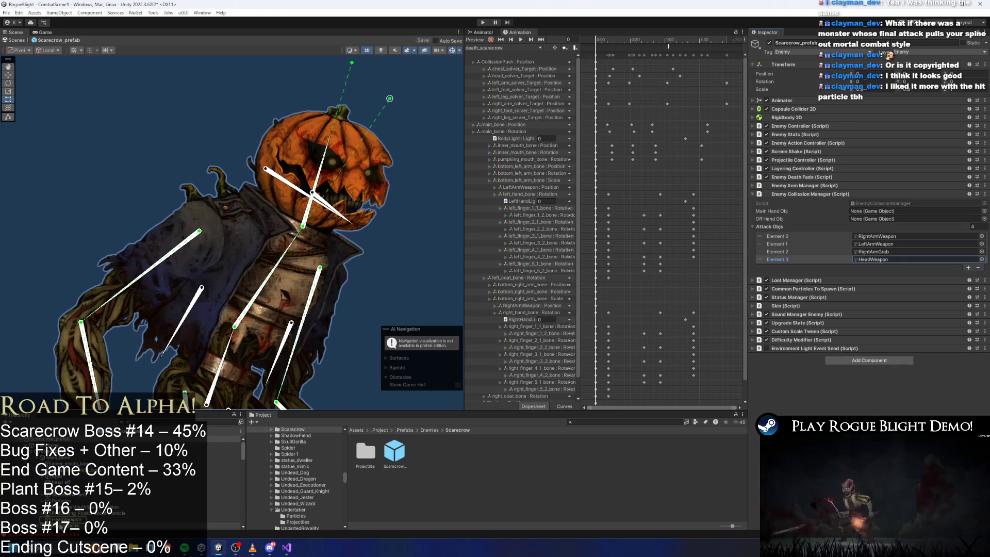
{"action": "left_click", "coordinate": [67, 519]}
{"action": "scroll", "coordinate": [901, 268], "scroll_direction": "down", "scroll_amount": 2}
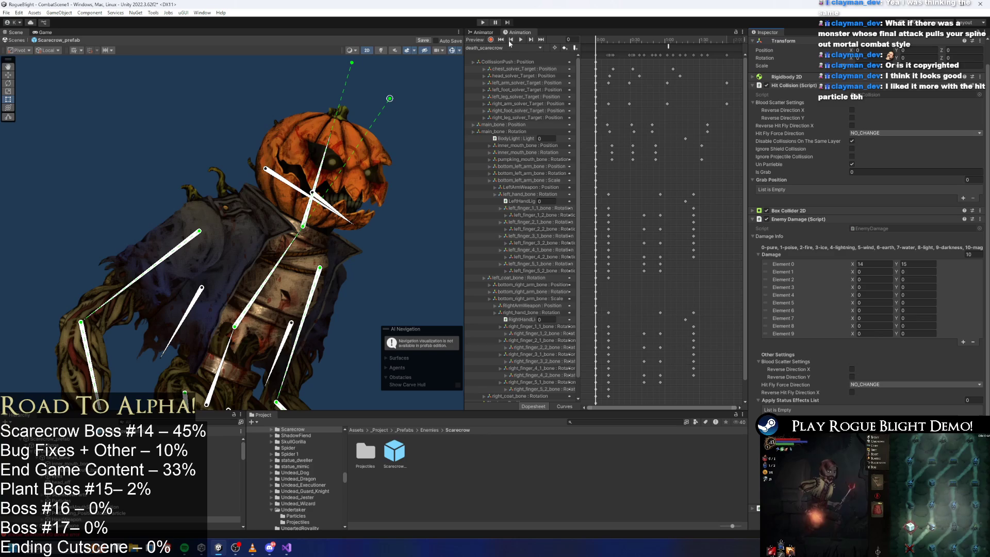
{"action": "key", "text": "ctrl+s"}
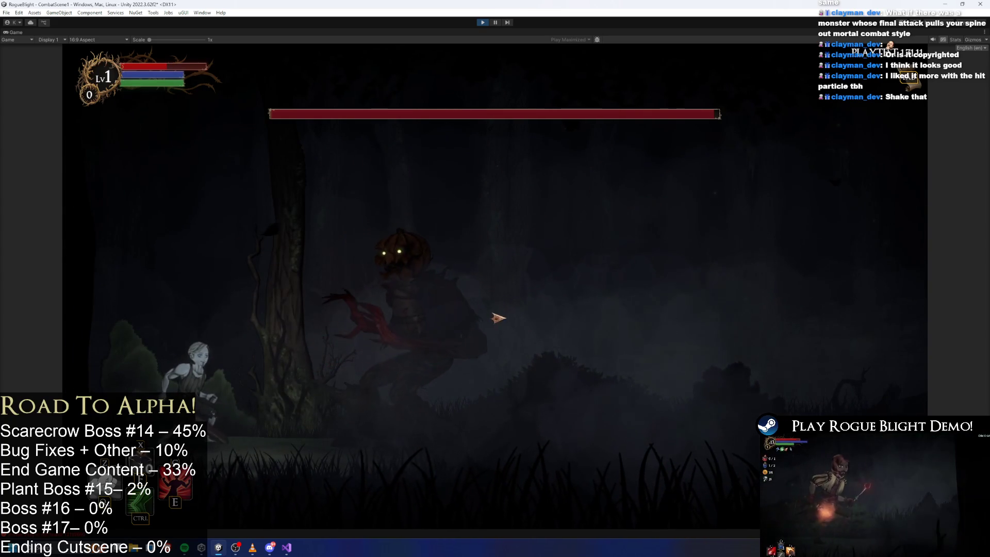
Attack the scarecrow boss twice, stop the play test, and reopen Scarecrow_prefab
{"action": "left_click", "coordinate": [411, 331]}
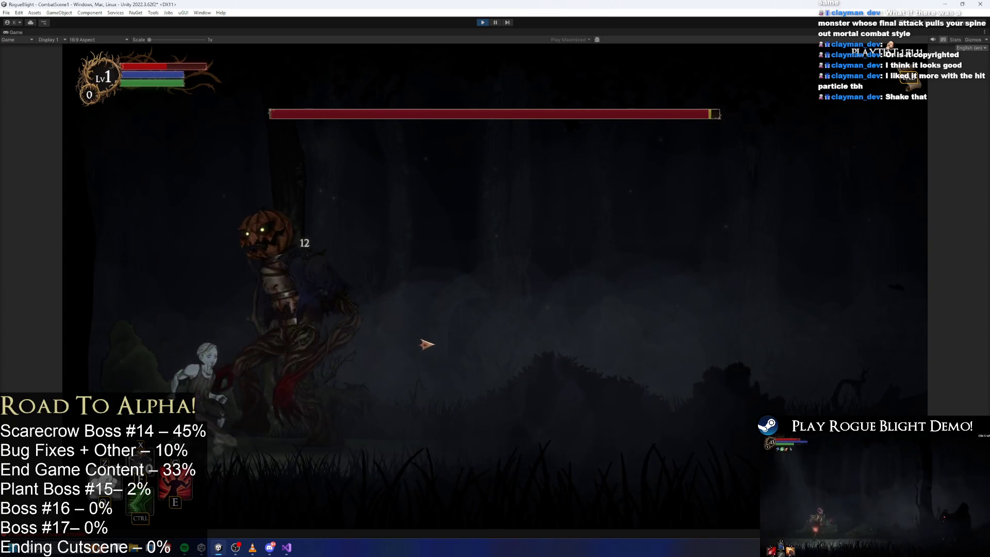
{"action": "left_click", "coordinate": [426, 343]}
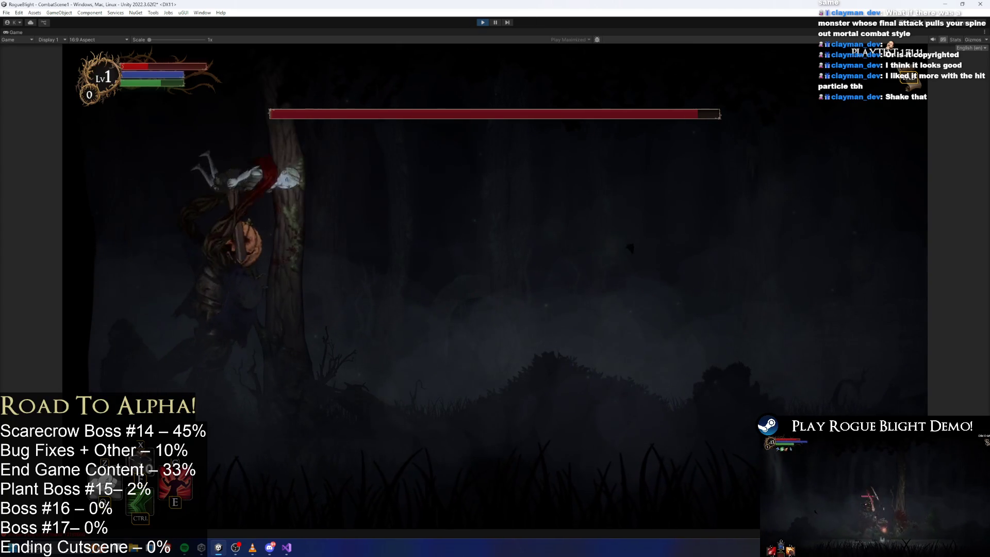
{"action": "left_click", "coordinate": [480, 24]}
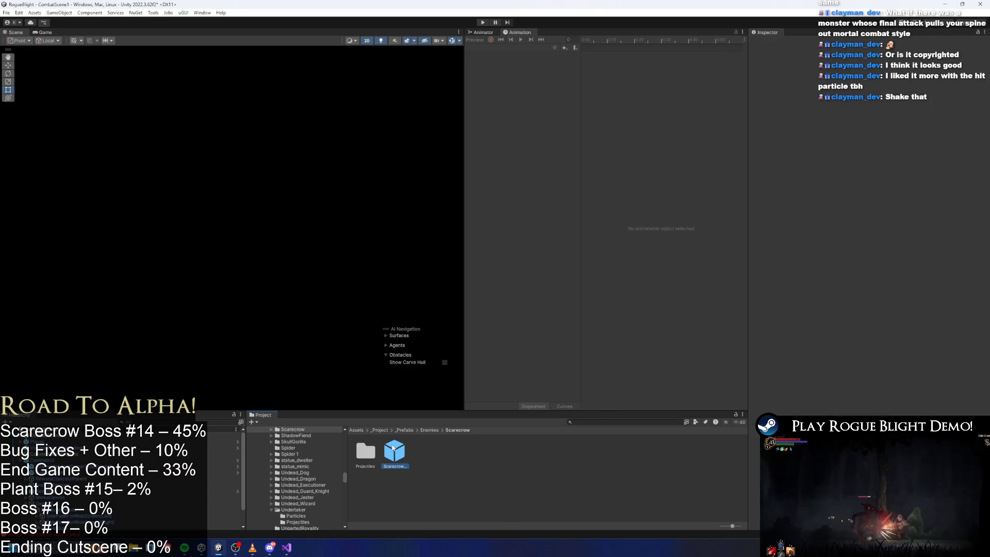
{"action": "double_click", "coordinate": [393, 450]}
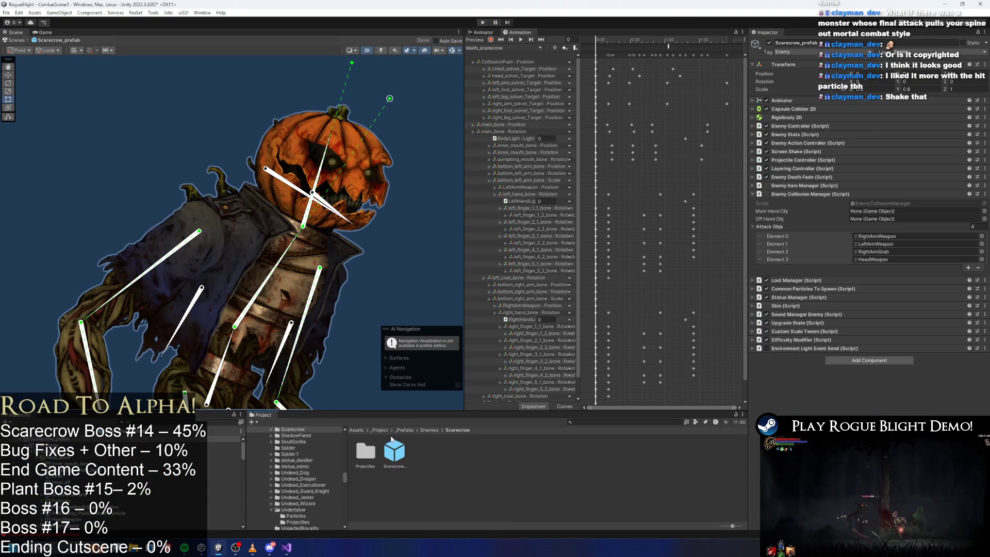
Select HeadWeapon, set its damage to 11–12, and add Bleed_Status_Effect to its applied effects
{"action": "left_click", "coordinate": [876, 259]}
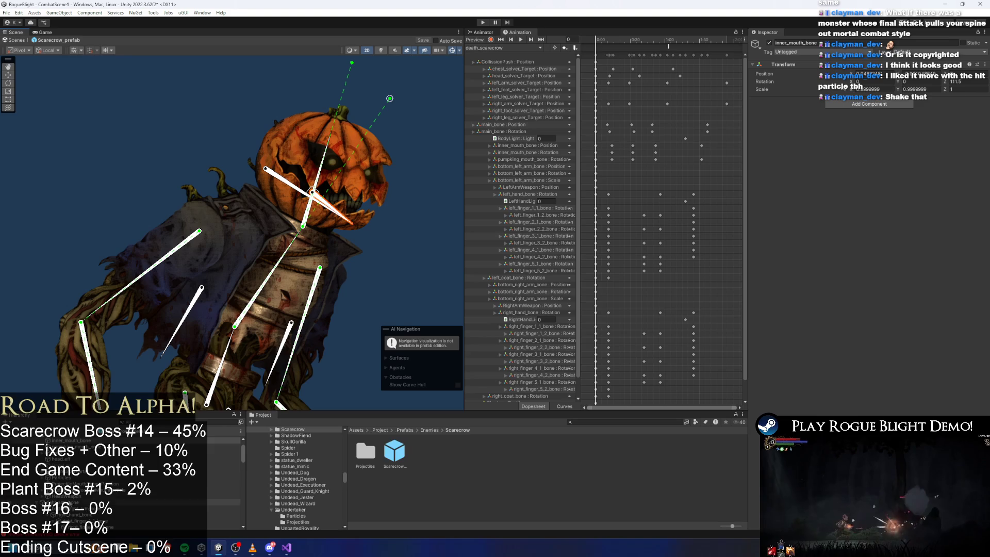
{"action": "left_click", "coordinate": [67, 496]}
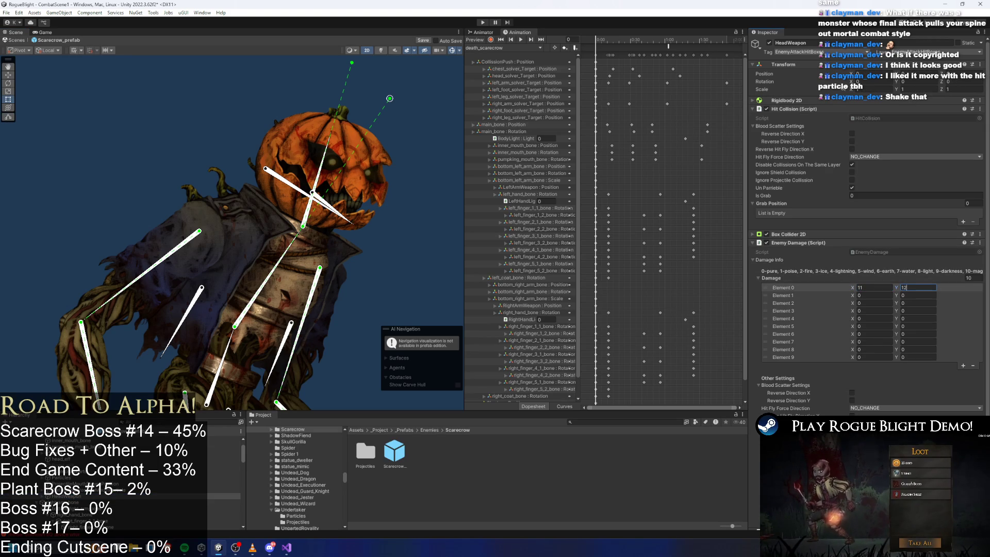
{"action": "type", "text": "bleed"}
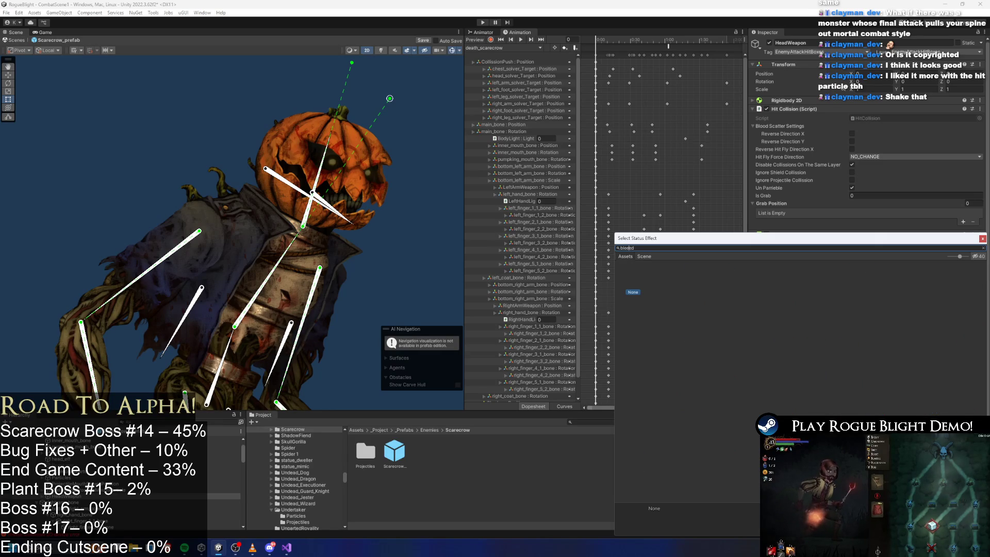
{"action": "double_click", "coordinate": [655, 276]}
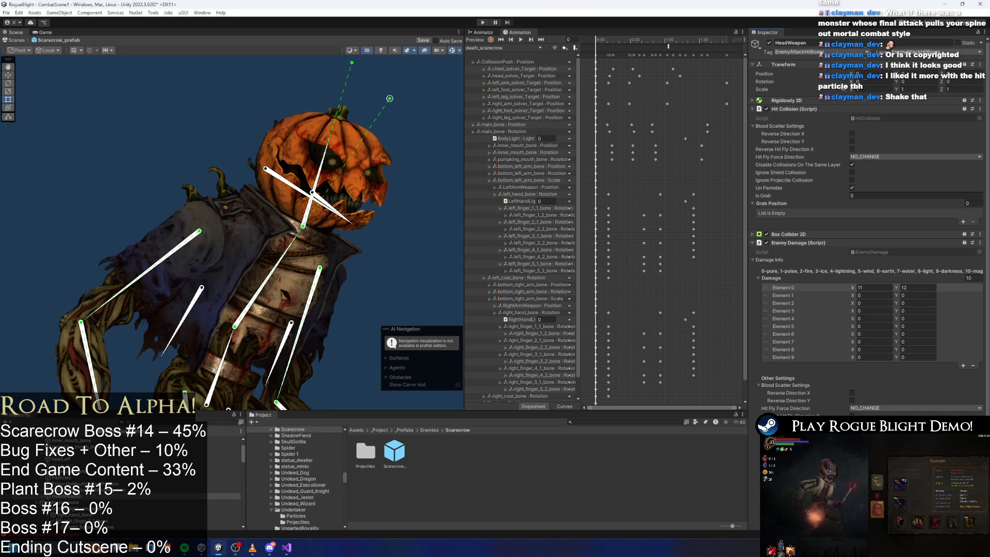
{"action": "scroll", "coordinate": [878, 320], "scroll_direction": "down", "scroll_amount": 3}
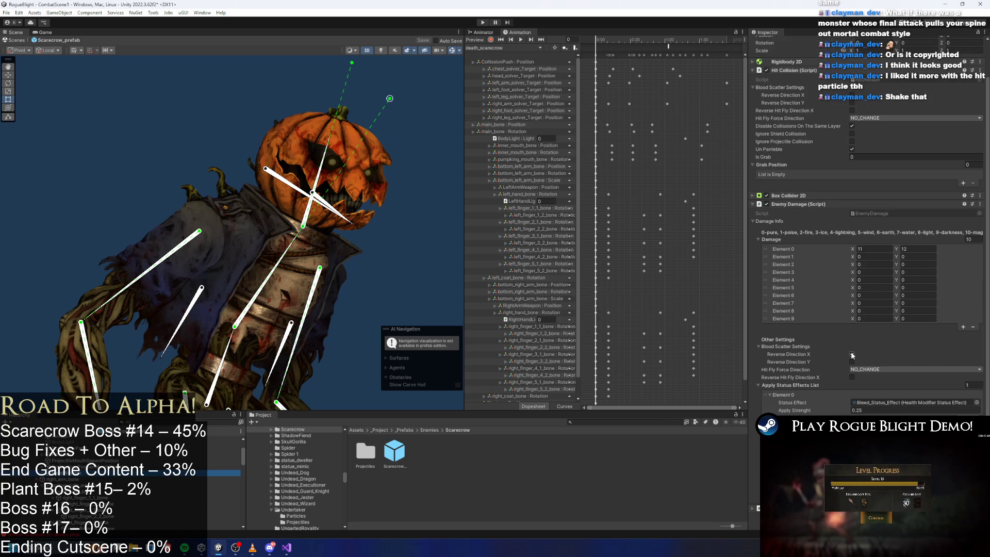
Keep Hit Fly Force Direction at NO_CHANGE and save the prefab
{"action": "left_click", "coordinate": [864, 370]}
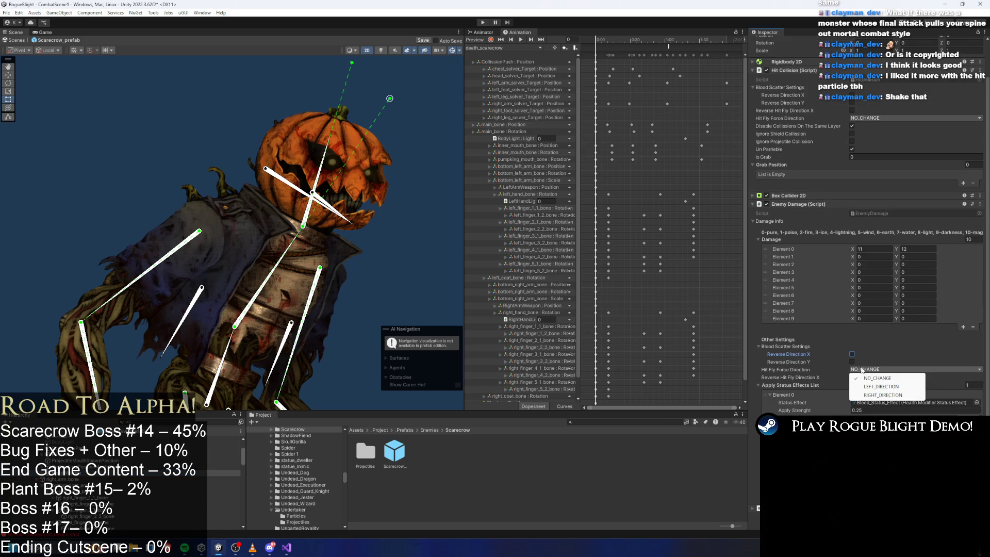
{"action": "left_click", "coordinate": [792, 365]}
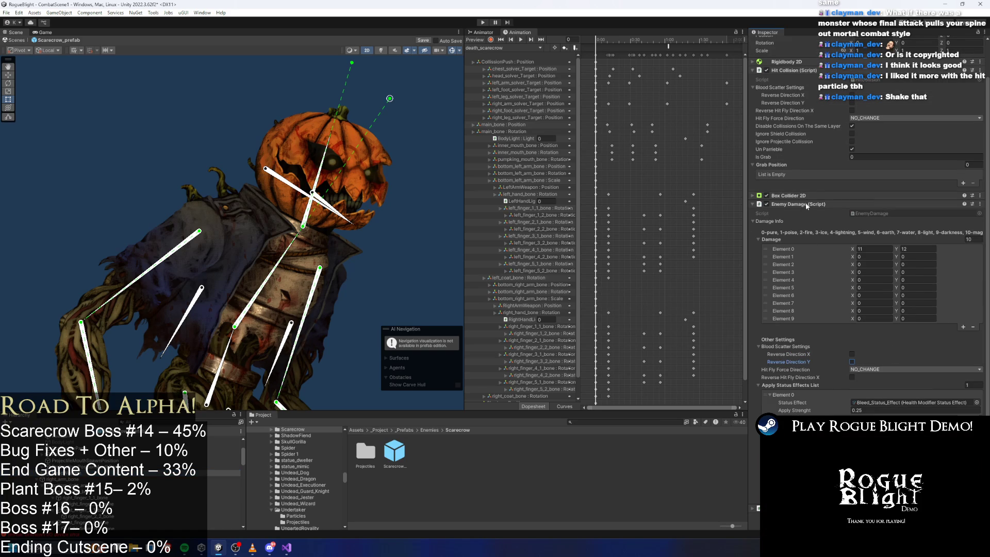
{"action": "key", "text": "ctrl+s"}
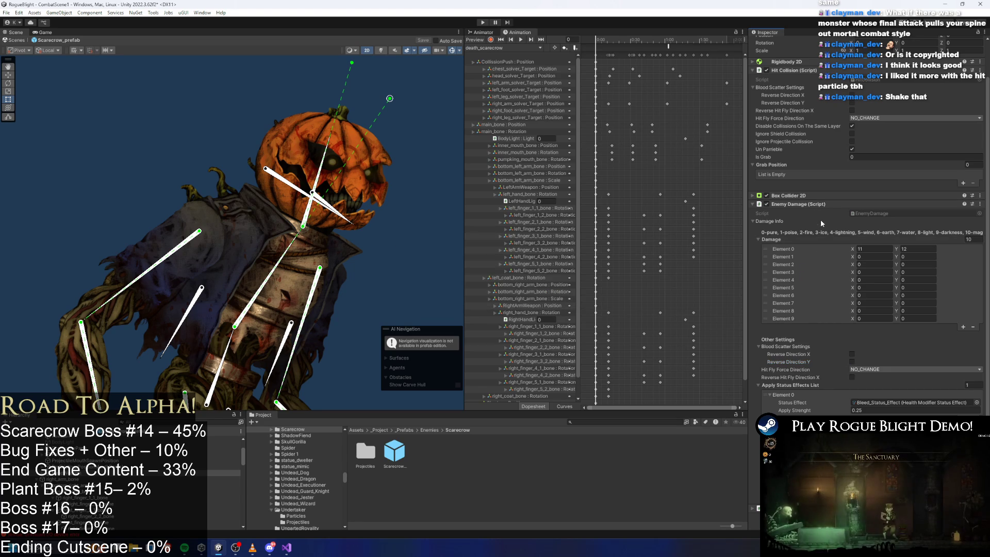
Collapse the Enemy Damage component and start the game
{"action": "left_click", "coordinate": [797, 204]}
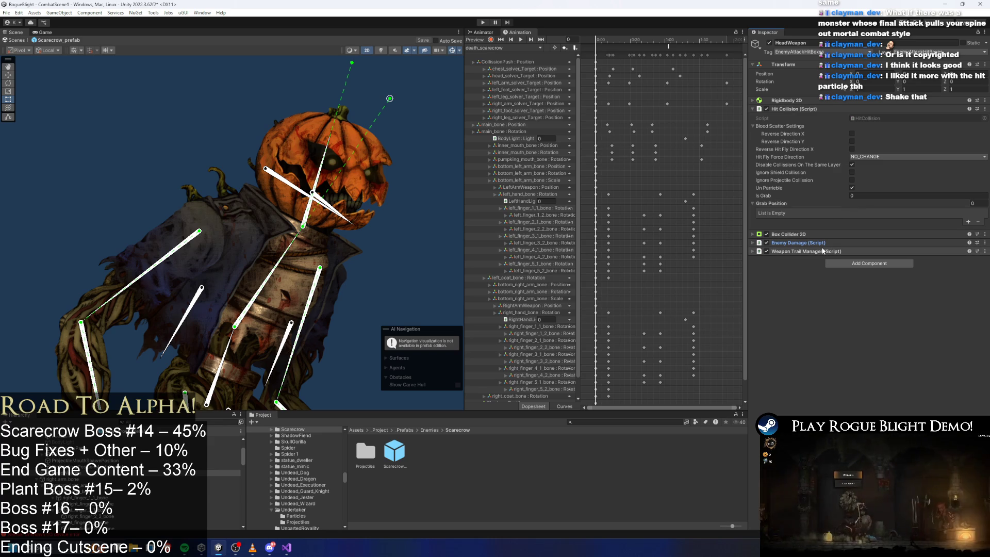
{"action": "left_click", "coordinate": [808, 109]}
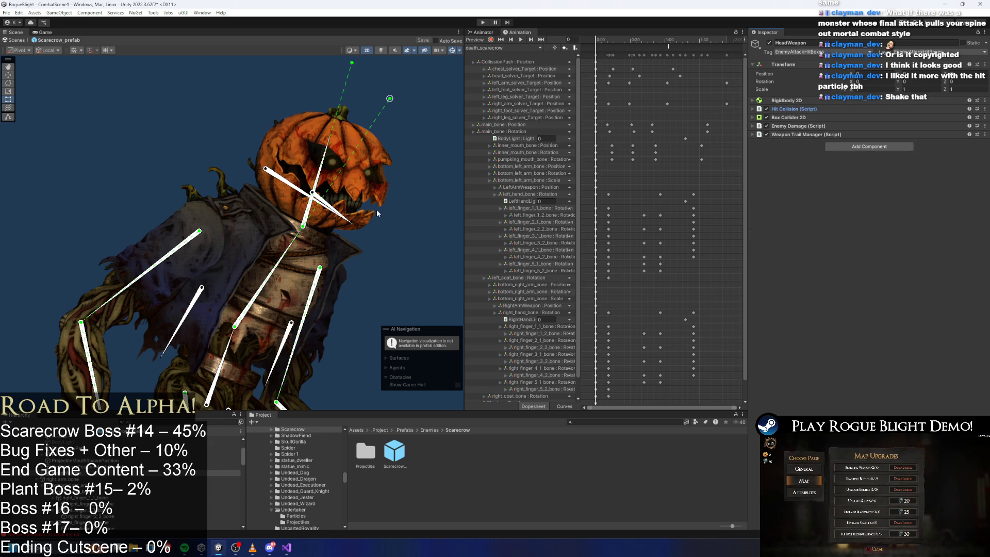
{"action": "left_click", "coordinate": [809, 109]}
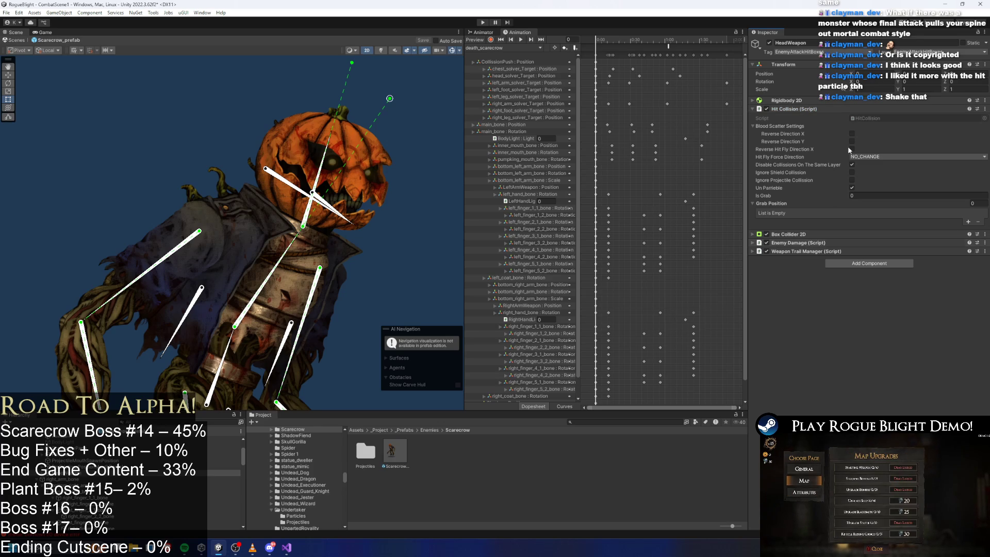
{"action": "left_click", "coordinate": [484, 23]}
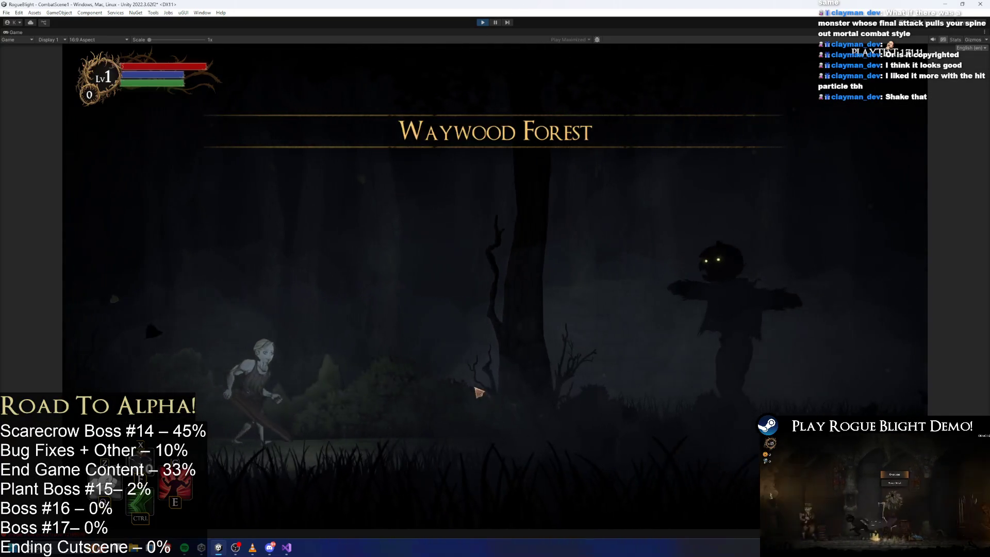
Fight the scarecrow boss, restoring health twice with the F1 cheat, then stop the play test
{"action": "key", "text": "d"}
{"action": "left_click", "coordinate": [602, 399]}
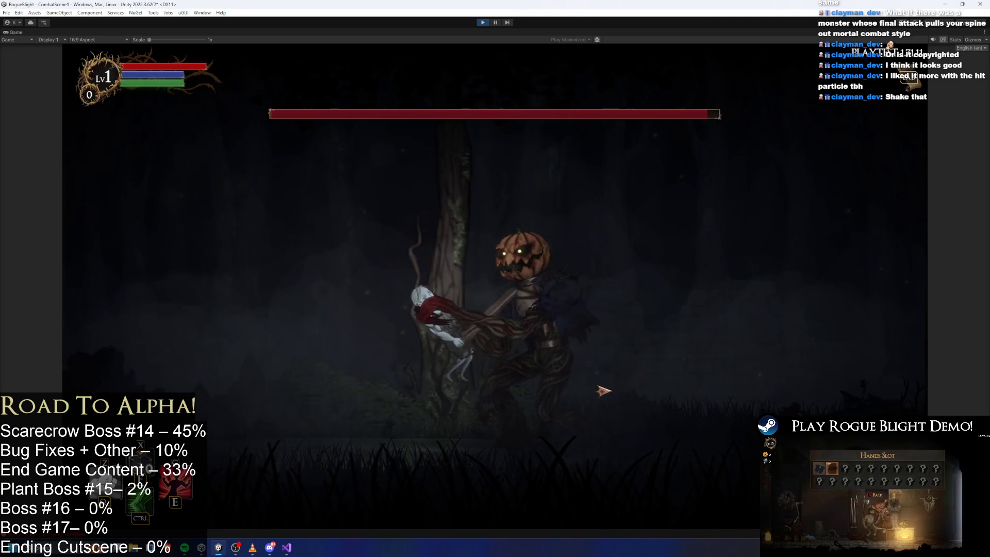
{"action": "key", "text": "F1"}
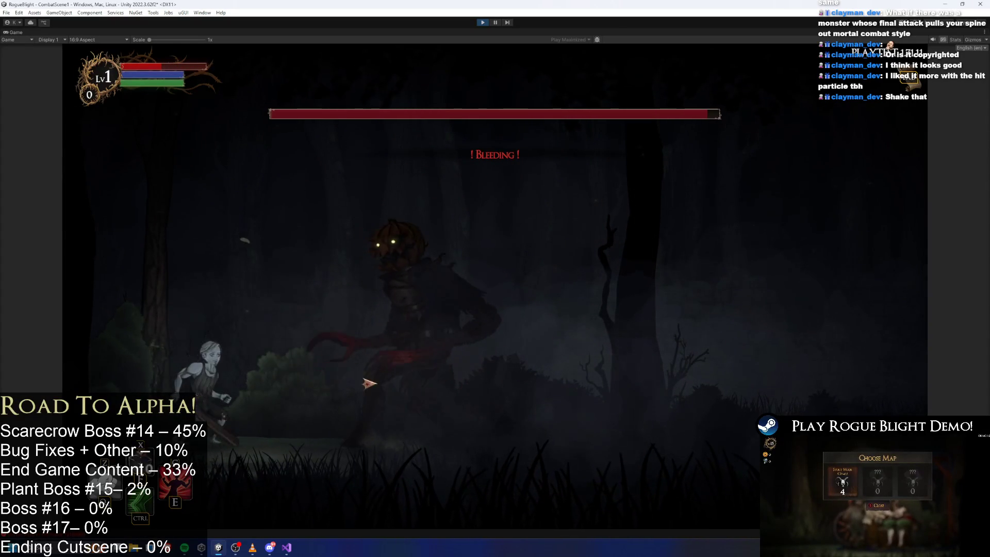
{"action": "key", "text": "F1"}
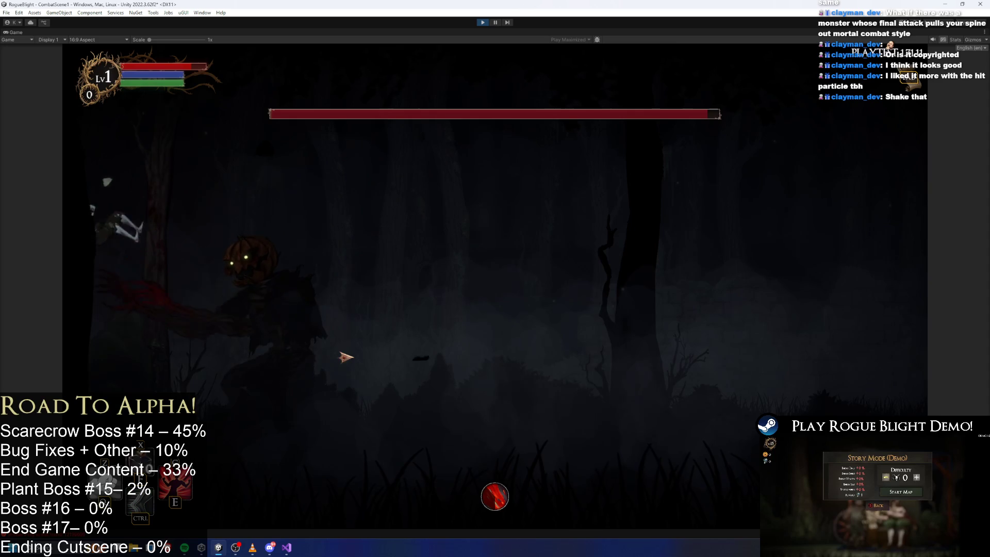
{"action": "key", "text": "a"}
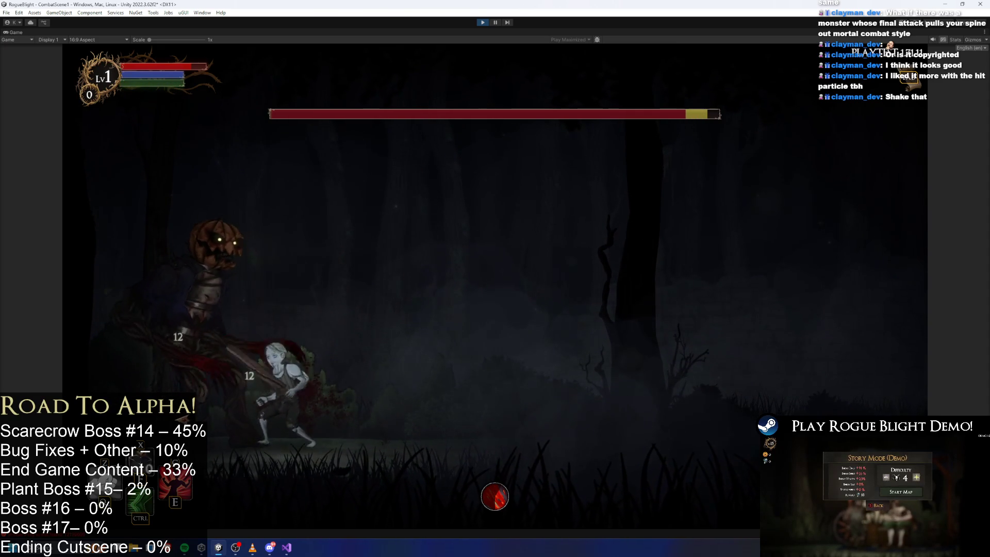
{"action": "key", "text": "space"}
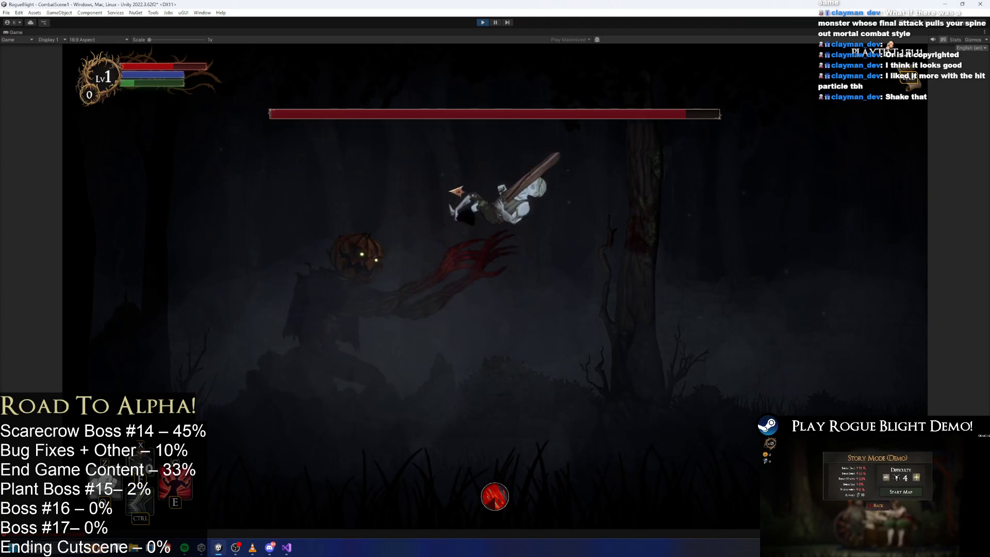
{"action": "key", "text": "space"}
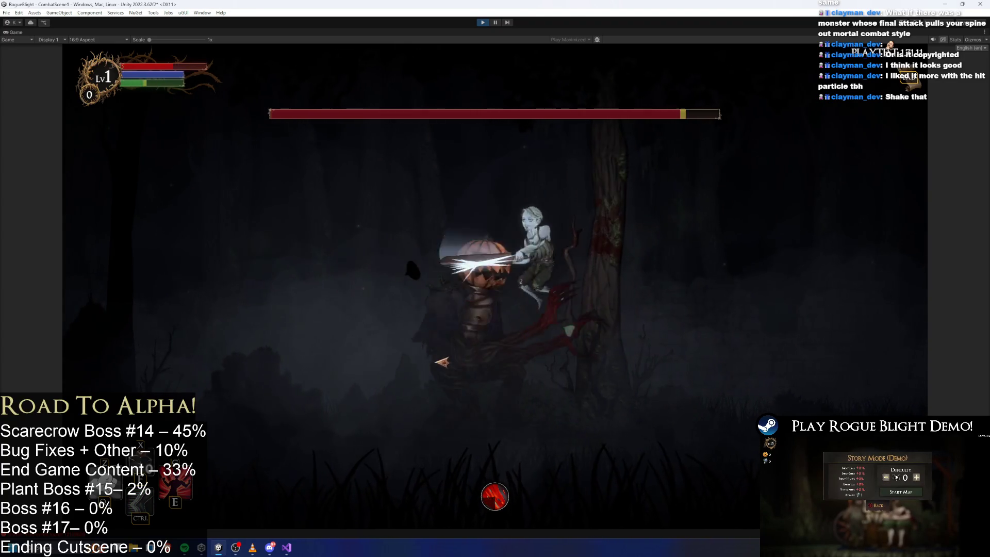
{"action": "key", "text": "d"}
{"action": "left_click", "coordinate": [482, 23]}
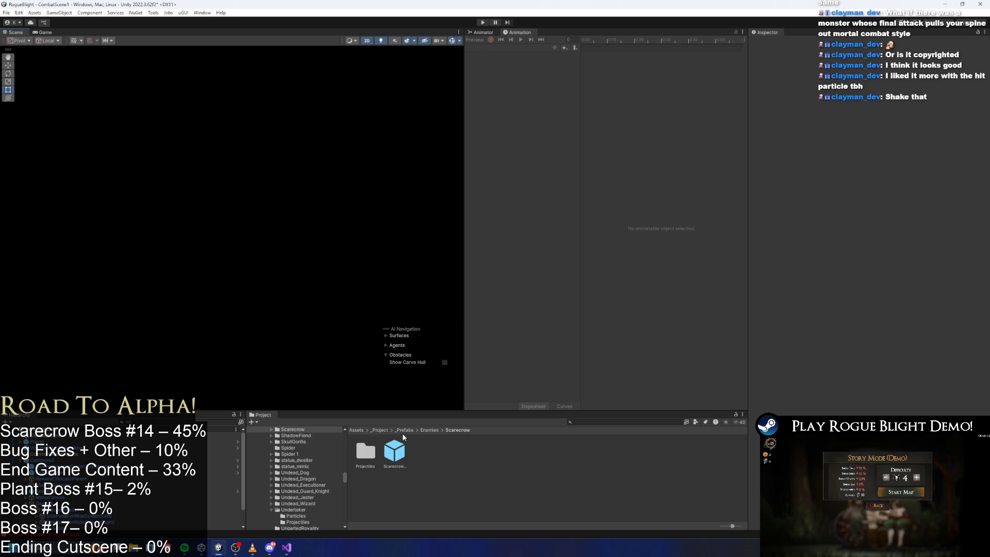
Reopen Scarecrow_prefab, preview the SR_grab_followup_scarecrow clip at a later frame, and start another play test
{"action": "double_click", "coordinate": [395, 451]}
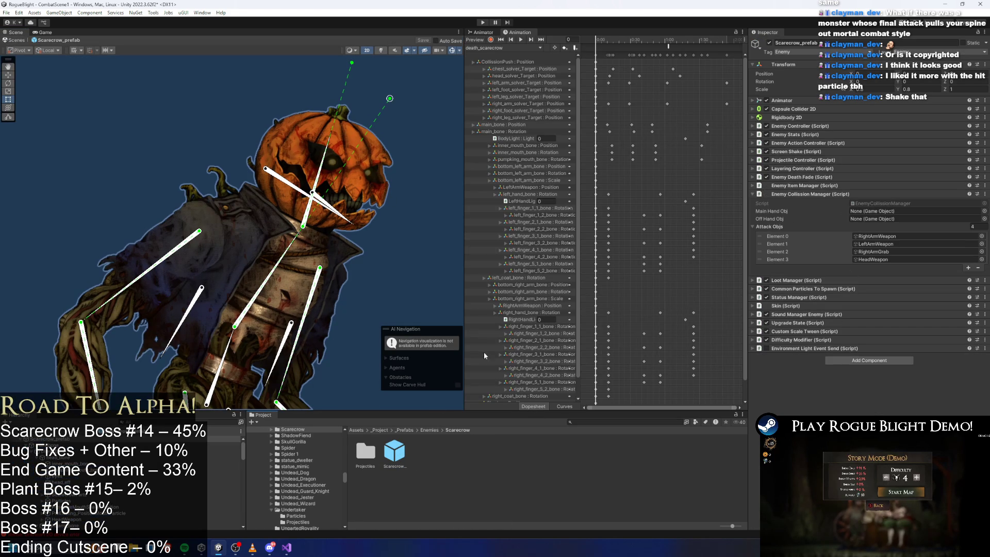
{"action": "left_click", "coordinate": [508, 48]}
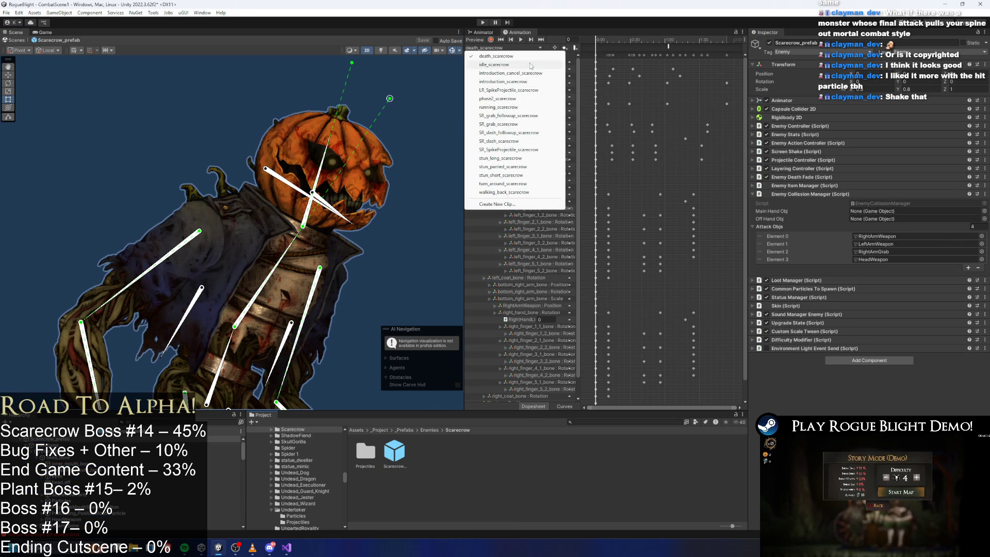
{"action": "left_click", "coordinate": [533, 115]}
{"action": "mouse_move", "coordinate": [630, 40]}
{"action": "left_mouse_down"}
{"action": "mouse_move", "coordinate": [665, 40]}
{"action": "mouse_move", "coordinate": [595, 40]}
{"action": "mouse_move", "coordinate": [642, 43]}
{"action": "left_mouse_up"}
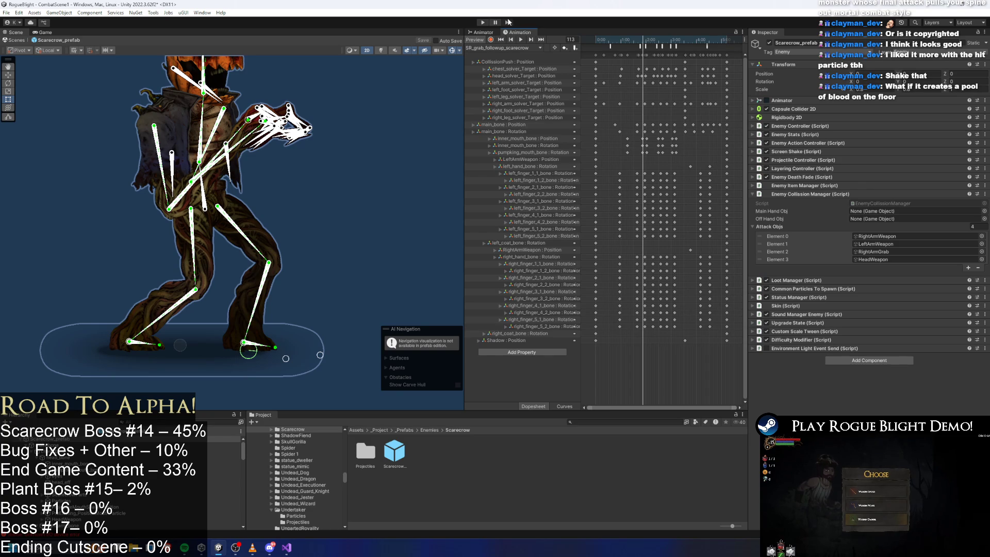
{"action": "left_click", "coordinate": [480, 22]}
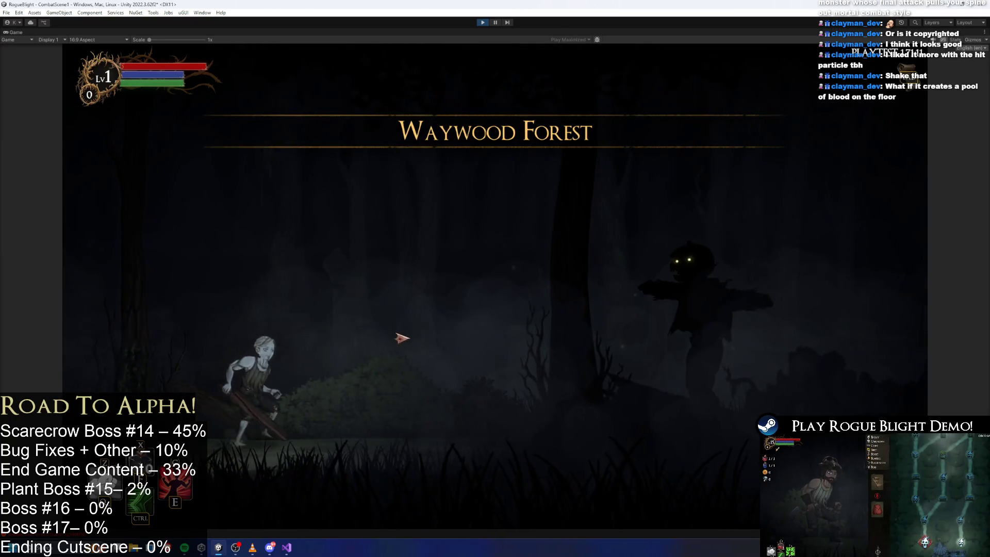
Strike the scarecrow boss once more, then exit play mode with Ctrl+P
{"action": "key", "text": "space"}
{"action": "left_click", "coordinate": [629, 351]}
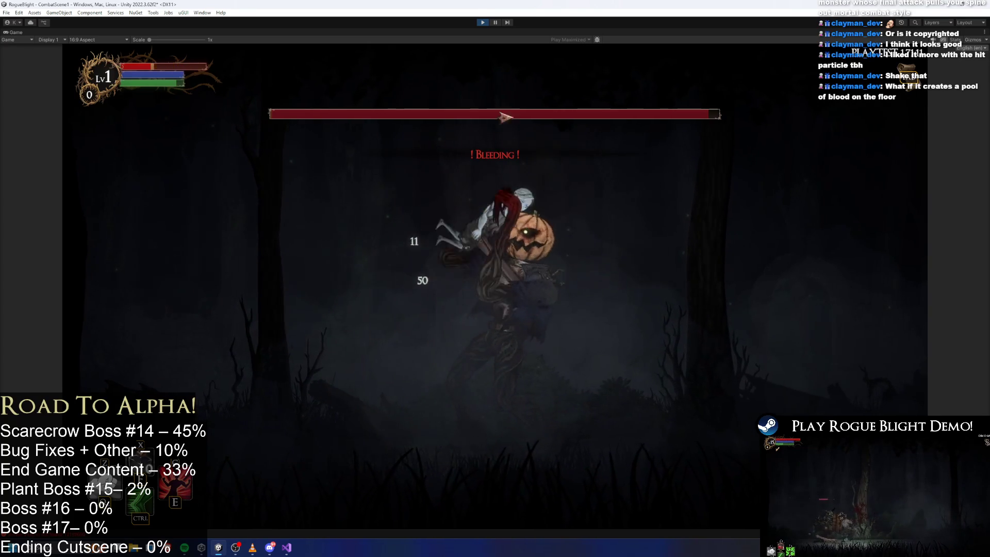
{"action": "key", "text": "ctrl+p"}
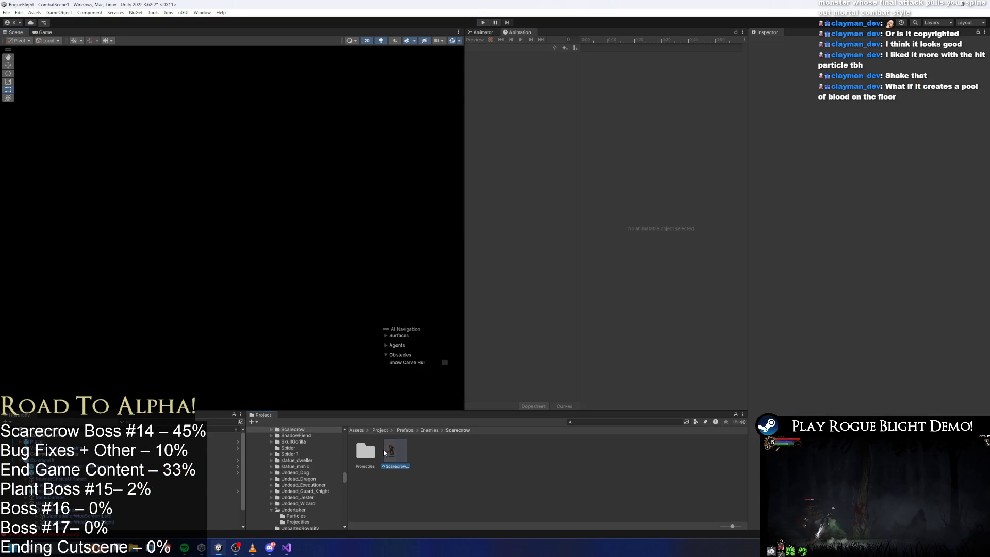
Reopen Scarecrow_prefab, load the SR_grab_followup_scarecrow clip, and scrub it to frame 114
{"action": "double_click", "coordinate": [388, 452]}
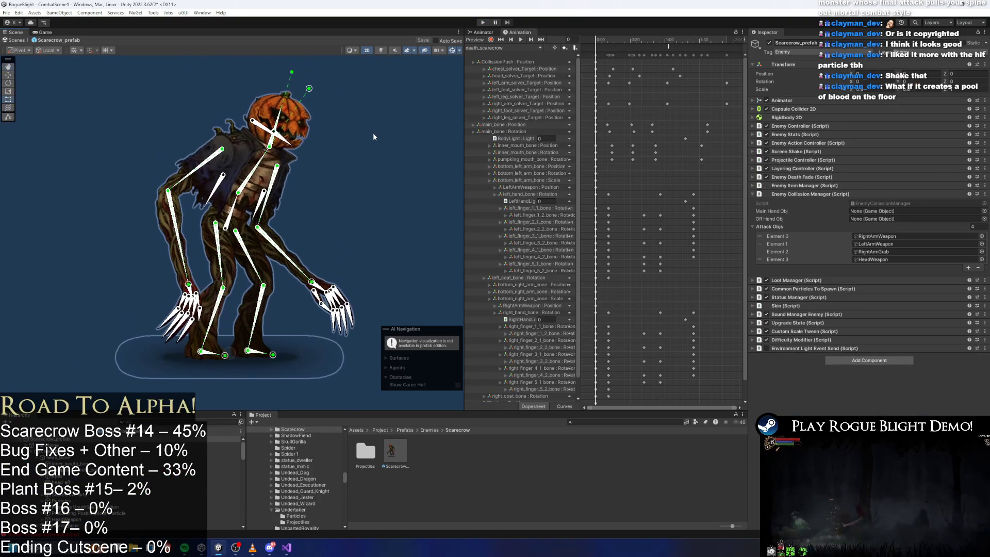
{"action": "left_click", "coordinate": [524, 47]}
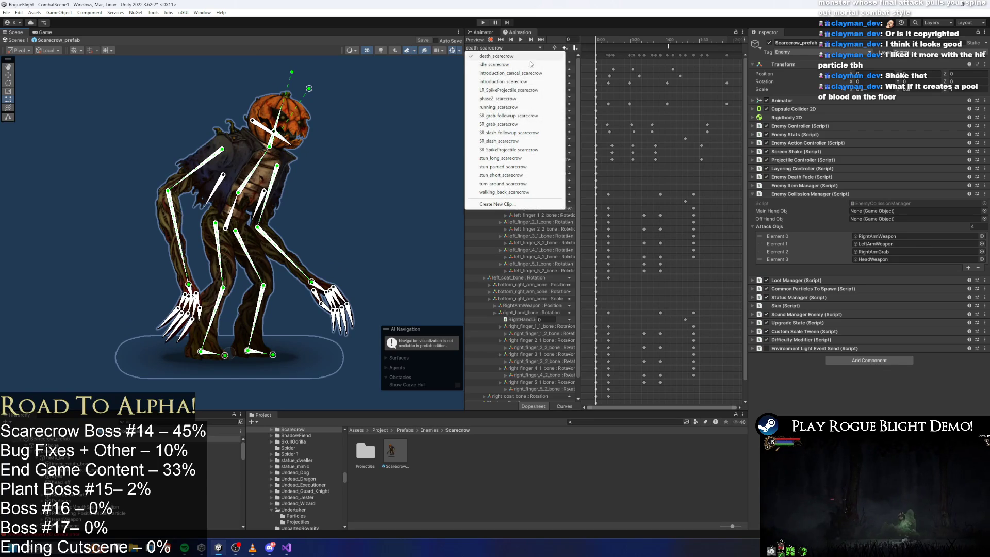
{"action": "left_click", "coordinate": [534, 115]}
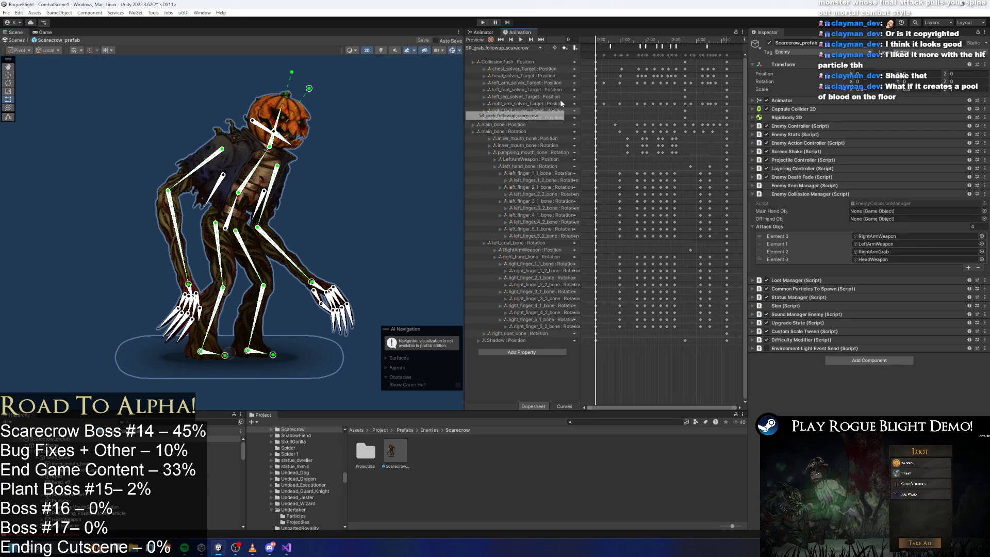
{"action": "left_click_drag", "start_coordinate": [626, 41], "coordinate": [641, 43]}
{"action": "scroll", "coordinate": [326, 135], "scroll_direction": "up", "scroll_amount": 5}
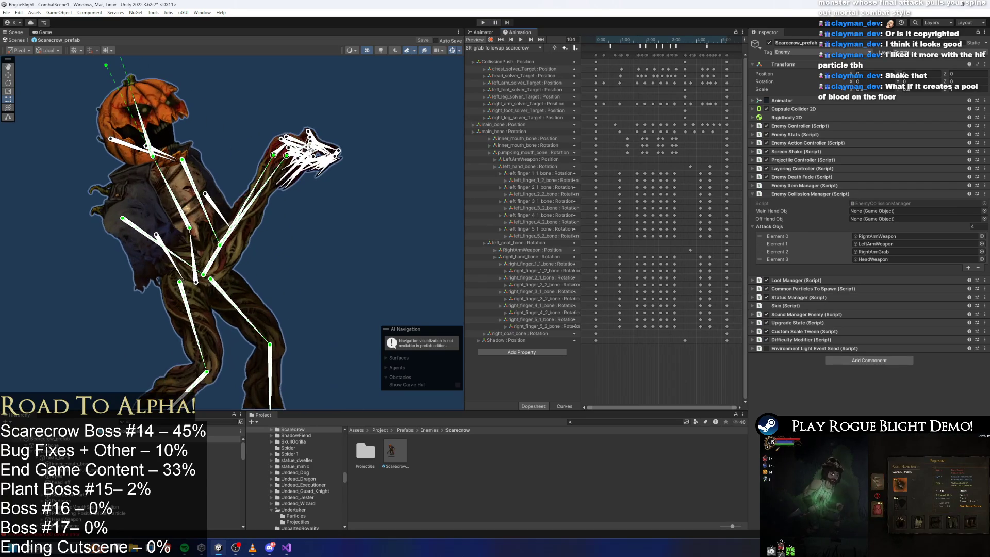
{"action": "left_click_drag", "start_coordinate": [326, 135], "coordinate": [356, 166]}
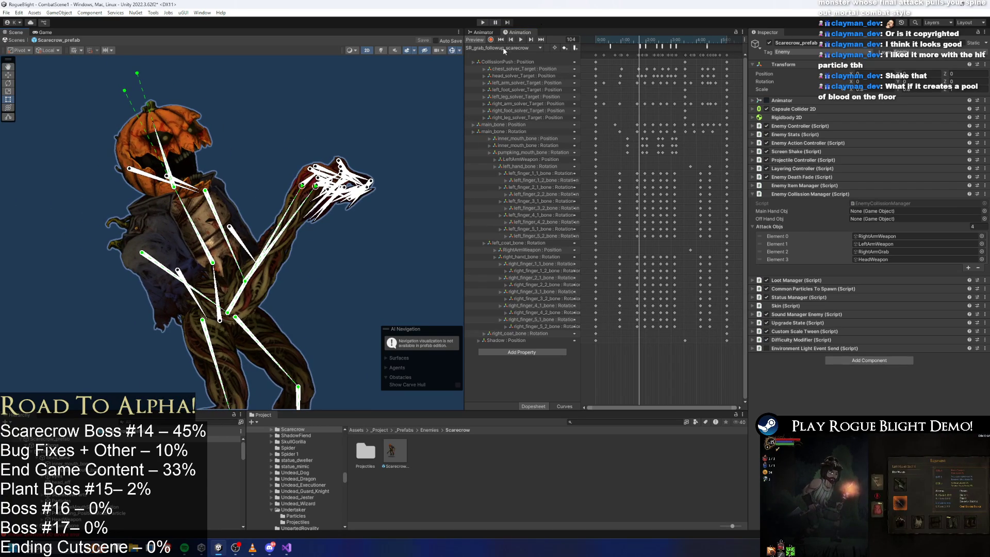
{"action": "left_click_drag", "start_coordinate": [631, 37], "coordinate": [647, 41]}
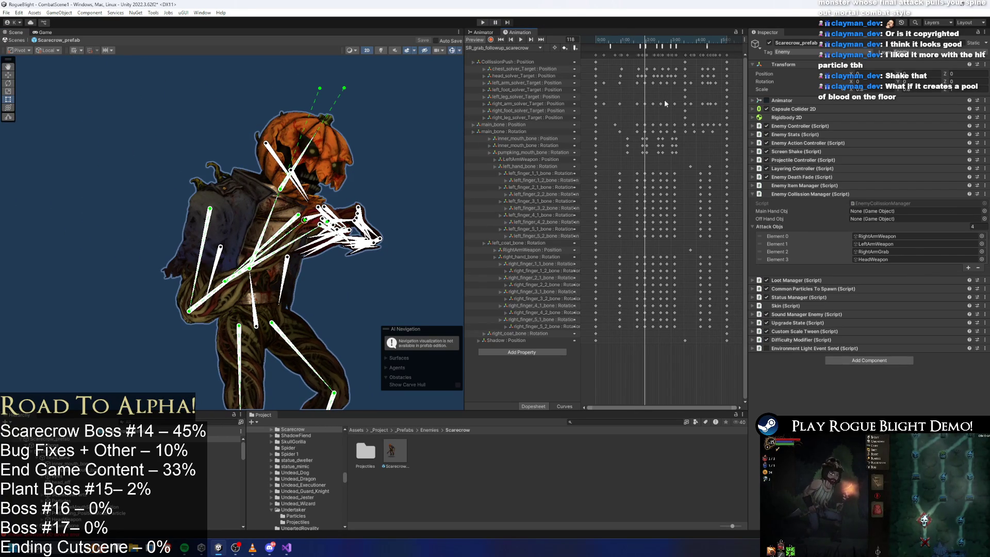
Pull the arm IK target right and shift the rear arm and hand down-left
{"action": "scroll", "coordinate": [328, 151], "scroll_direction": "up", "scroll_amount": 3}
{"action": "scroll", "coordinate": [299, 258], "scroll_direction": "up", "scroll_amount": 2}
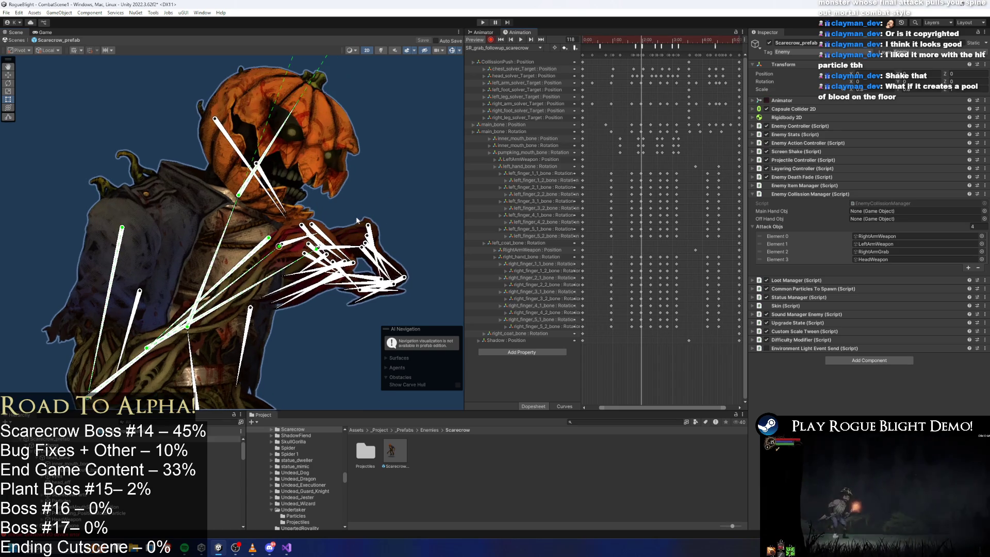
{"action": "left_click", "coordinate": [299, 258]}
{"action": "mouse_move", "coordinate": [299, 259]}
{"action": "left_mouse_down"}
{"action": "mouse_move", "coordinate": [341, 249]}
{"action": "mouse_move", "coordinate": [329, 270]}
{"action": "mouse_move", "coordinate": [339, 284]}
{"action": "mouse_move", "coordinate": [344, 251]}
{"action": "left_mouse_up"}
{"action": "left_click", "coordinate": [319, 255]}
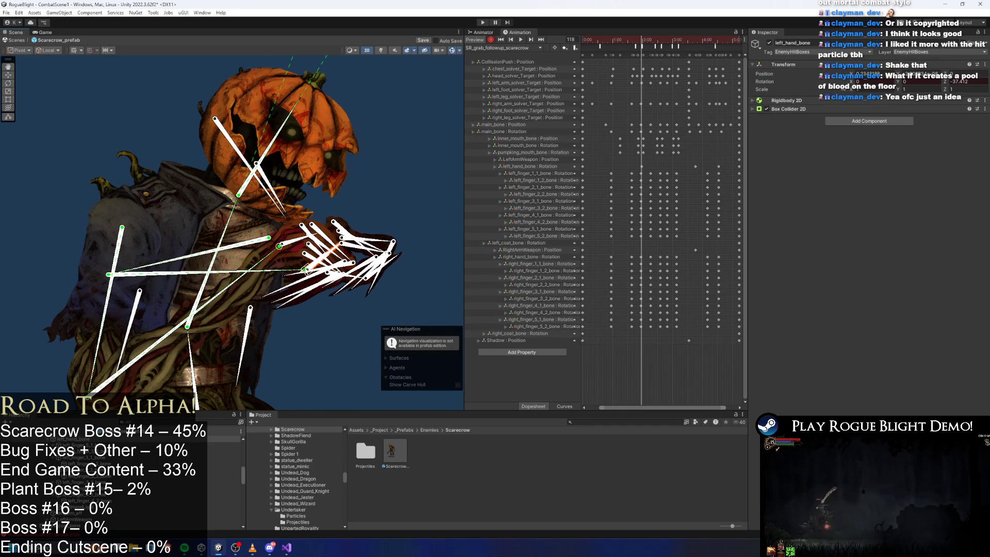
{"action": "mouse_move", "coordinate": [307, 273]}
{"action": "left_mouse_down"}
{"action": "mouse_move", "coordinate": [301, 285]}
{"action": "mouse_move", "coordinate": [317, 294]}
{"action": "mouse_move", "coordinate": [299, 288]}
{"action": "mouse_move", "coordinate": [314, 280]}
{"action": "mouse_move", "coordinate": [309, 304]}
{"action": "mouse_move", "coordinate": [299, 299]}
{"action": "left_mouse_up"}
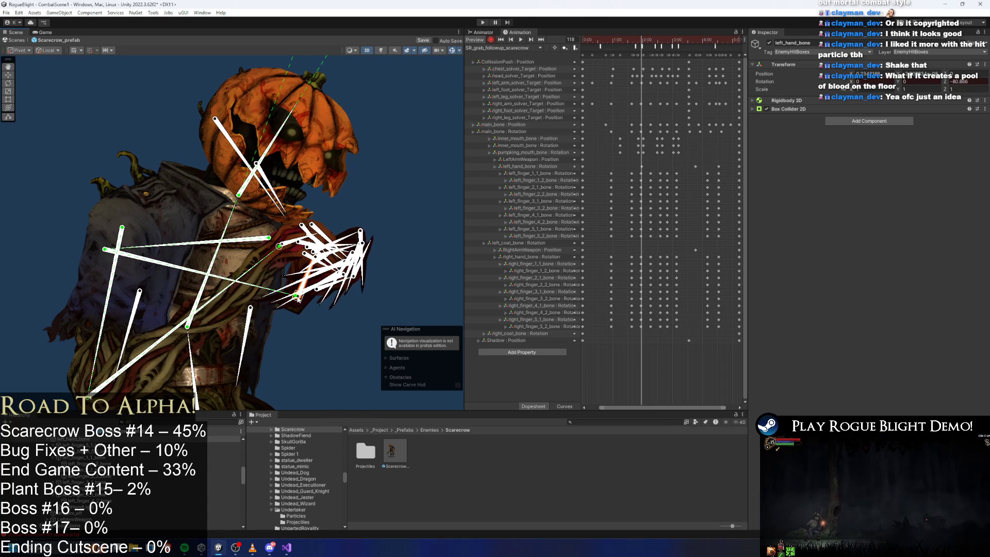
{"action": "left_click", "coordinate": [407, 184]}
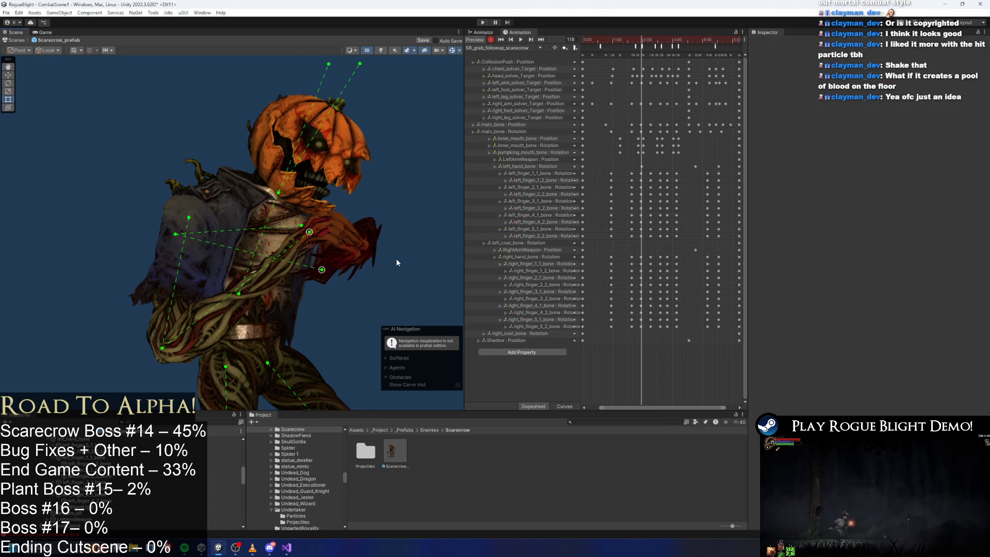
Lift the scarecrow's left hand bone upward in the grab follow-up pose
{"action": "left_click", "coordinate": [370, 262]}
{"action": "left_click_drag", "start_coordinate": [330, 277], "coordinate": [331, 260]}
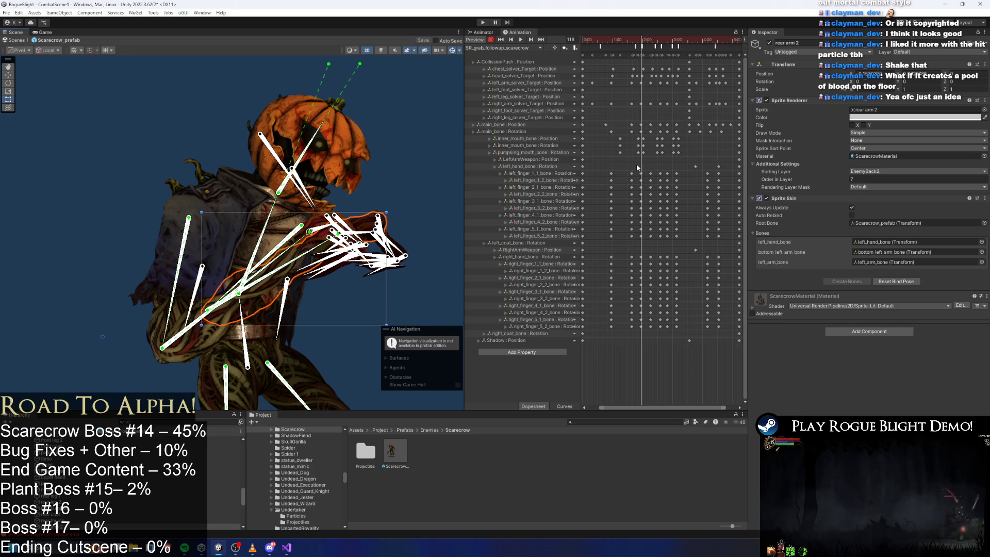
{"action": "scroll", "coordinate": [331, 225], "scroll_direction": "up", "scroll_amount": 1}
Nudge GrabPosition(RightHand) along X, delete its stray track, and start play mode
{"action": "left_click", "coordinate": [315, 230]}
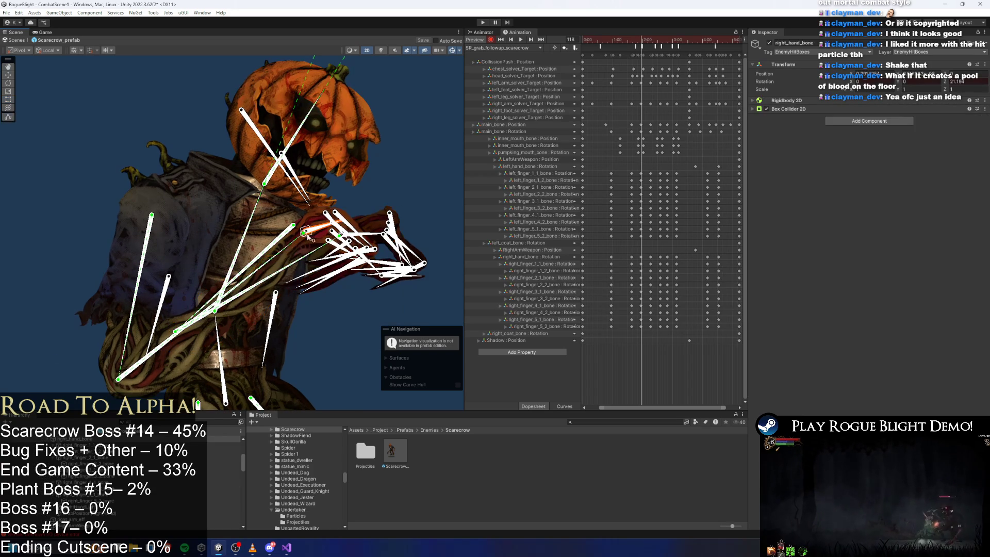
{"action": "left_click", "coordinate": [83, 514]}
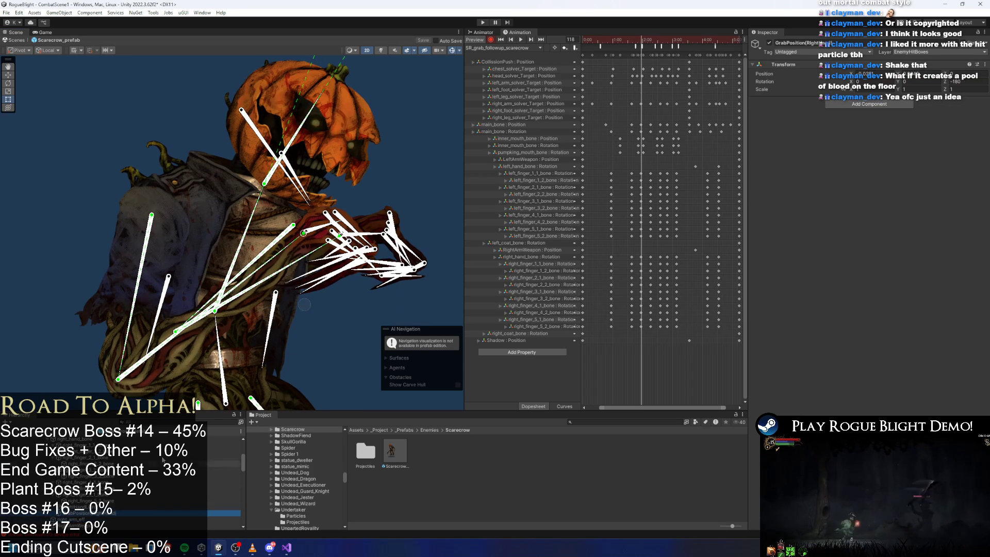
{"action": "left_click_drag", "start_coordinate": [279, 315], "coordinate": [303, 304]}
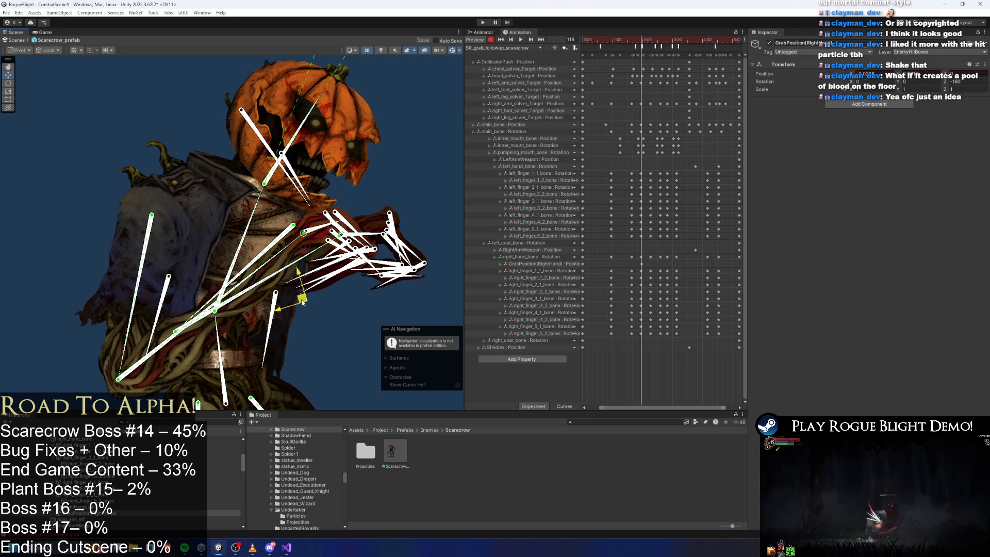
{"action": "key", "text": "Delete"}
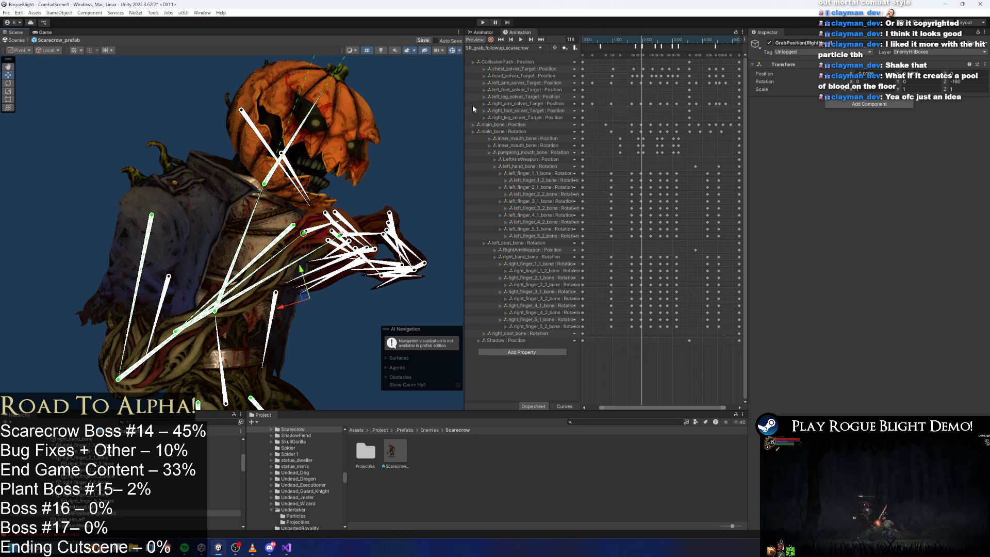
{"action": "left_click", "coordinate": [484, 23]}
{"action": "key", "text": "Escape"}
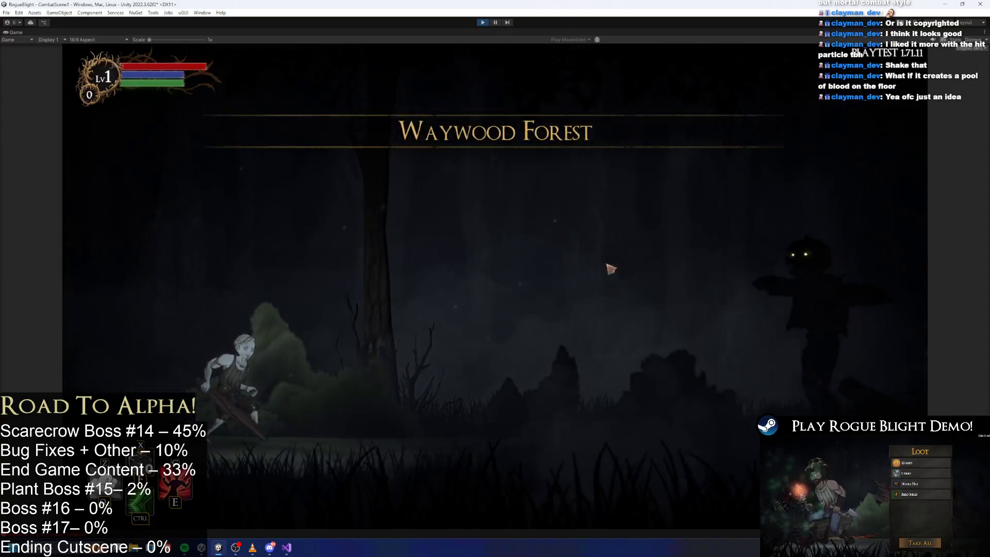
Attack the scarecrow boss, restore health and mana with the F1 cheat, then stop playing
{"action": "key", "text": "d"}
{"action": "left_click", "coordinate": [666, 279]}
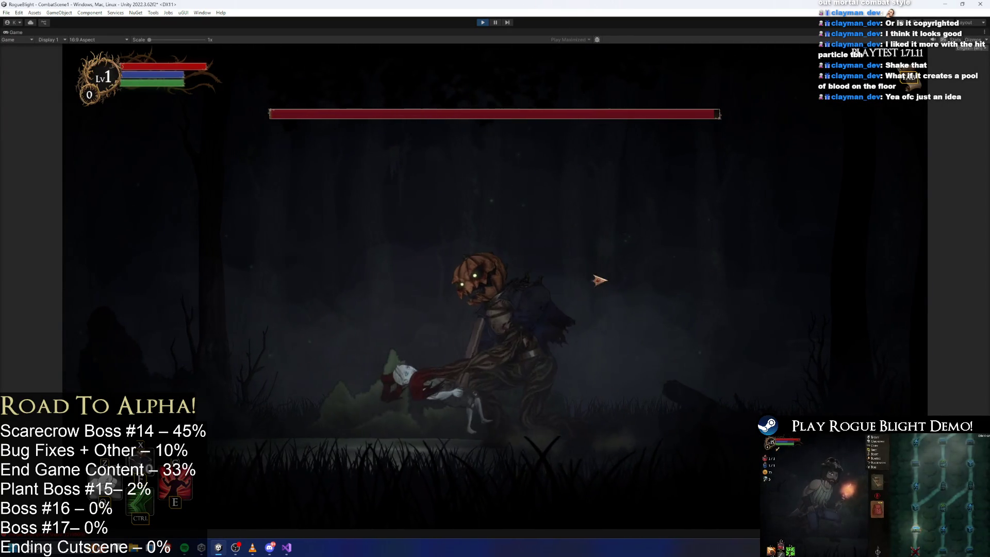
{"action": "left_click", "coordinate": [537, 291]}
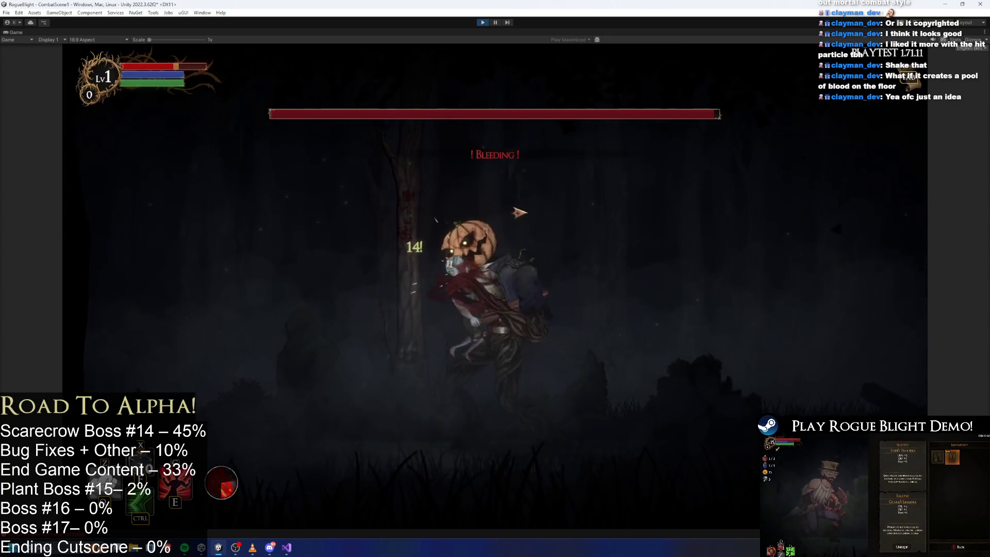
{"action": "key", "text": "F1"}
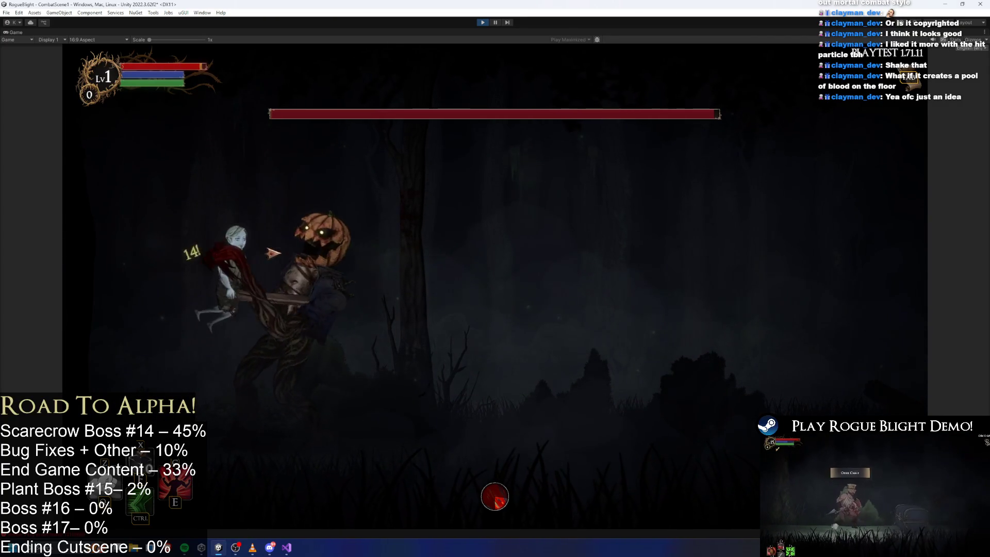
{"action": "left_click", "coordinate": [479, 22]}
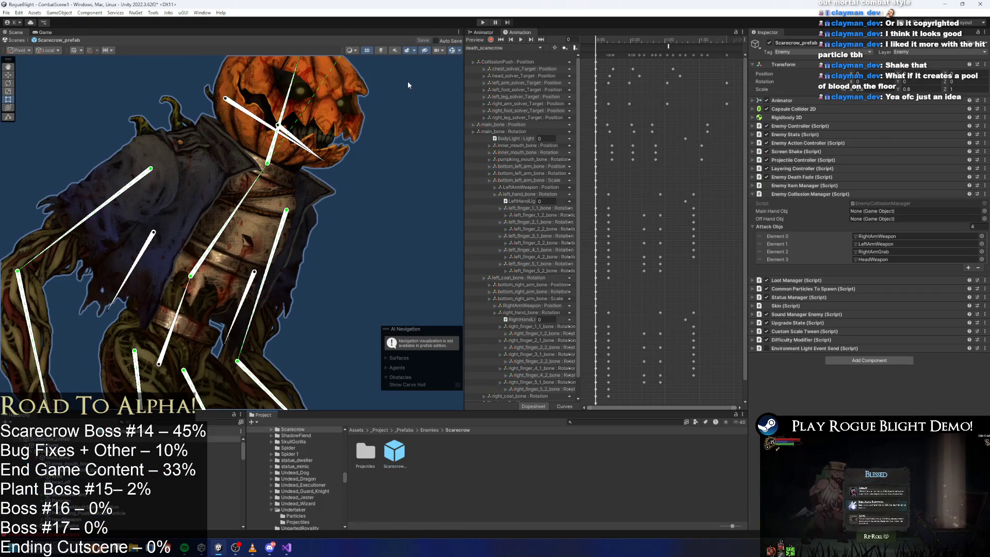
Load the SR_grab_followup_scarecrow clip and preview it back to frame 96
{"action": "left_click", "coordinate": [502, 48]}
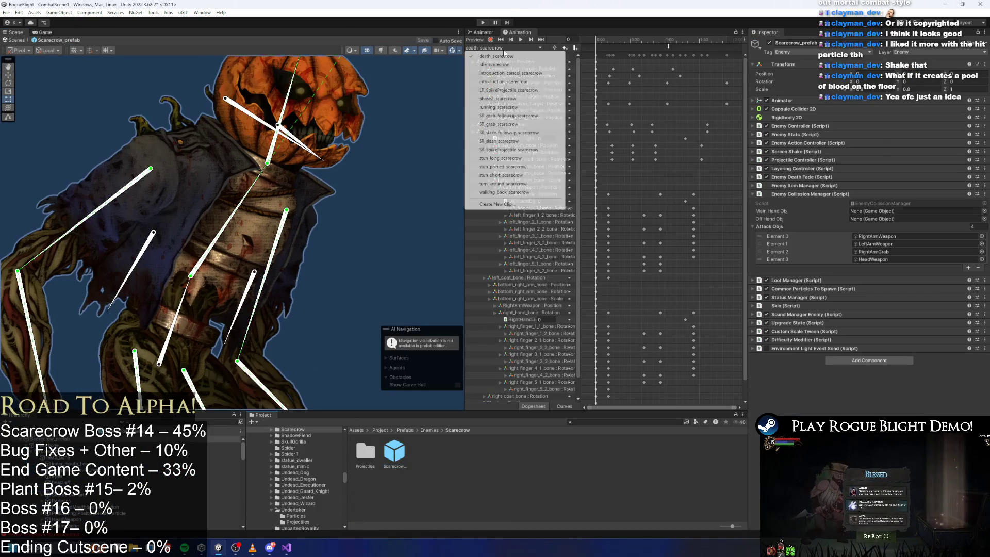
{"action": "left_click", "coordinate": [527, 116]}
{"action": "key", "text": "space"}
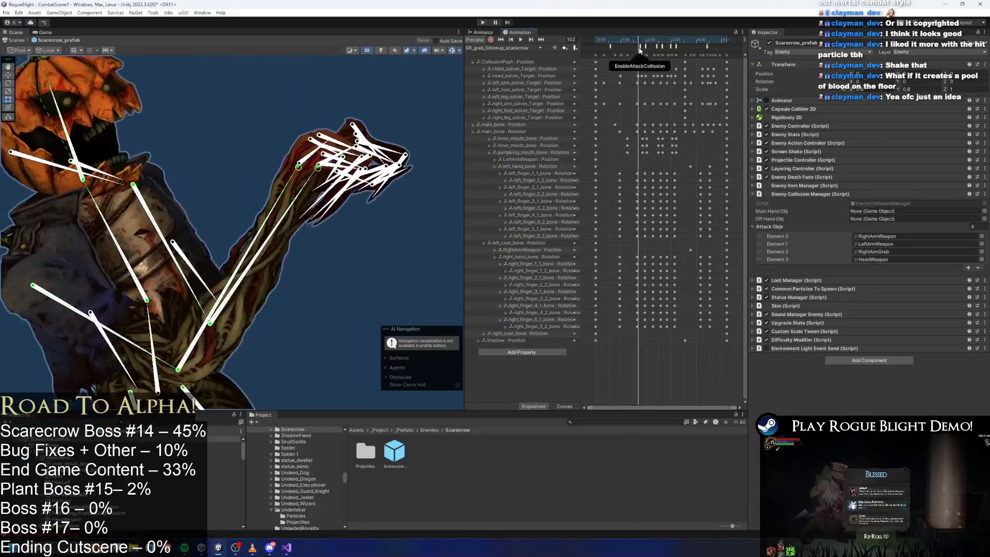
{"action": "mouse_move", "coordinate": [649, 50]}
{"action": "left_mouse_down"}
{"action": "mouse_move", "coordinate": [629, 42]}
{"action": "mouse_move", "coordinate": [645, 44]}
{"action": "left_mouse_up"}
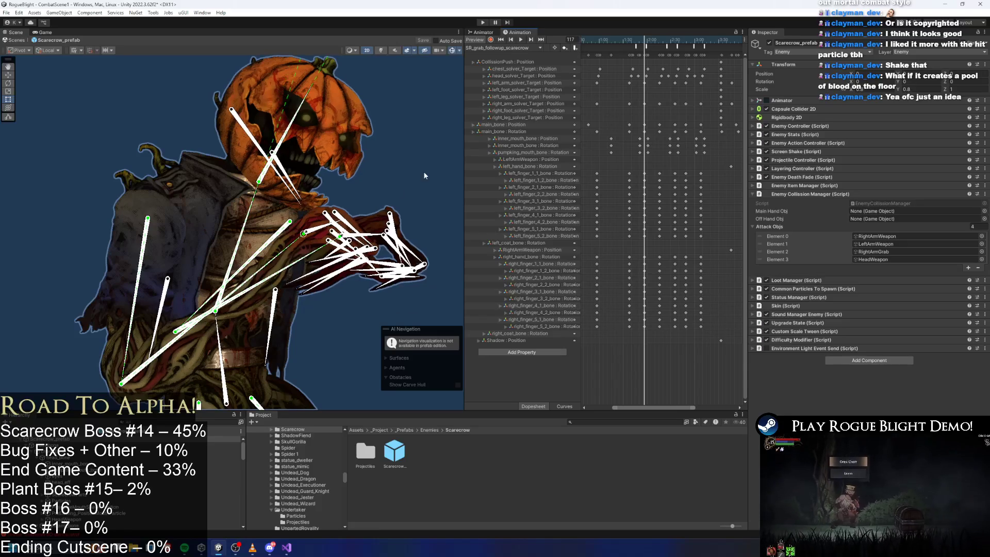
With recording on, rotate the left hand upward and paste the two arm-solver keys at frame 155
{"action": "mouse_move", "coordinate": [340, 246]}
{"action": "left_mouse_down"}
{"action": "mouse_move", "coordinate": [324, 238]}
{"action": "mouse_move", "coordinate": [325, 249]}
{"action": "mouse_move", "coordinate": [360, 247]}
{"action": "mouse_move", "coordinate": [359, 236]}
{"action": "mouse_move", "coordinate": [323, 255]}
{"action": "left_mouse_up"}
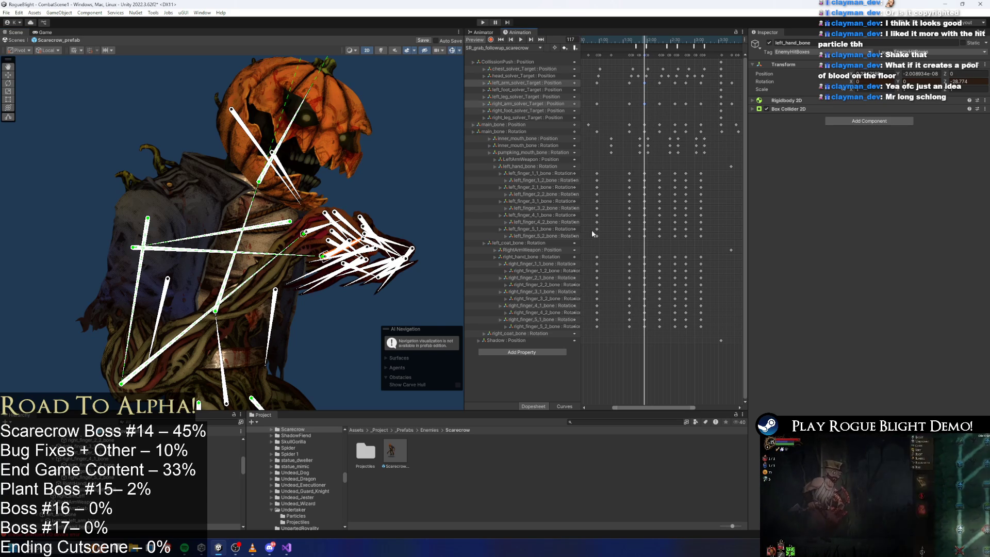
{"action": "left_click", "coordinate": [491, 41]}
{"action": "mouse_move", "coordinate": [379, 239]}
{"action": "left_mouse_down"}
{"action": "mouse_move", "coordinate": [367, 217]}
{"action": "mouse_move", "coordinate": [328, 249]}
{"action": "left_mouse_up"}
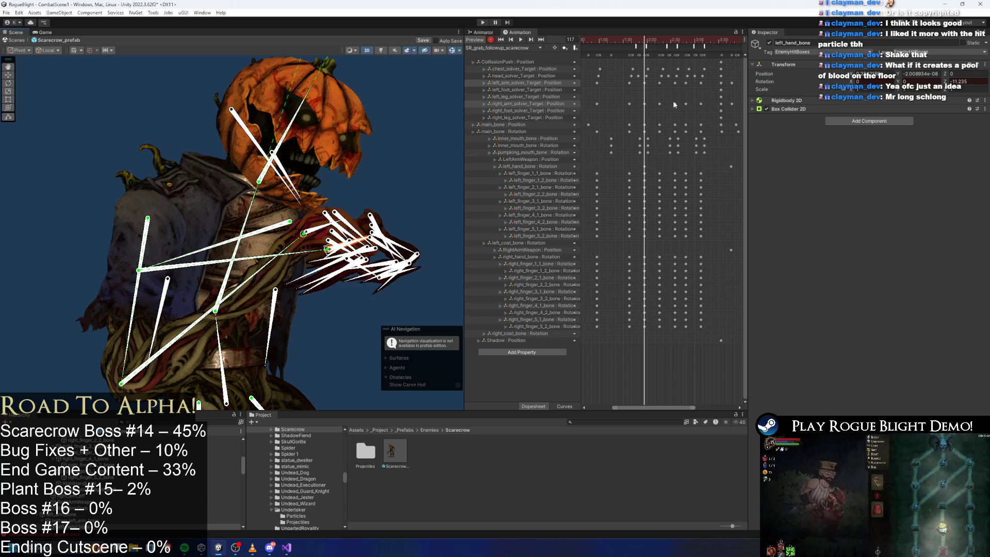
{"action": "left_click_drag", "start_coordinate": [647, 78], "coordinate": [640, 106]}
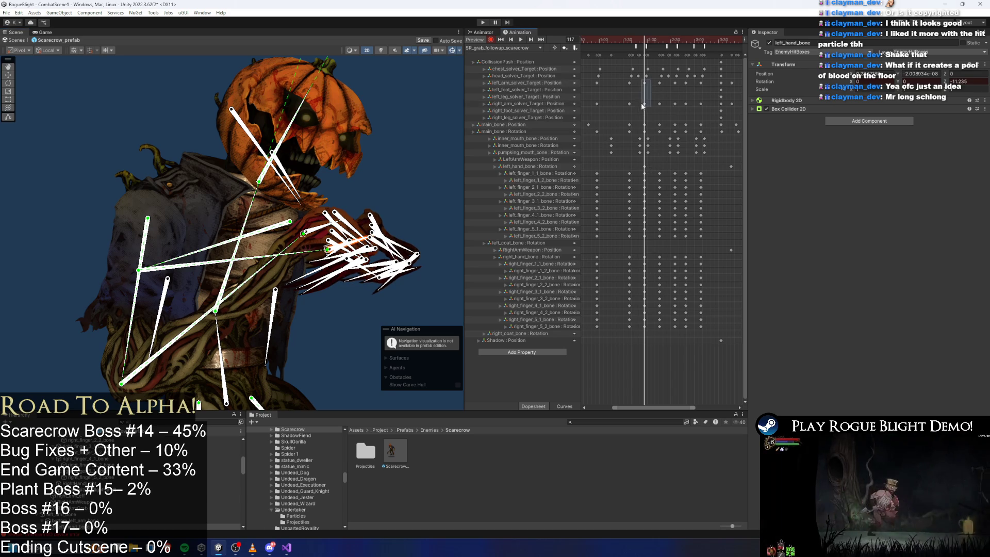
{"action": "left_click", "coordinate": [674, 40]}
{"action": "key", "text": "ctrl+v"}
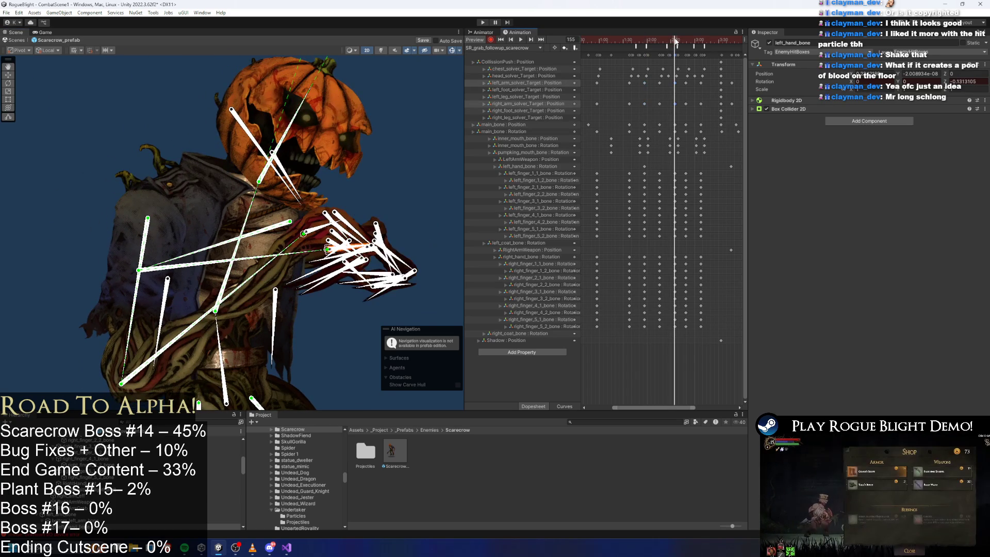
Key left hand rotations at frame 188, frame 102 (straightened) and frame 155
{"action": "left_click_drag", "start_coordinate": [676, 42], "coordinate": [702, 44]}
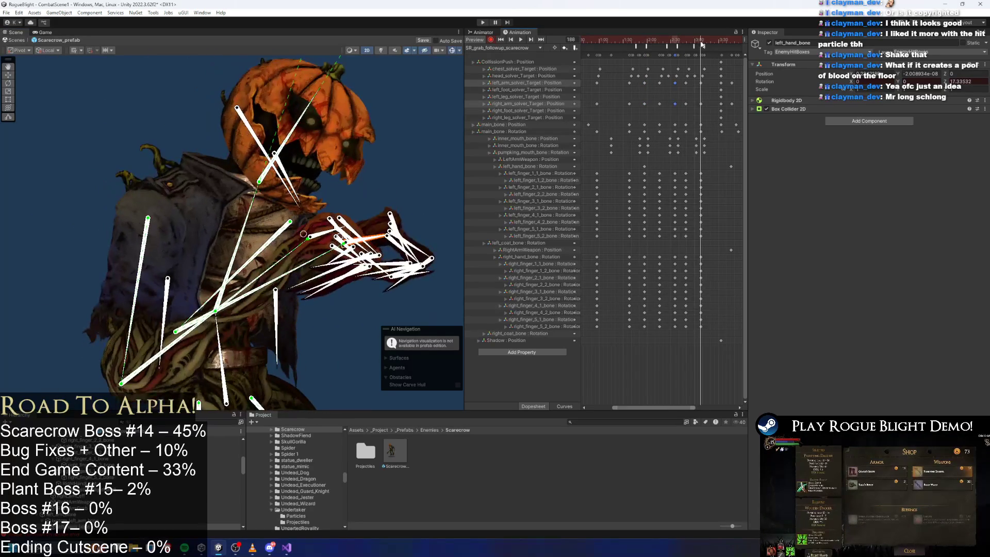
{"action": "left_click", "coordinate": [670, 161]}
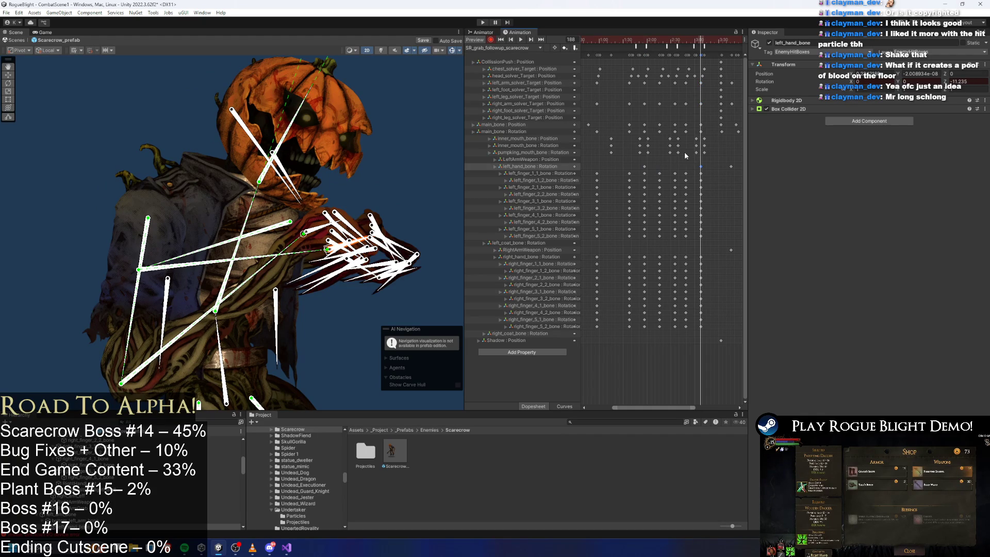
{"action": "mouse_move", "coordinate": [645, 43]}
{"action": "left_mouse_down"}
{"action": "mouse_move", "coordinate": [626, 45]}
{"action": "mouse_move", "coordinate": [660, 47]}
{"action": "left_mouse_up"}
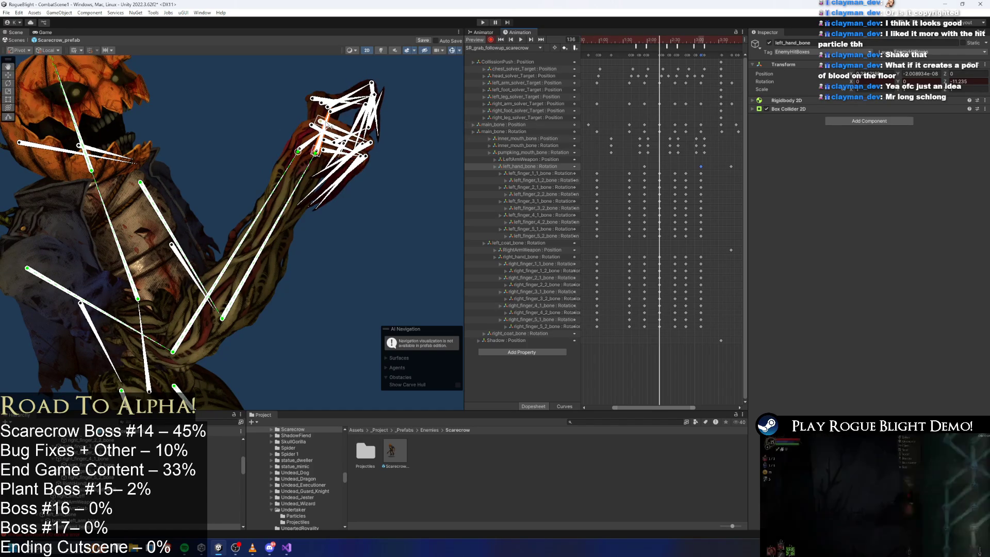
{"action": "left_click_drag", "start_coordinate": [333, 122], "coordinate": [340, 126]}
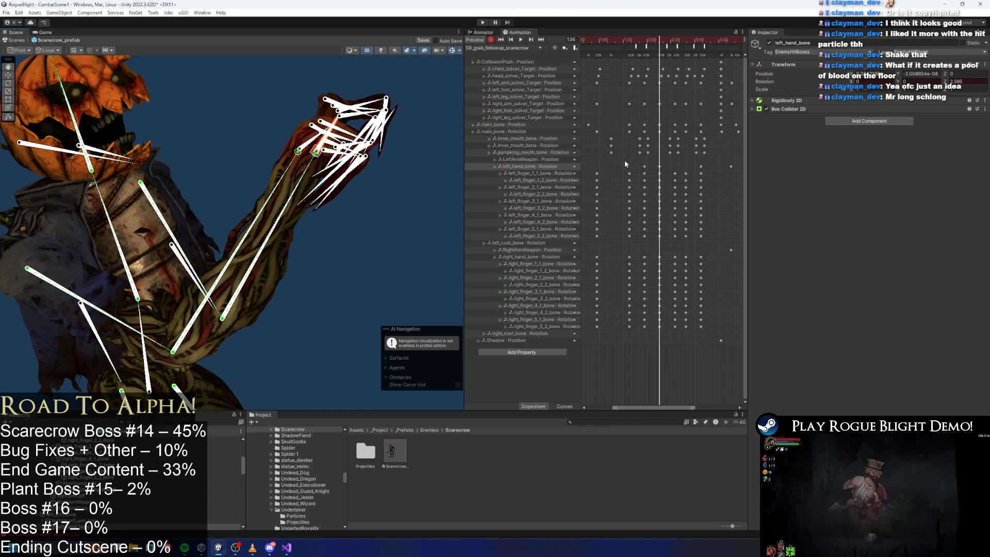
{"action": "left_click_drag", "start_coordinate": [658, 172], "coordinate": [658, 171]}
{"action": "left_click", "coordinate": [675, 41]}
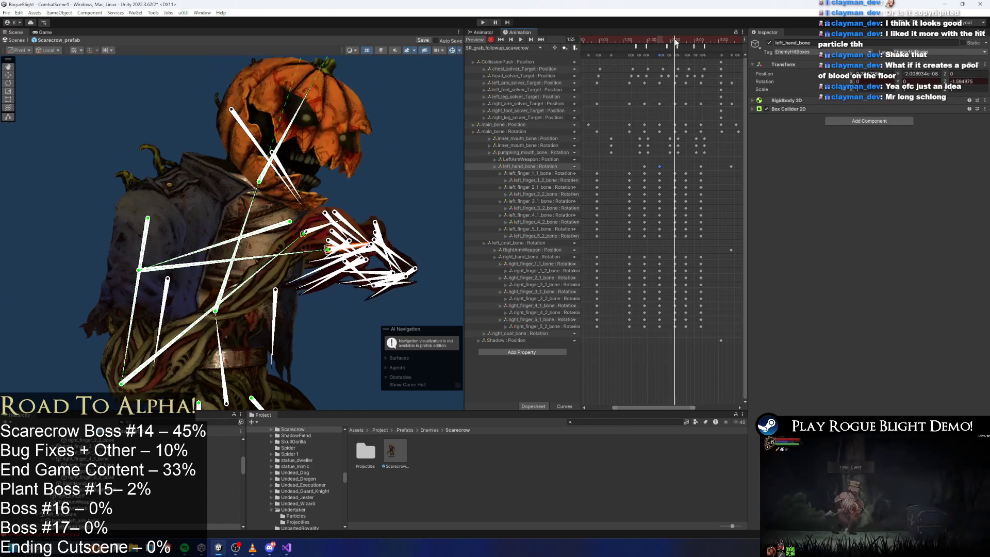
{"action": "key", "text": "ctrl+v"}
Review the left_hand_bone keys by scrubbing between frames 169 and 118
{"action": "mouse_move", "coordinate": [676, 42]}
{"action": "left_mouse_down"}
{"action": "mouse_move", "coordinate": [687, 41]}
{"action": "mouse_move", "coordinate": [677, 39]}
{"action": "left_mouse_up"}
{"action": "left_click", "coordinate": [674, 166]}
{"action": "left_click", "coordinate": [676, 165]}
{"action": "mouse_move", "coordinate": [654, 41]}
{"action": "left_mouse_down"}
{"action": "mouse_move", "coordinate": [644, 42]}
{"action": "mouse_move", "coordinate": [695, 43]}
{"action": "mouse_move", "coordinate": [707, 56]}
{"action": "mouse_move", "coordinate": [700, 51]}
{"action": "left_mouse_up"}
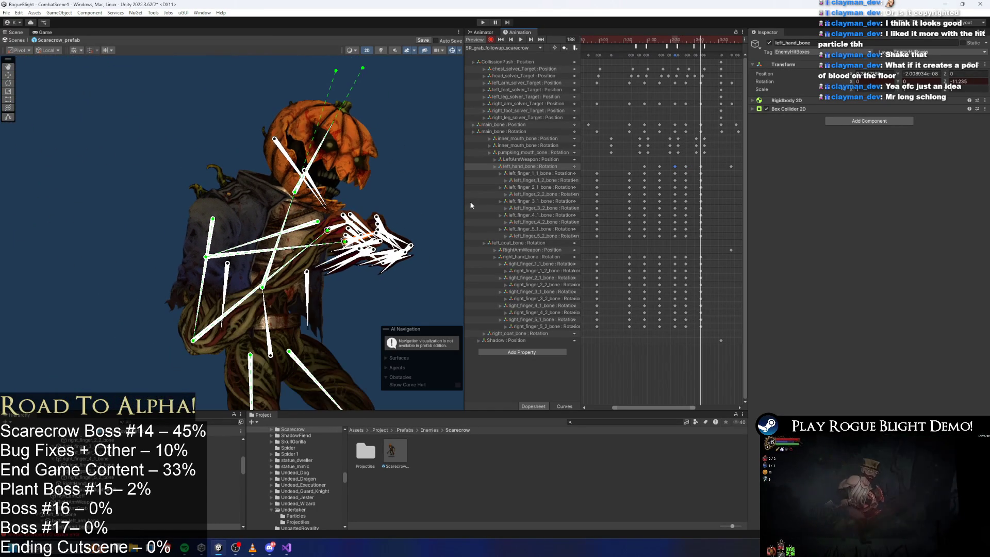
{"action": "left_click", "coordinate": [724, 204]}
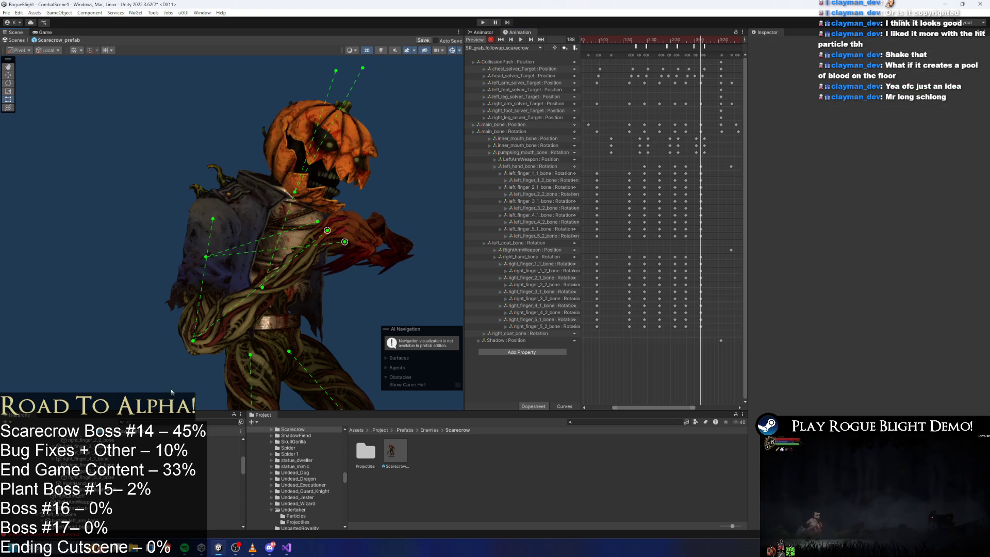
Select the right hand's GrabPosition and delete the stray GrabPosition(RightHand) : Position track
{"action": "left_click", "coordinate": [103, 489]}
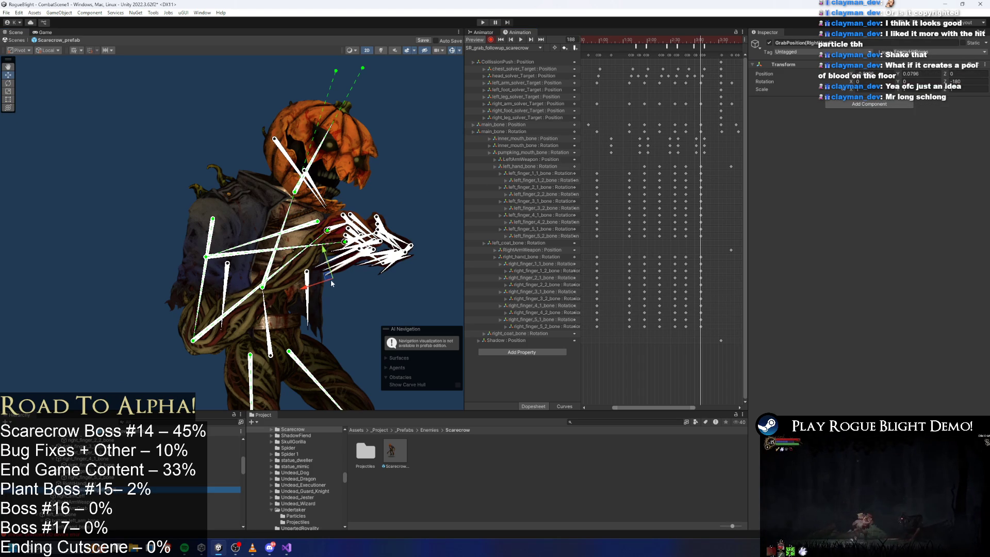
{"action": "left_click_drag", "start_coordinate": [331, 281], "coordinate": [336, 280]}
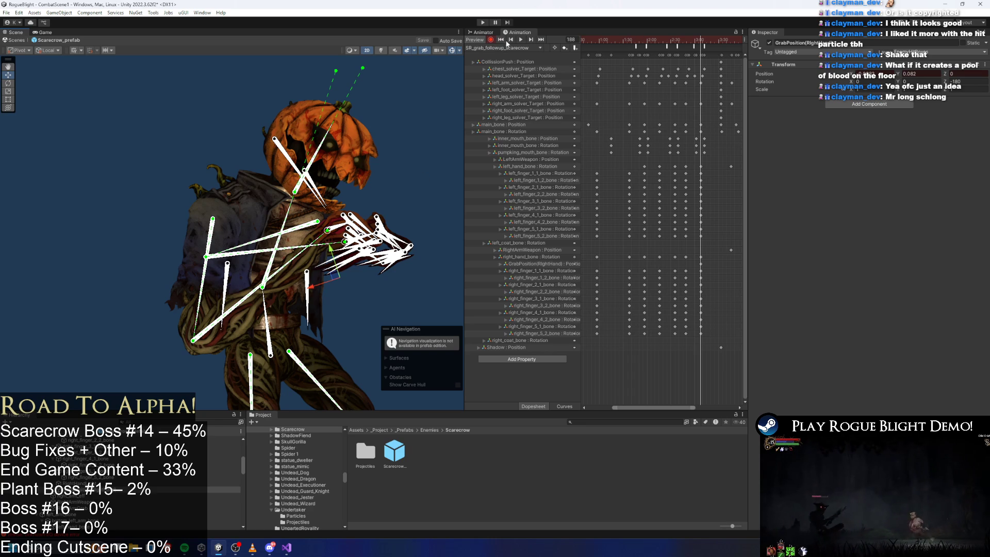
{"action": "scroll", "coordinate": [661, 185], "scroll_direction": "down", "scroll_amount": 3}
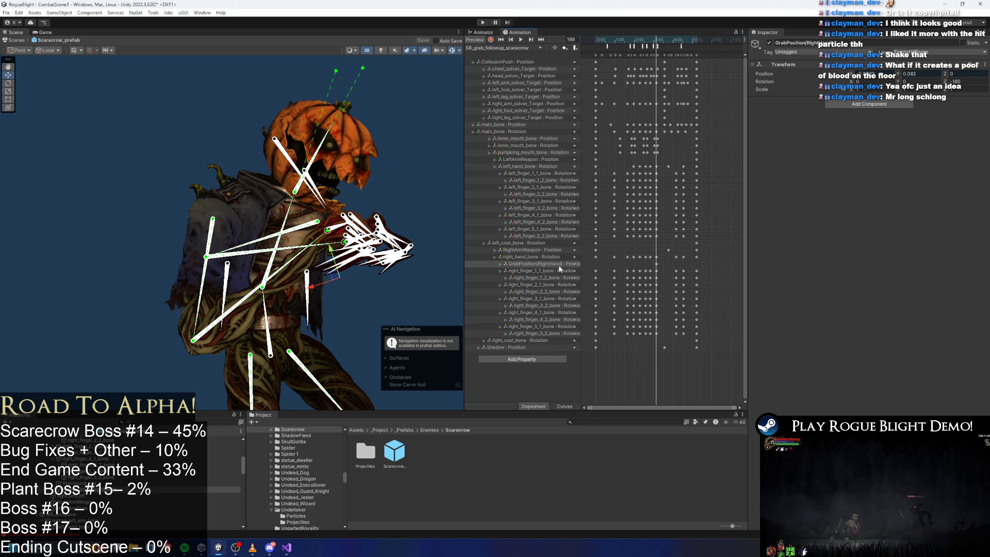
{"action": "key", "text": "Delete"}
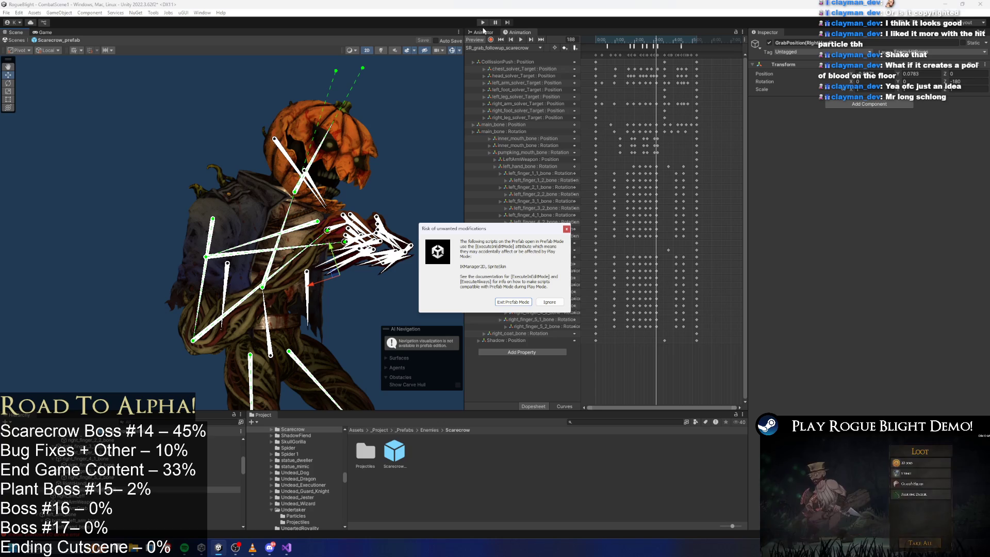
Enter play mode past the warning, fight the scarecrow boss, then stop the game
{"action": "key", "text": "Return"}
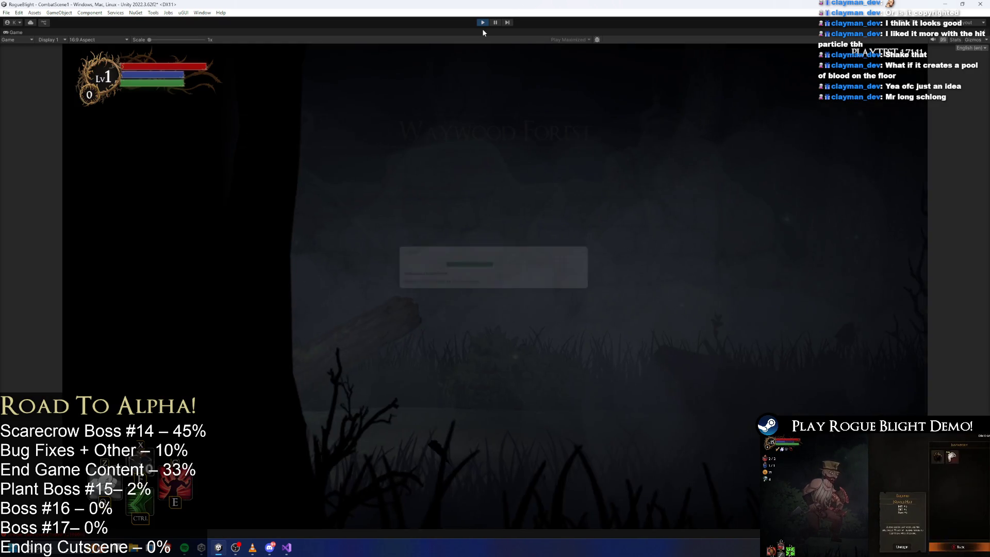
{"action": "key", "text": "d"}
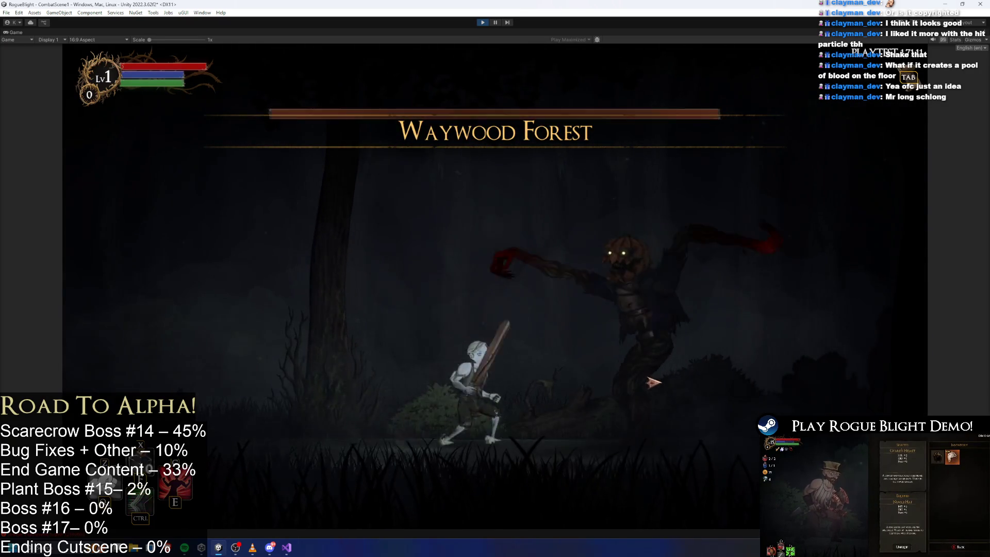
{"action": "key", "text": "a"}
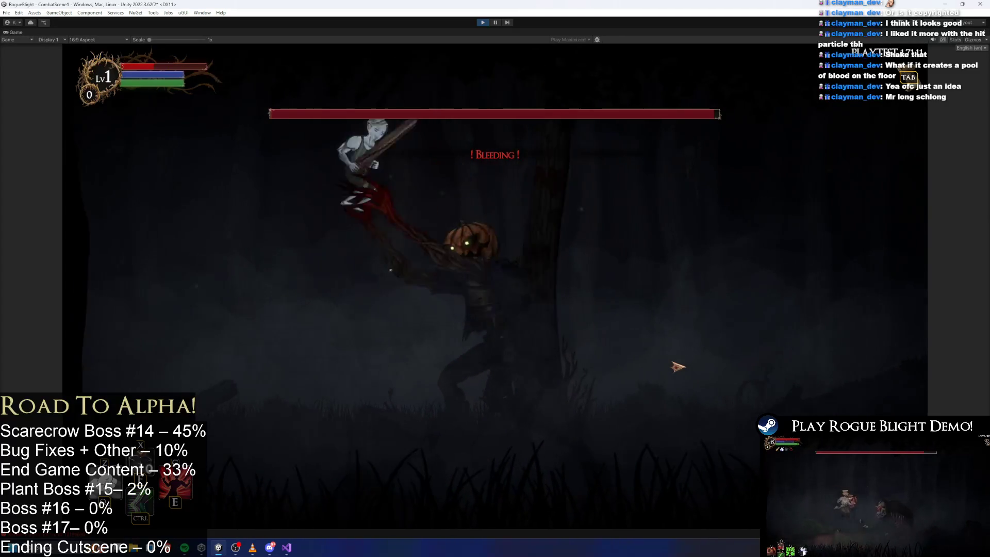
{"action": "key", "text": "d"}
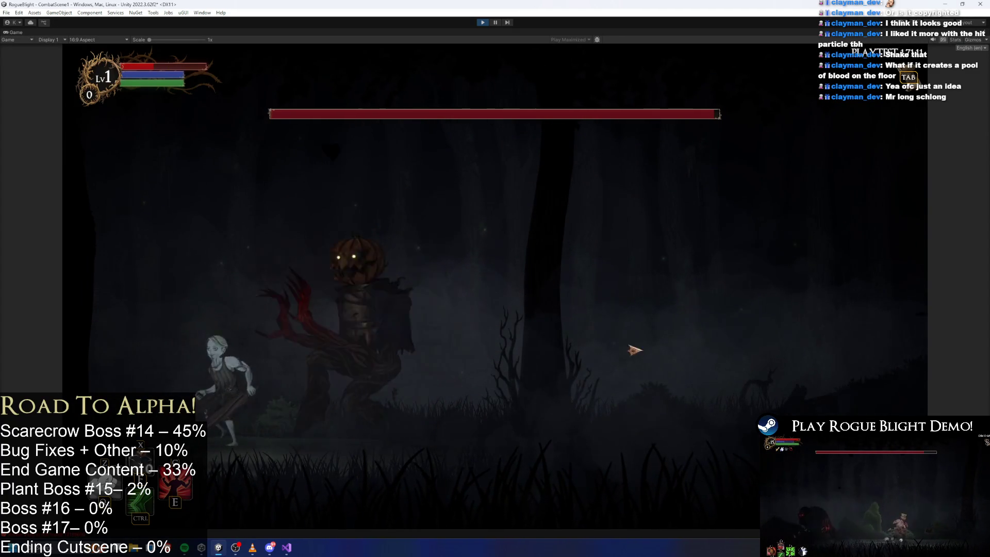
{"action": "key", "text": "ctrl+p"}
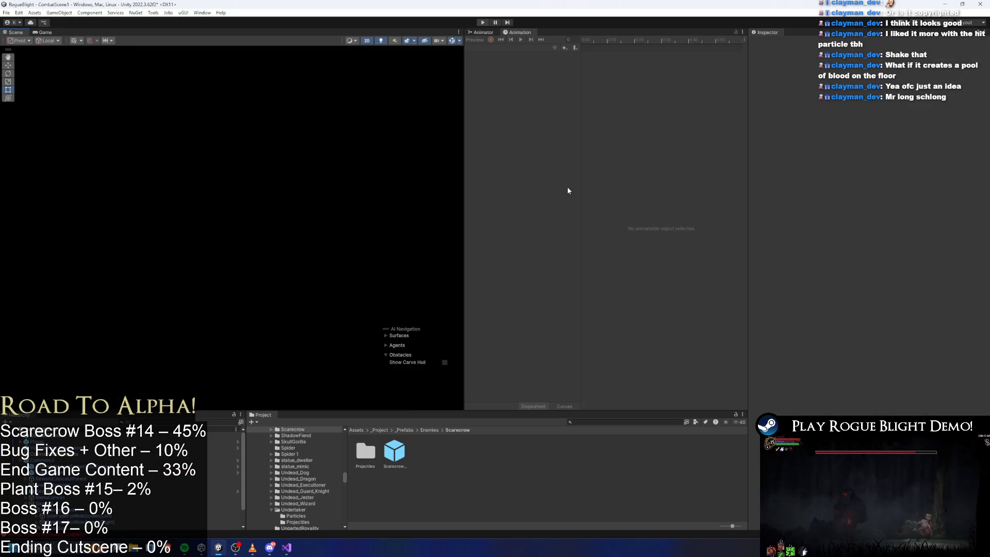
Open the Scarecrow prefab, load SR_grab_scarecrow at frame 98, and enable keyframe recording
{"action": "double_click", "coordinate": [397, 453]}
{"action": "left_click", "coordinate": [497, 48]}
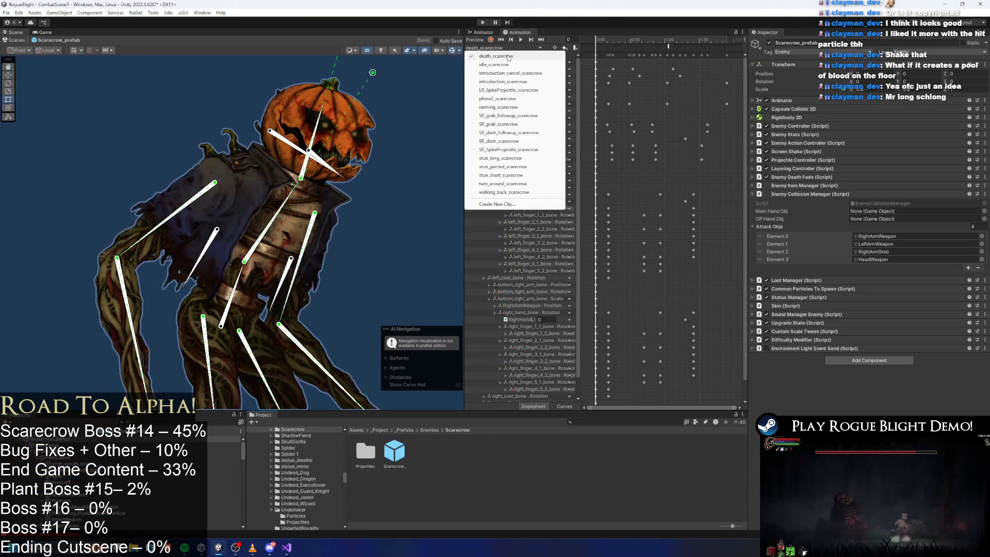
{"action": "left_click", "coordinate": [522, 124]}
{"action": "left_click_drag", "start_coordinate": [598, 41], "coordinate": [682, 41]}
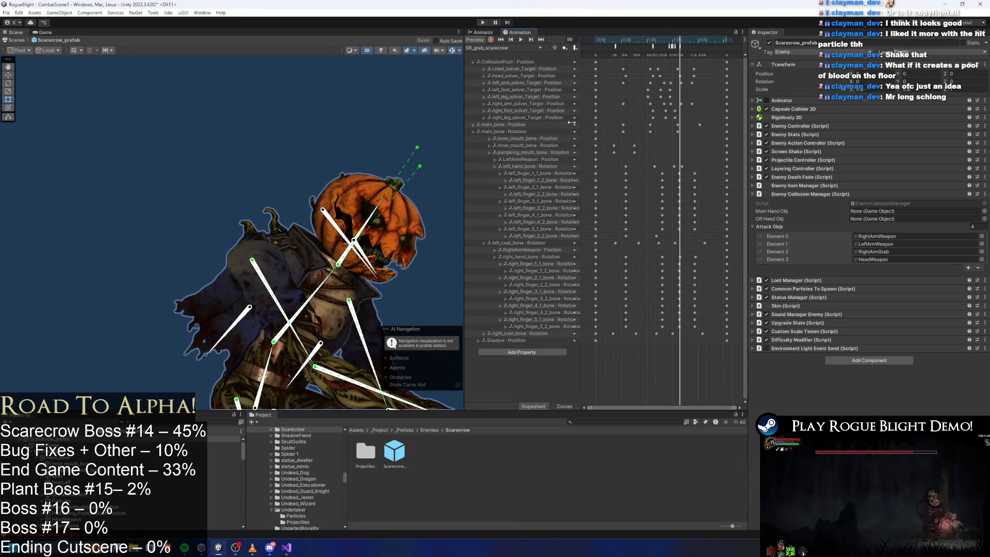
{"action": "scroll", "coordinate": [426, 99], "scroll_direction": "up", "scroll_amount": 5}
{"action": "left_click", "coordinate": [489, 41]}
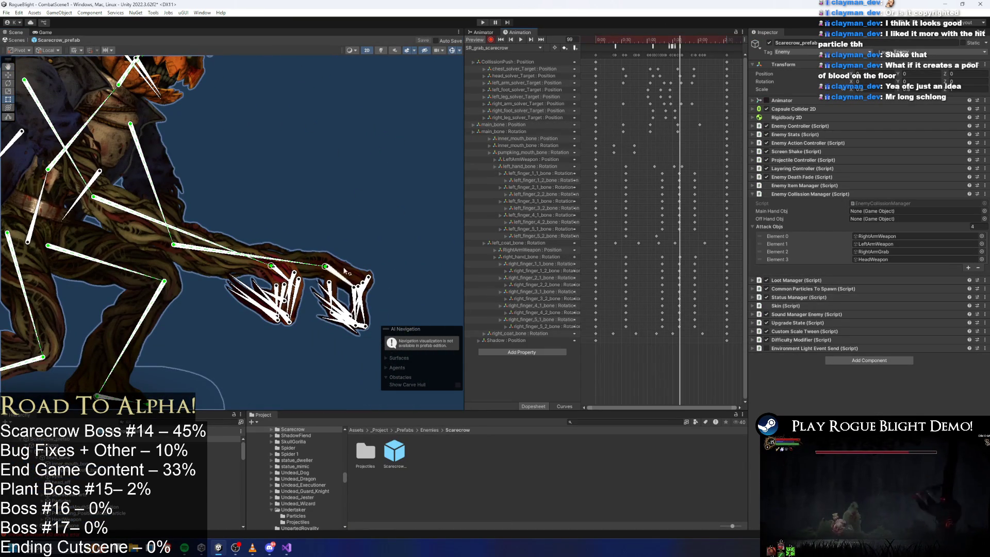
{"action": "left_click", "coordinate": [324, 266]}
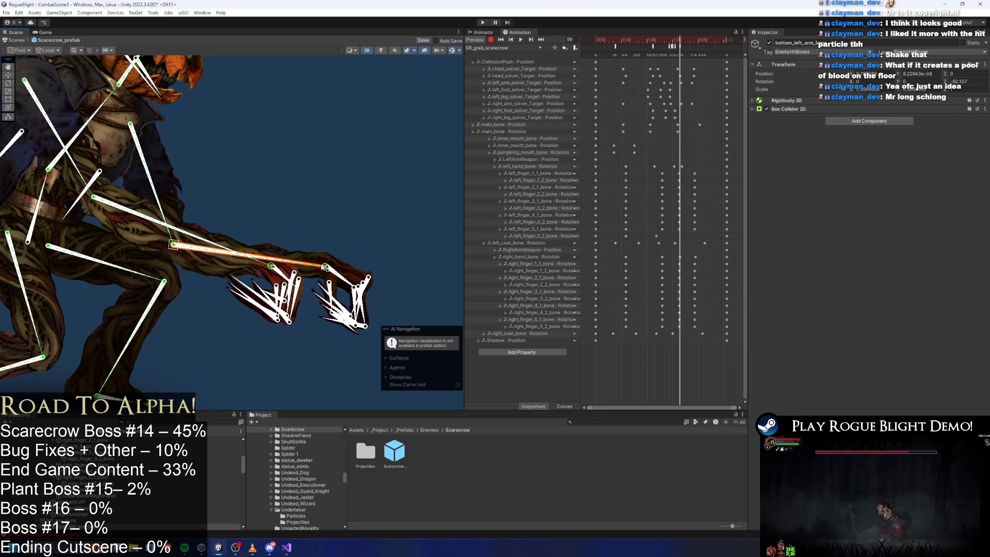
{"action": "left_click", "coordinate": [327, 267]}
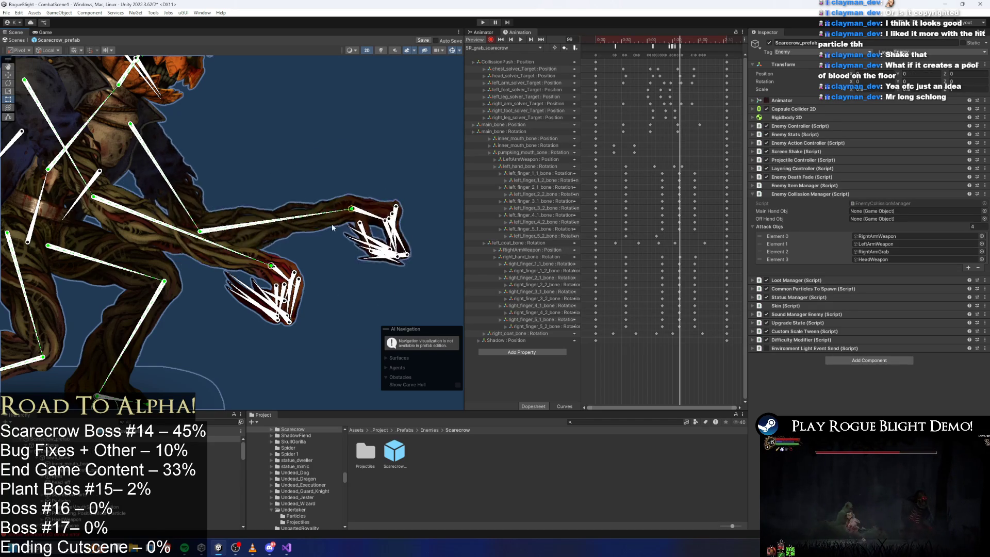
Pull the left arm IK target down and left at frame 100, then start a build
{"action": "left_click_drag", "start_coordinate": [682, 39], "coordinate": [683, 42]}
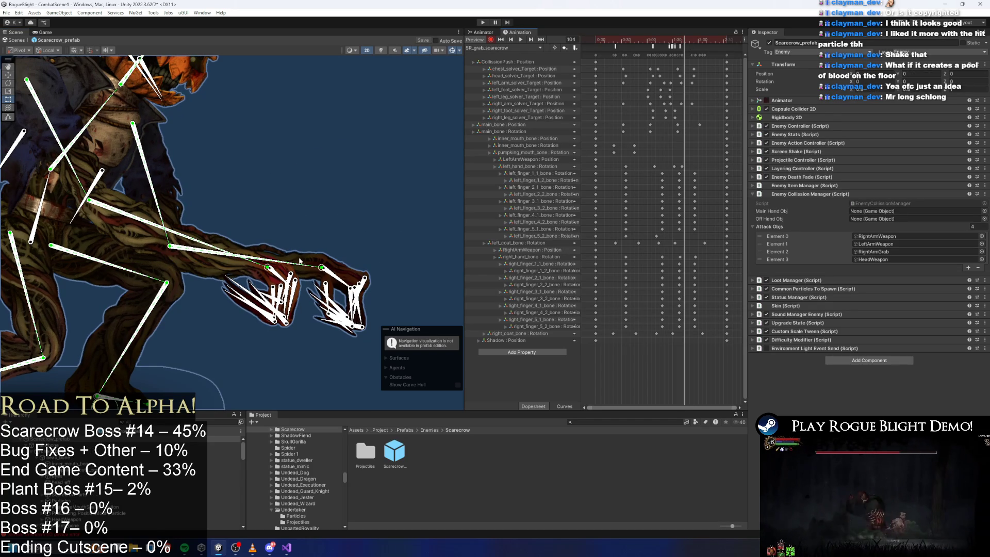
{"action": "mouse_move", "coordinate": [302, 257]}
{"action": "left_mouse_down"}
{"action": "mouse_move", "coordinate": [330, 216]}
{"action": "mouse_move", "coordinate": [391, 173]}
{"action": "left_mouse_up"}
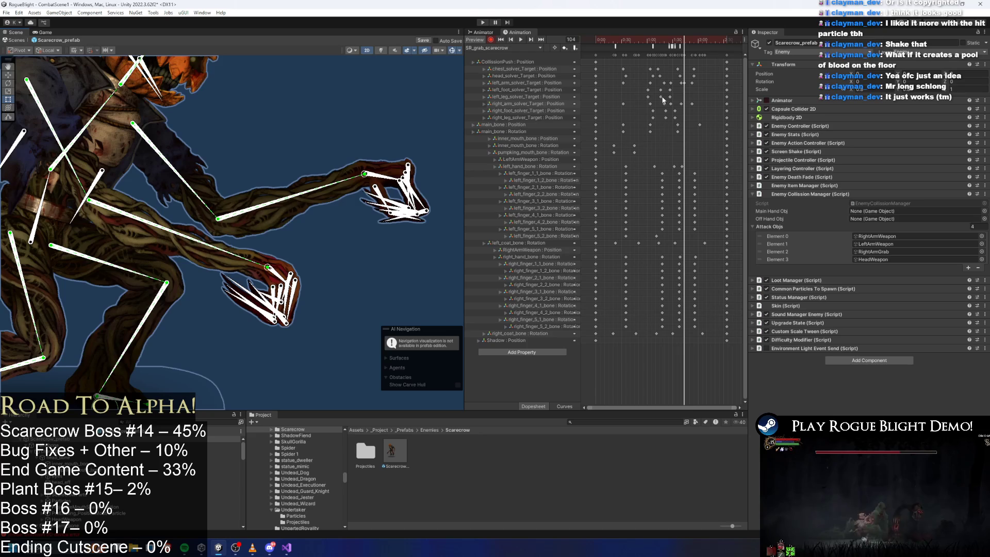
{"action": "key", "text": "ctrl+z"}
{"action": "key", "text": "ctrl+z"}
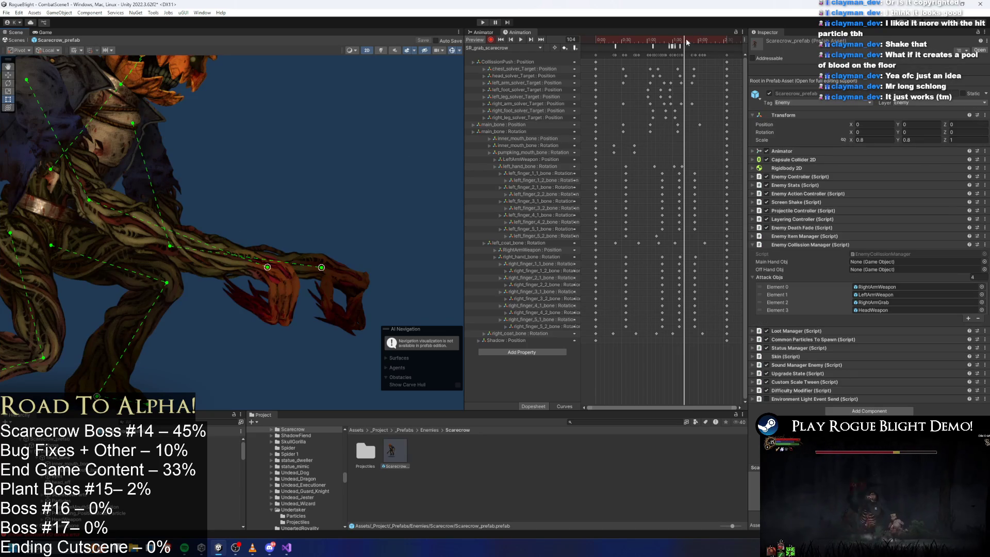
{"action": "key", "text": "ctrl+z"}
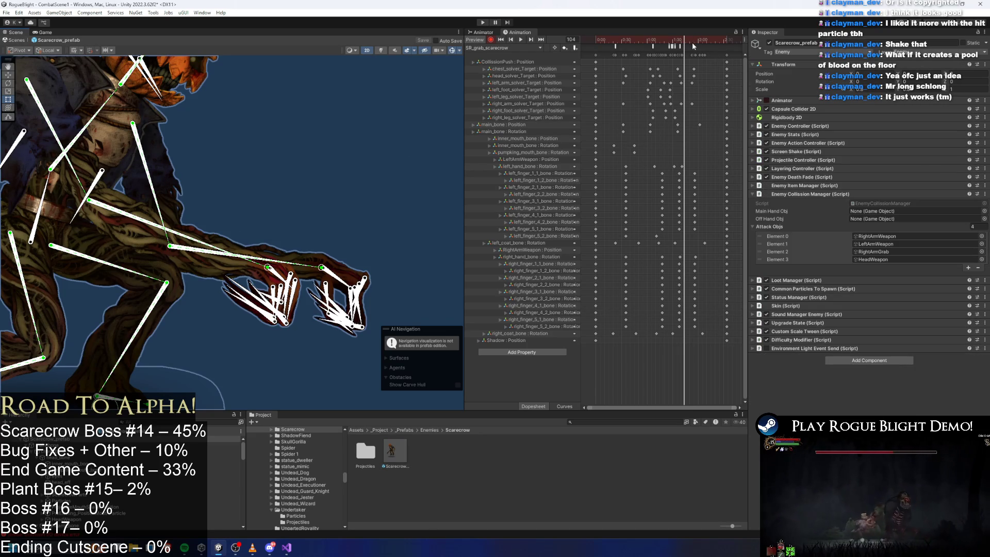
{"action": "left_click_drag", "start_coordinate": [685, 38], "coordinate": [682, 39]}
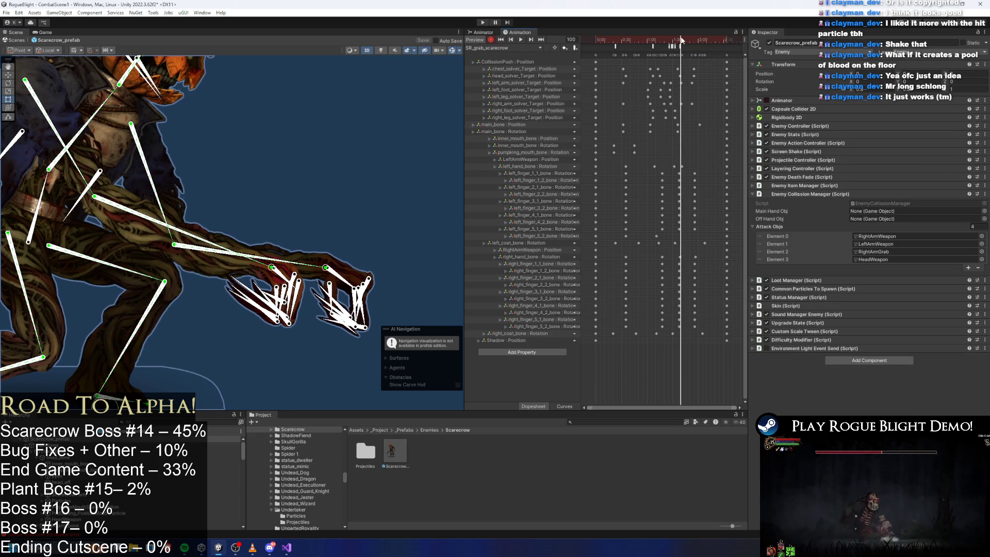
{"action": "left_click", "coordinate": [681, 82]}
{"action": "left_click_drag", "start_coordinate": [299, 241], "coordinate": [289, 268]}
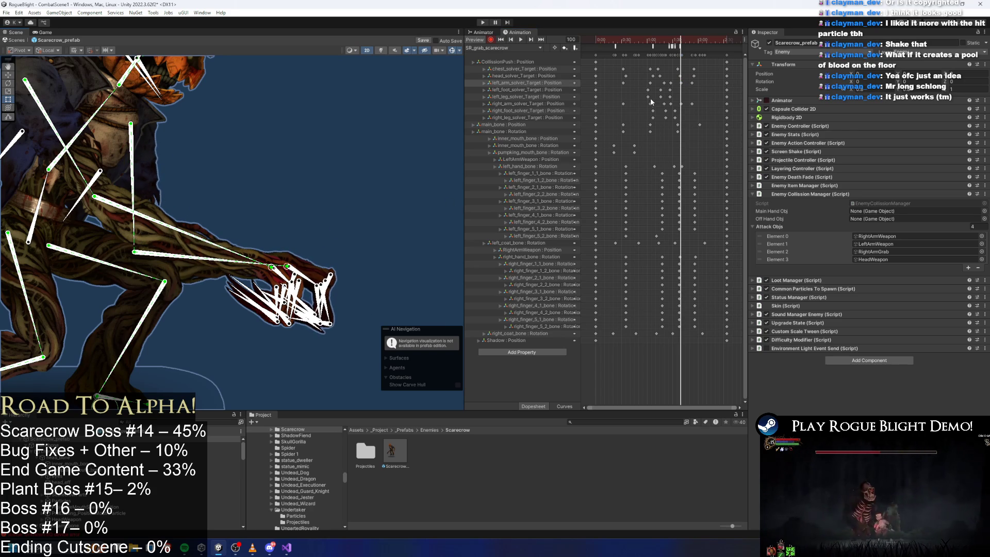
{"action": "left_click_drag", "start_coordinate": [689, 41], "coordinate": [693, 41]}
{"action": "key", "text": "ctrl+s"}
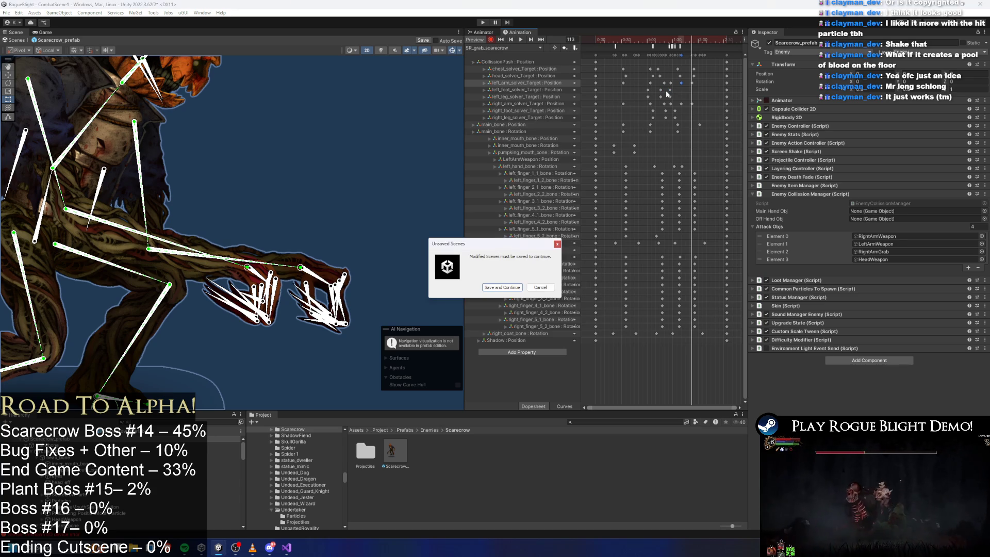
Save the modified scenes and prefab, cancel script compilation, and close the Addressables Report
{"action": "left_click", "coordinate": [511, 288]}
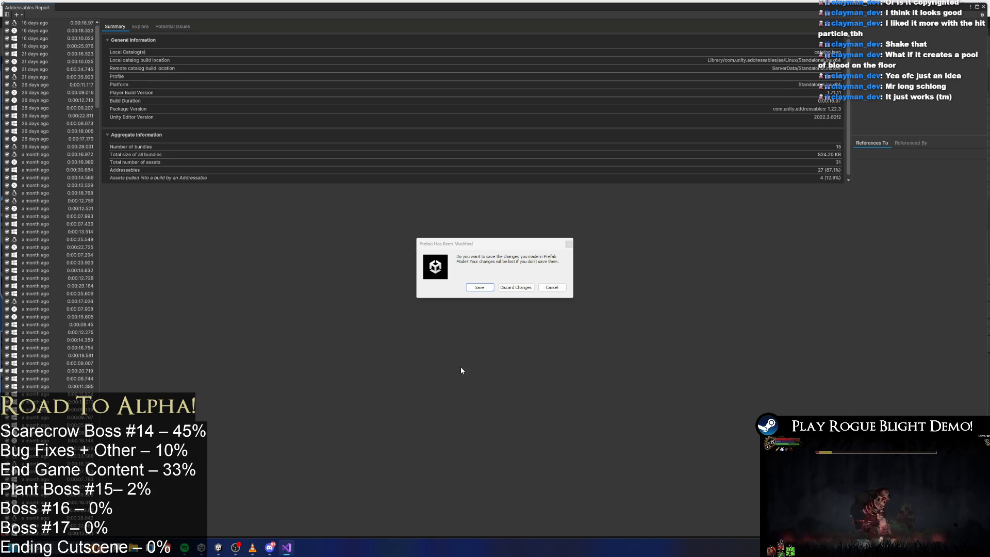
{"action": "left_click", "coordinate": [480, 287]}
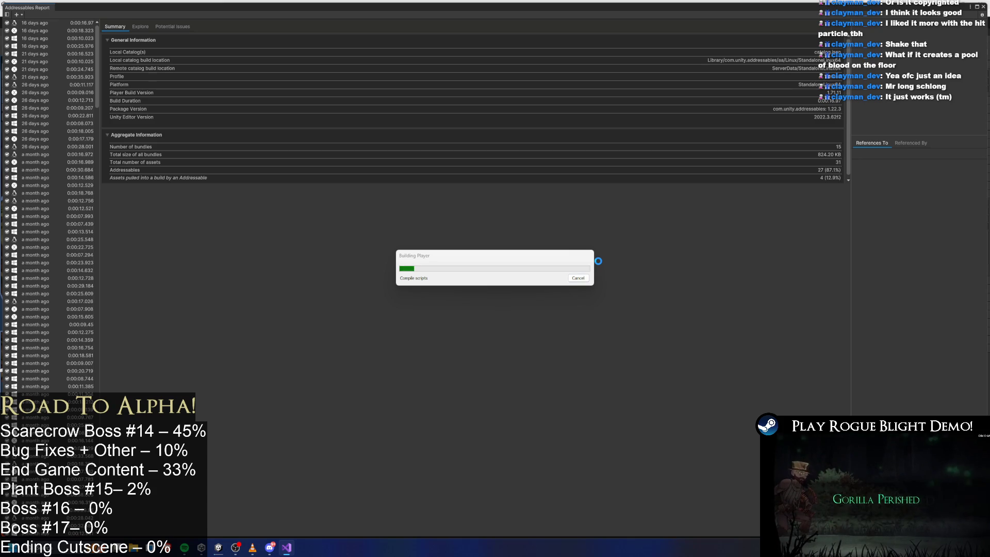
{"action": "left_click", "coordinate": [572, 279]}
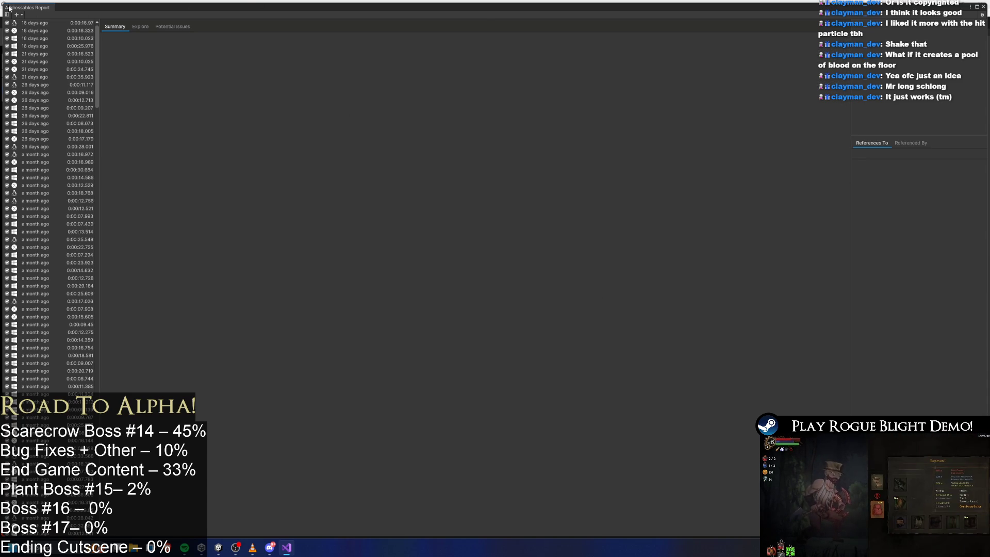
{"action": "left_click", "coordinate": [218, 547]}
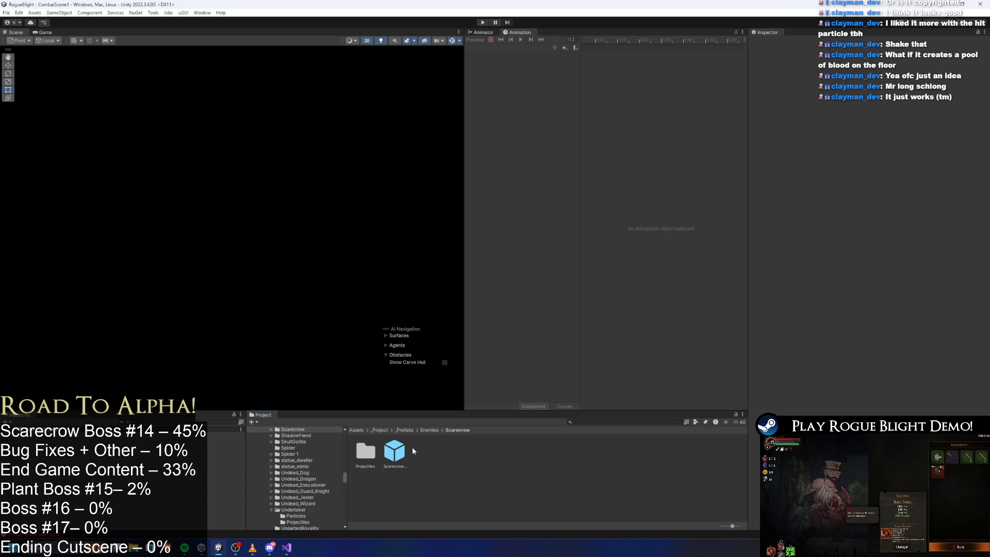
Reopen the Scarecrow prefab and review SR_grab_followup_scarecrow, undoing an accidental event move
{"action": "double_click", "coordinate": [394, 451]}
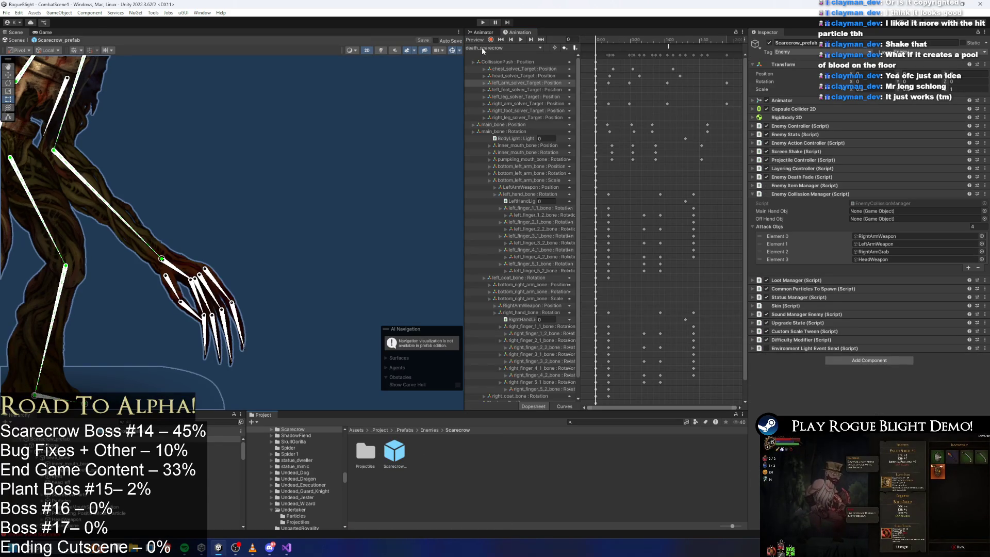
{"action": "left_click", "coordinate": [484, 48]}
{"action": "left_click", "coordinate": [512, 118]}
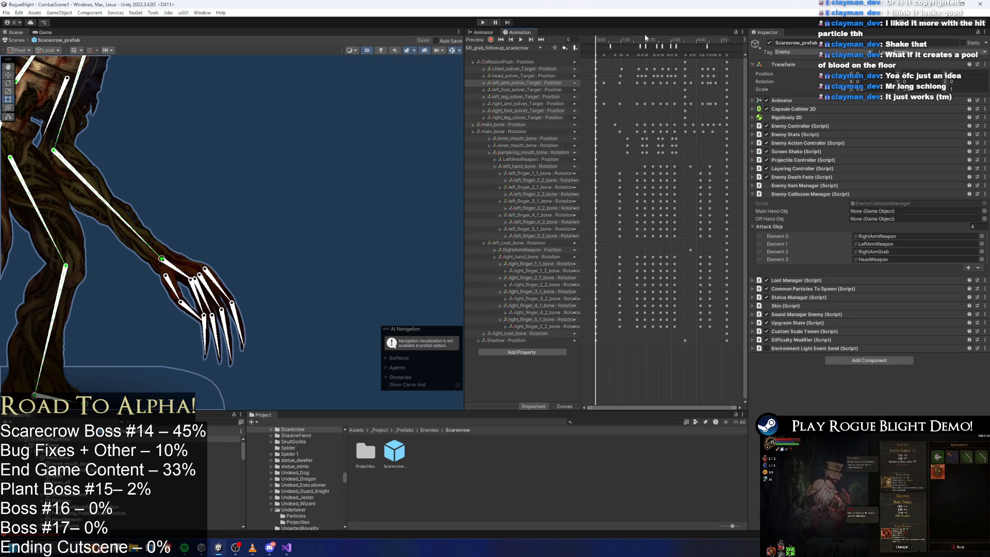
{"action": "left_click", "coordinate": [625, 46]}
{"action": "left_click", "coordinate": [633, 40]}
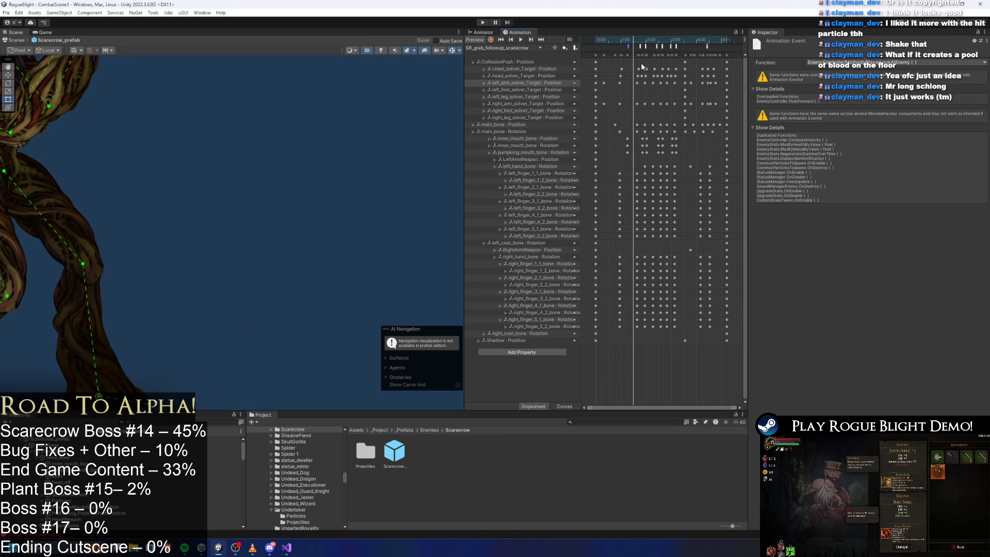
{"action": "key", "text": "ctrl+z"}
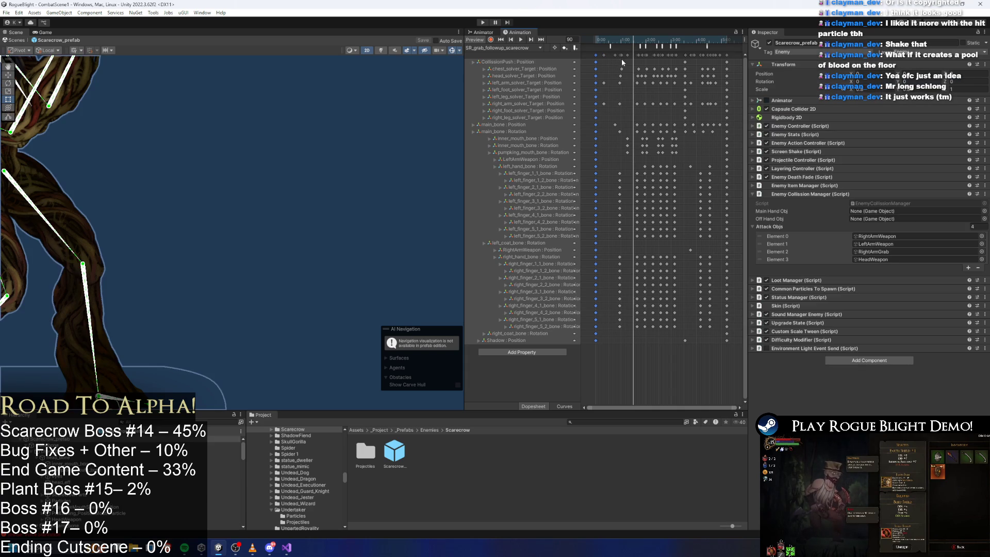
{"action": "left_click", "coordinate": [494, 47]}
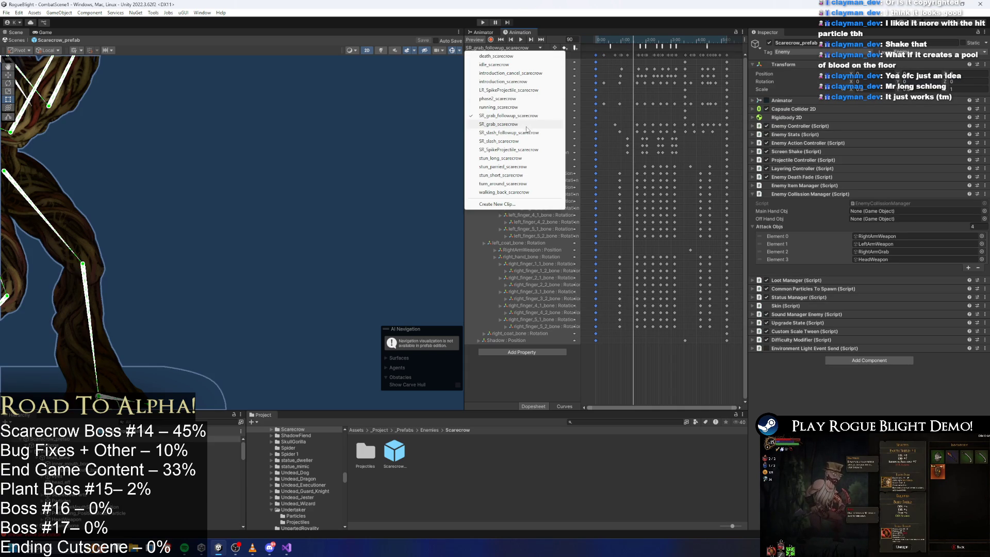
{"action": "left_click_drag", "start_coordinate": [660, 47], "coordinate": [673, 46]}
Load SR_grab_scarecrow and move the reaching hand target further left around frame 92
{"action": "left_click", "coordinate": [508, 47]}
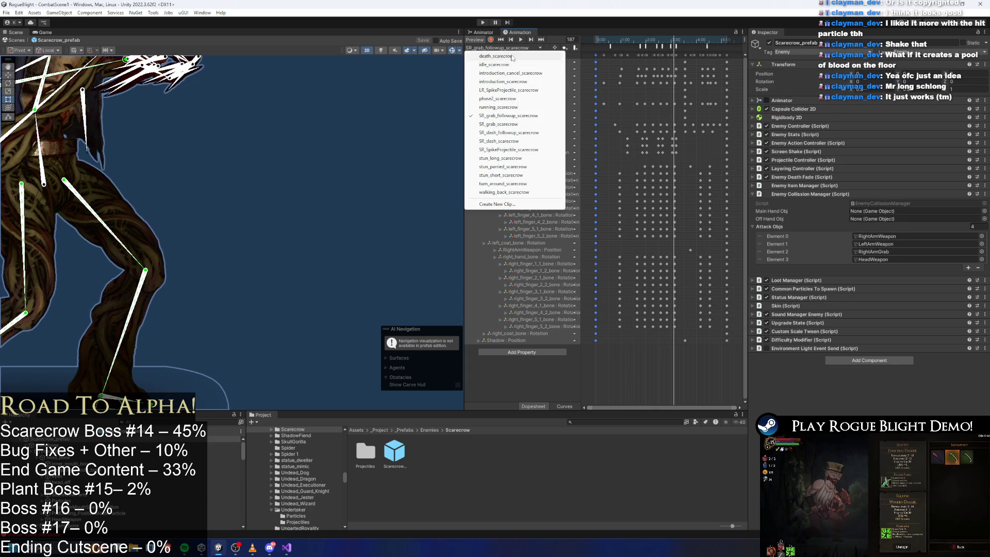
{"action": "left_click", "coordinate": [499, 124]}
{"action": "left_click", "coordinate": [636, 39]}
{"action": "left_click_drag", "start_coordinate": [636, 40], "coordinate": [691, 48]}
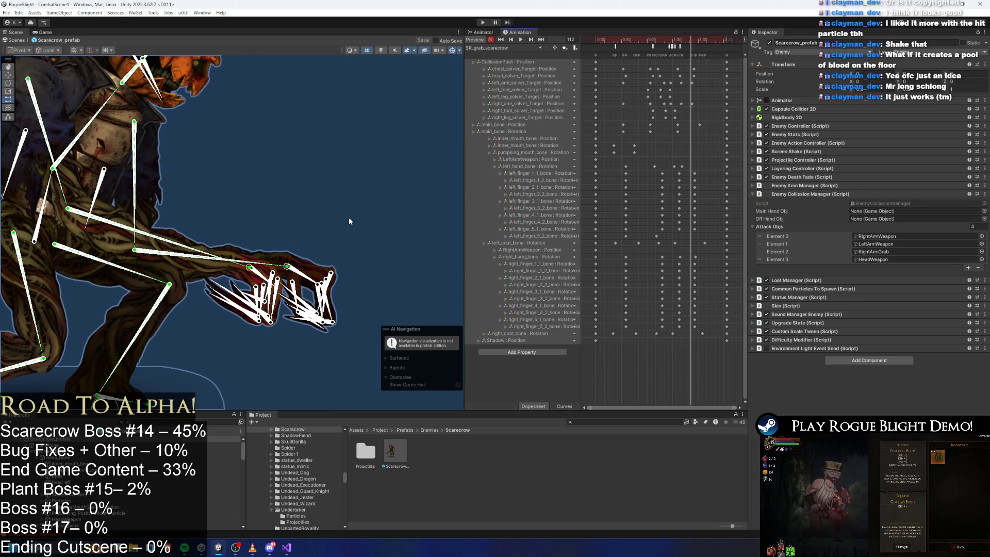
{"action": "left_click_drag", "start_coordinate": [287, 266], "coordinate": [270, 269]}
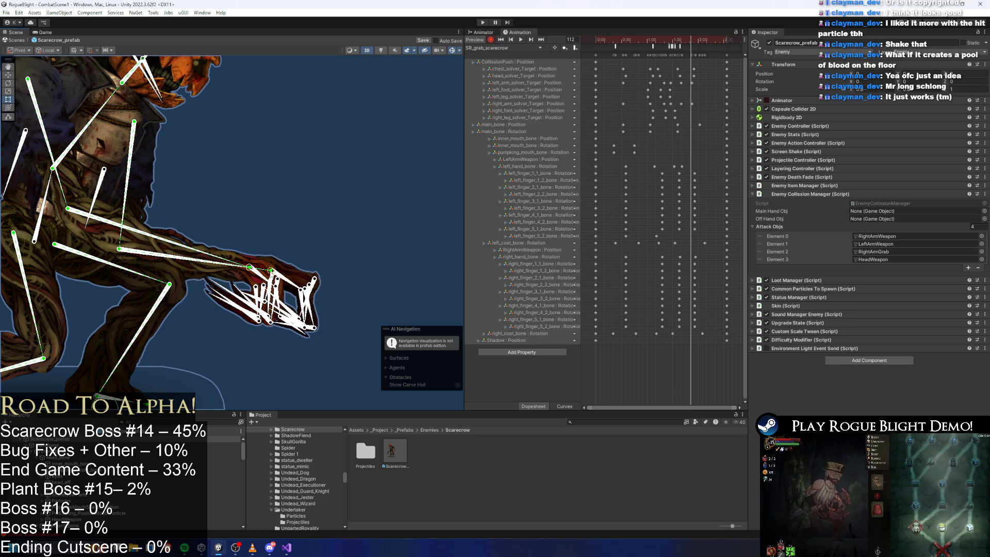
{"action": "scroll", "coordinate": [698, 93], "scroll_direction": "up", "scroll_amount": 3}
{"action": "scroll", "coordinate": [693, 96], "scroll_direction": "up", "scroll_amount": 2}
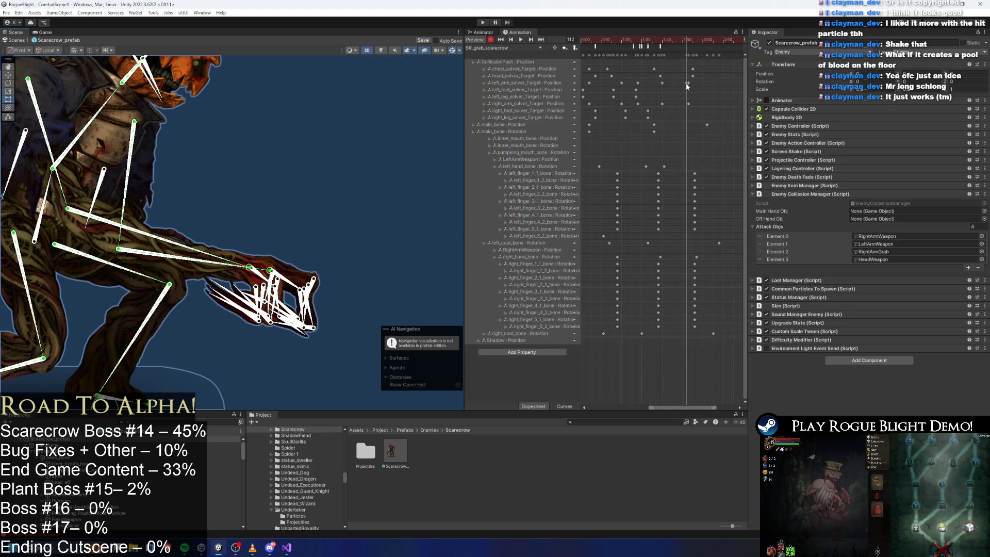
Preview the grab animation from frame 83, then start the game to test it
{"action": "left_click", "coordinate": [688, 82]}
{"action": "left_click", "coordinate": [632, 40]}
{"action": "key", "text": "space"}
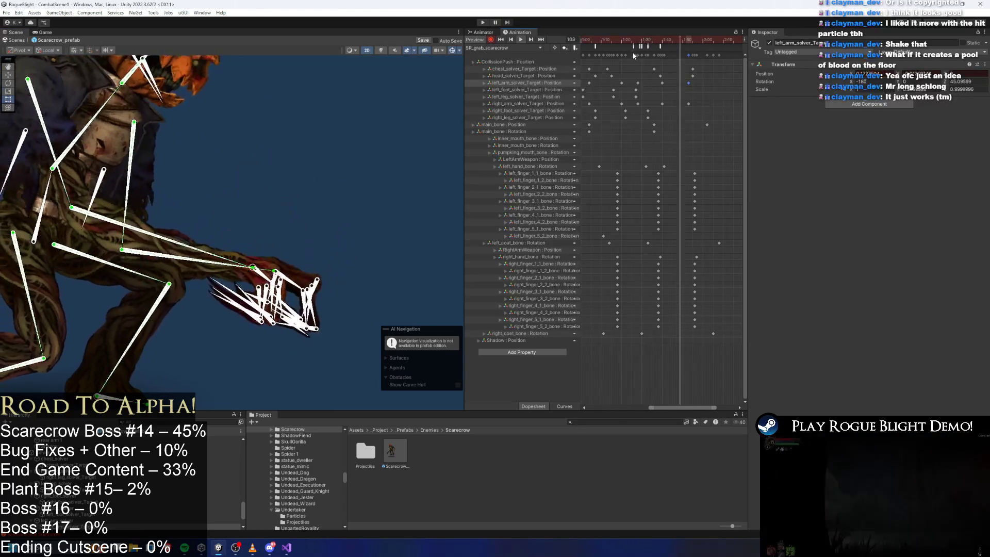
{"action": "scroll", "coordinate": [338, 164], "scroll_direction": "down", "scroll_amount": 5}
{"action": "left_click", "coordinate": [344, 128]}
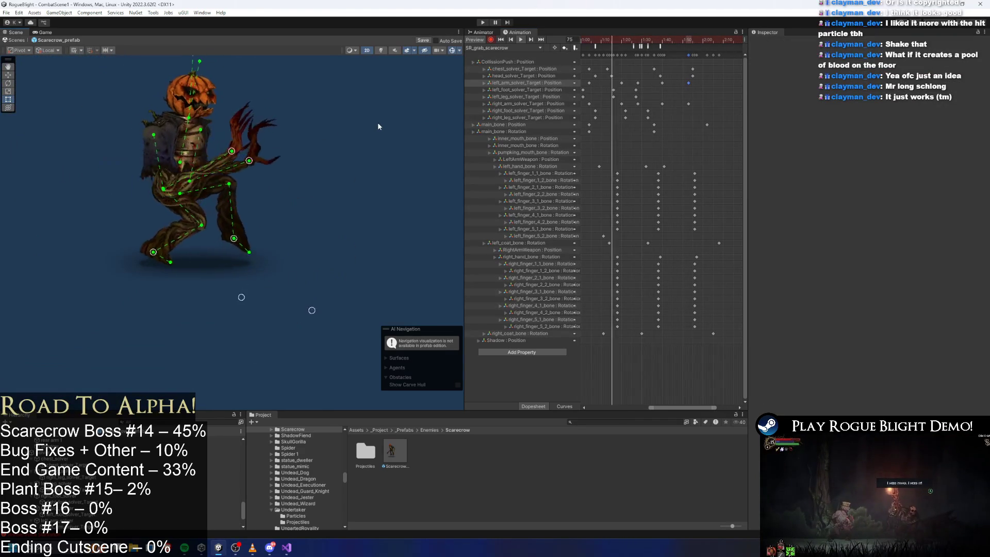
{"action": "left_click", "coordinate": [483, 25]}
{"action": "key", "text": "Return"}
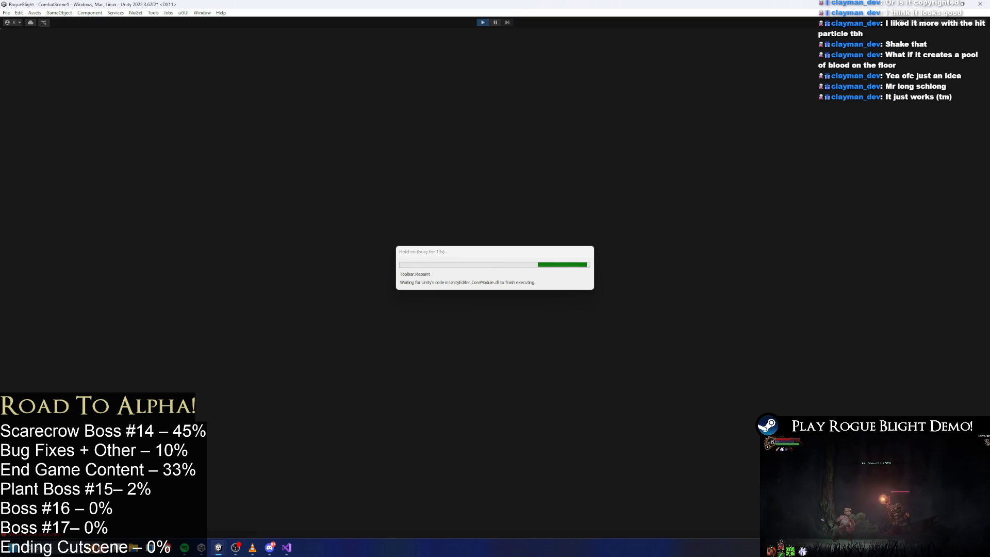
Fight the scarecrow boss using F1 cheats to restore health and mana, then stop the game
{"action": "key", "text": "Right"}
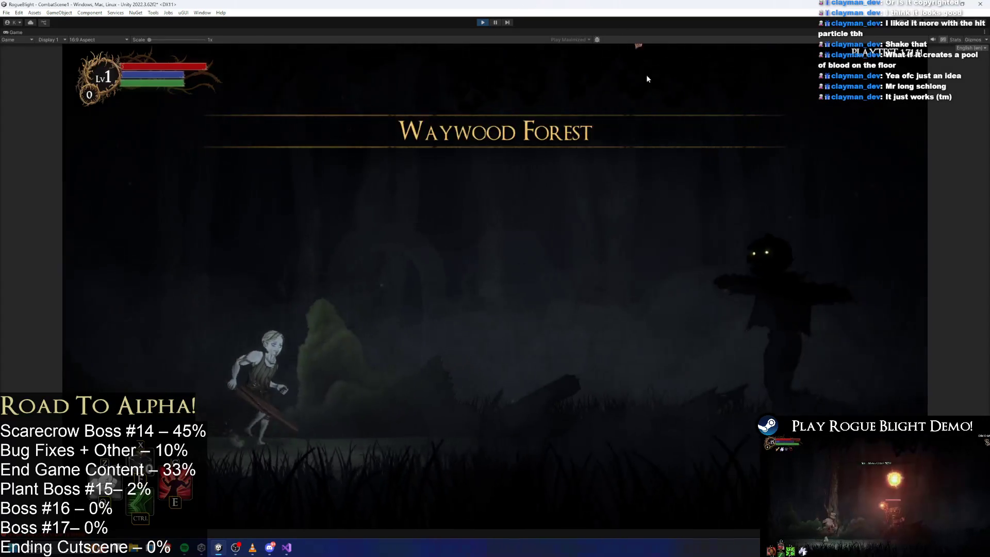
{"action": "key", "text": "x"}
{"action": "key", "text": "x"}
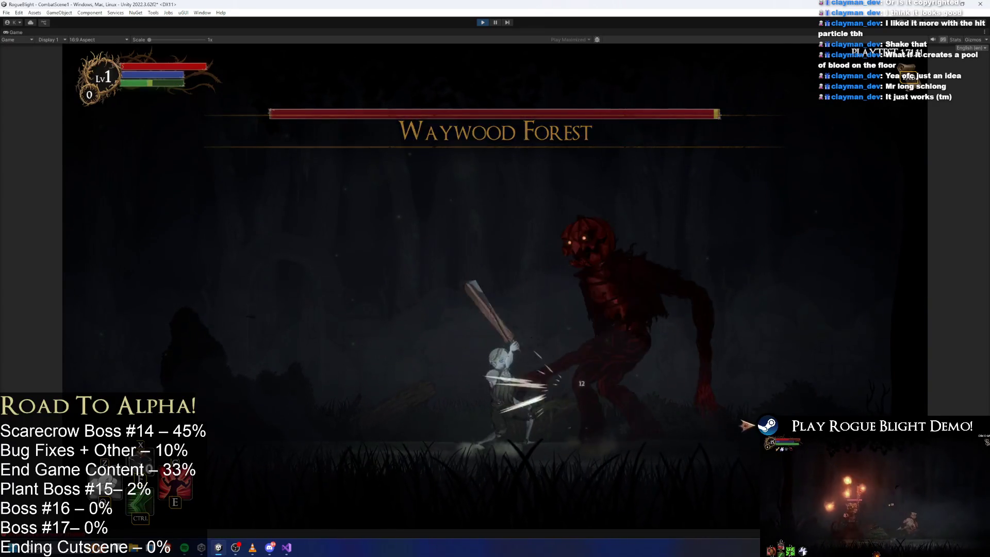
{"action": "key", "text": "Left"}
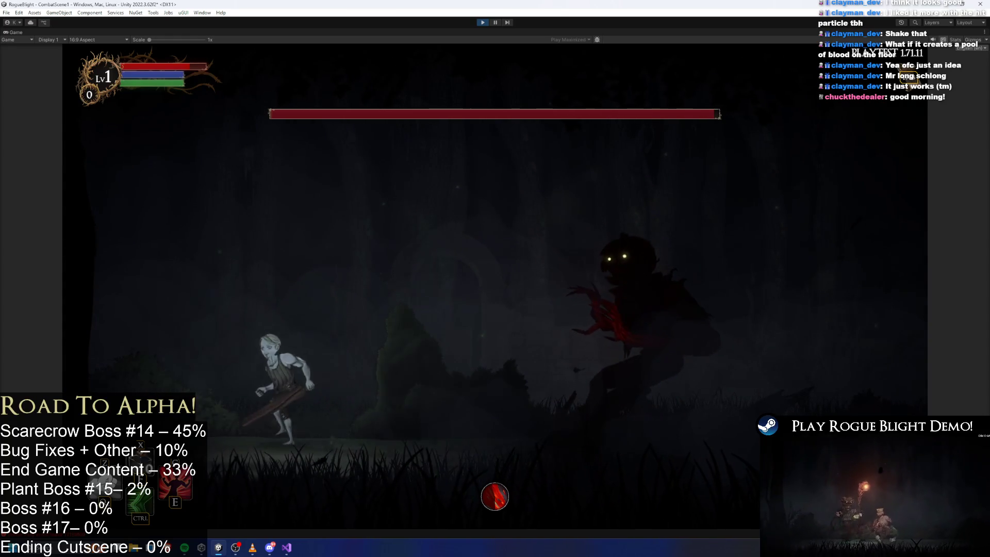
{"action": "key", "text": "F1"}
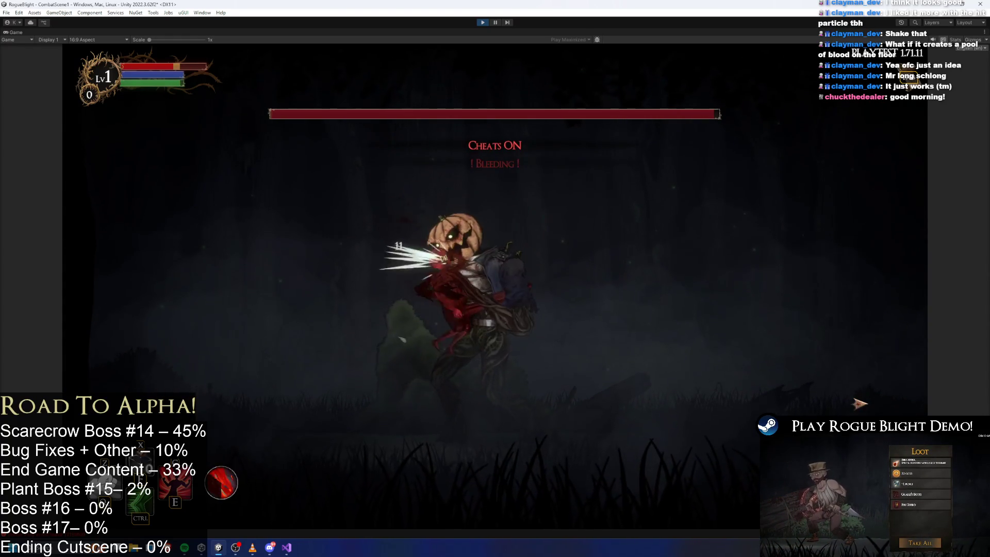
{"action": "key", "text": "F1"}
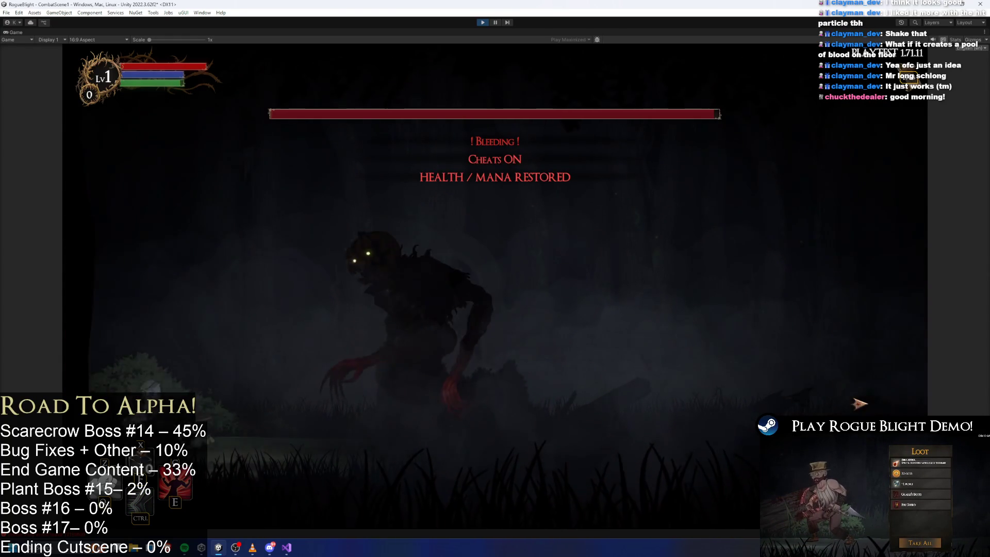
{"action": "left_click", "coordinate": [598, 384]}
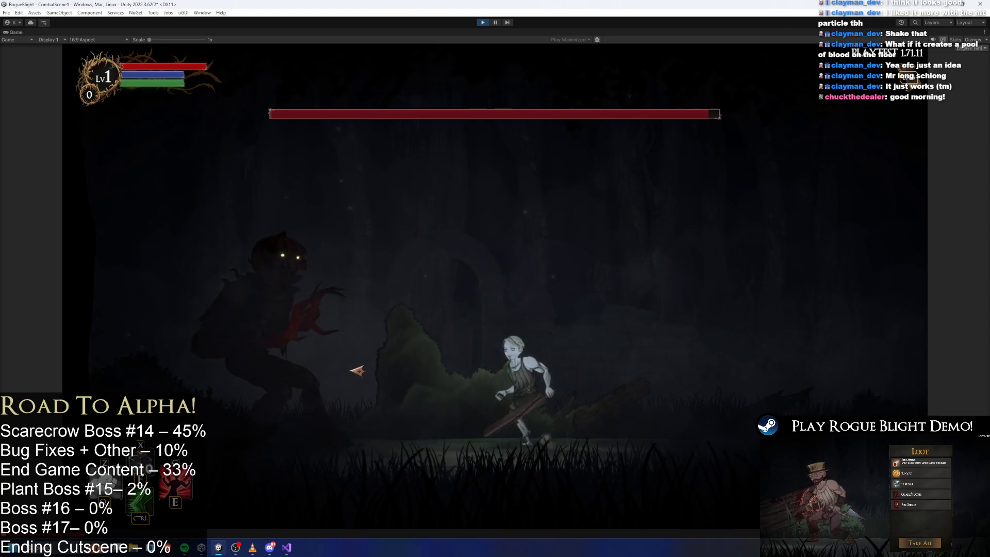
{"action": "left_click", "coordinate": [346, 346]}
{"action": "key", "text": "d"}
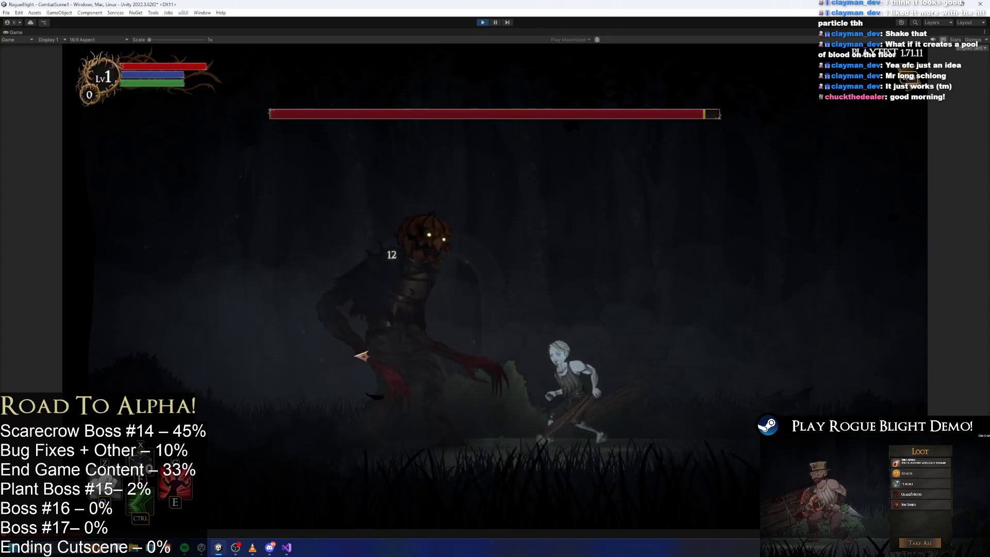
{"action": "left_click", "coordinate": [406, 379]}
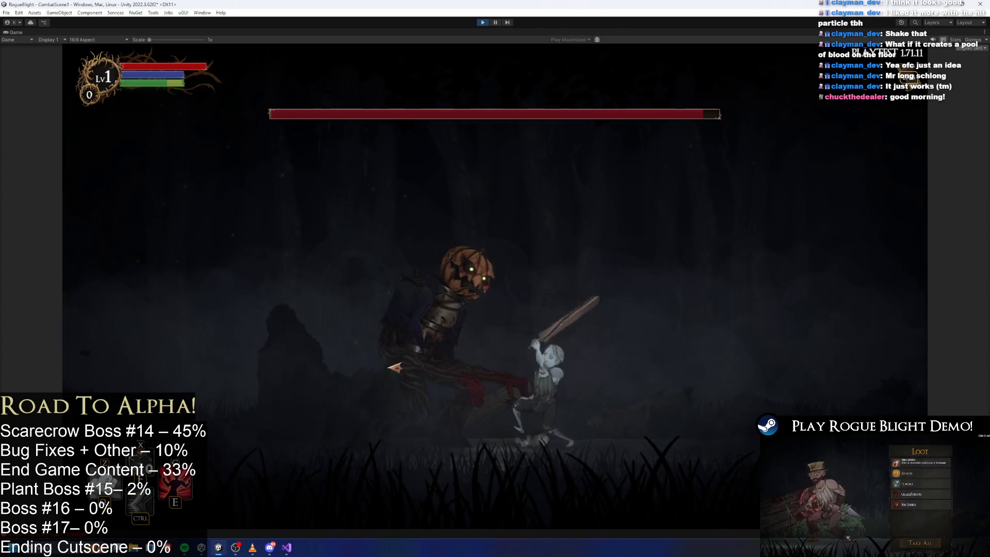
{"action": "left_click", "coordinate": [401, 371]}
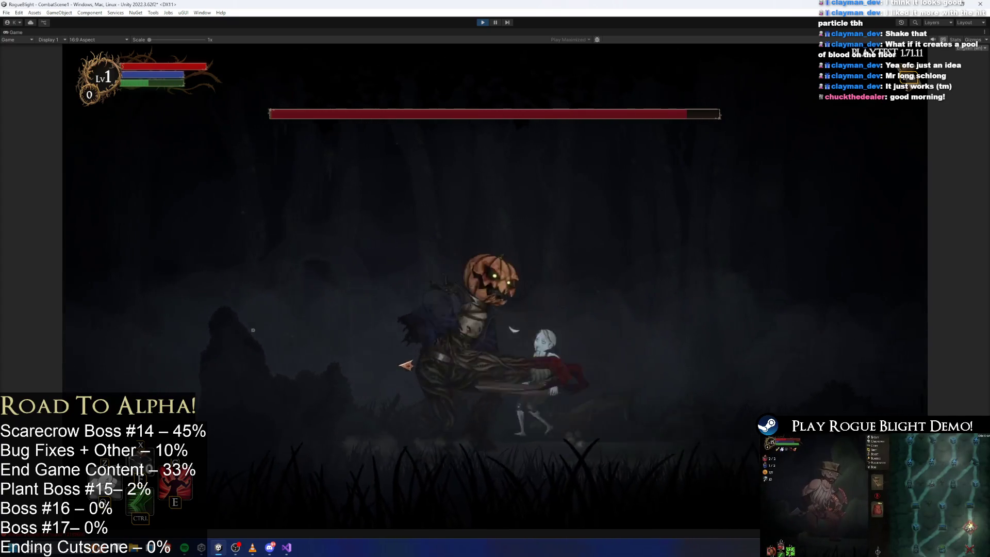
{"action": "left_click", "coordinate": [482, 23]}
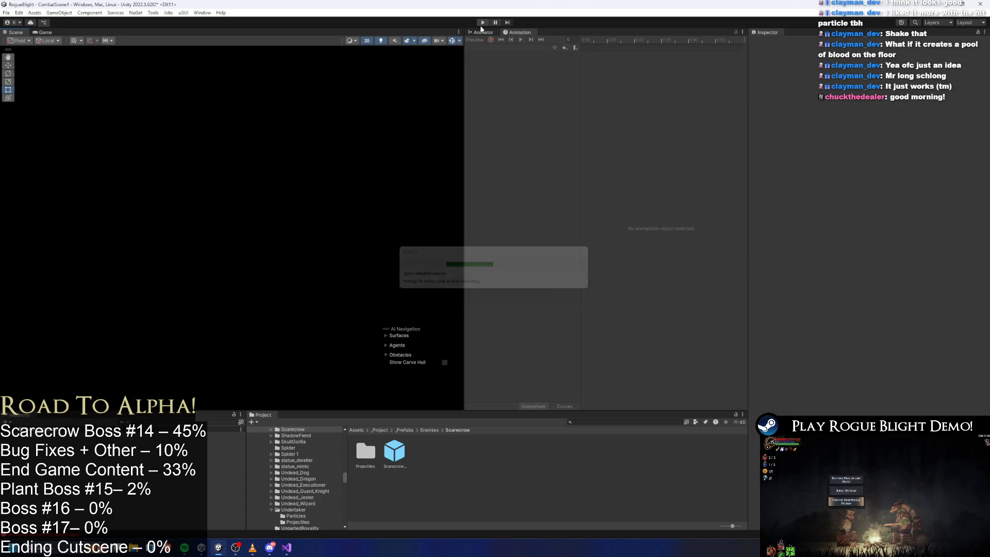
Open the Scarecrow prefab and inspect the SR Slash and SR Grab follow-up transitions in Actions
{"action": "double_click", "coordinate": [395, 457]}
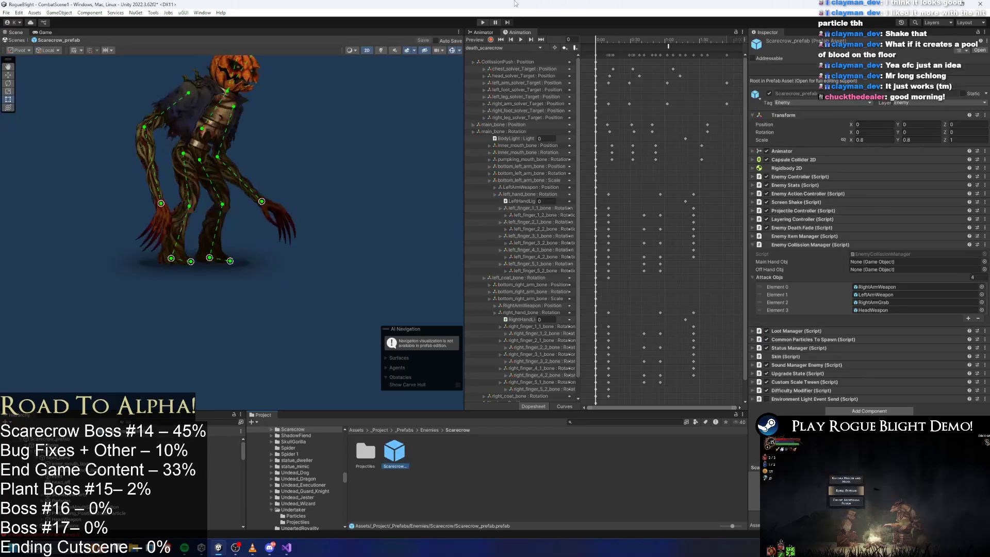
{"action": "left_click", "coordinate": [483, 33]}
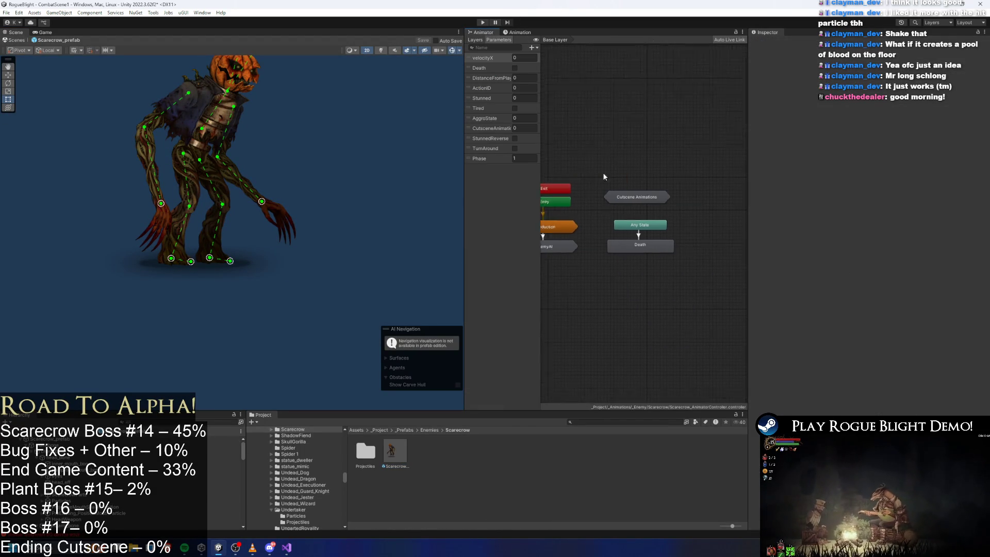
{"action": "double_click", "coordinate": [621, 243]}
{"action": "double_click", "coordinate": [647, 215]}
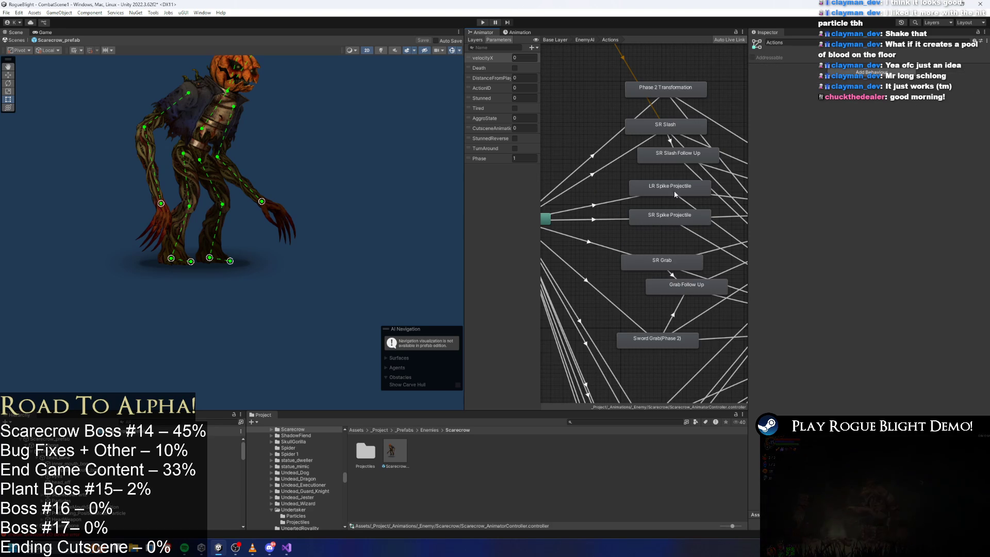
{"action": "left_click", "coordinate": [672, 144]}
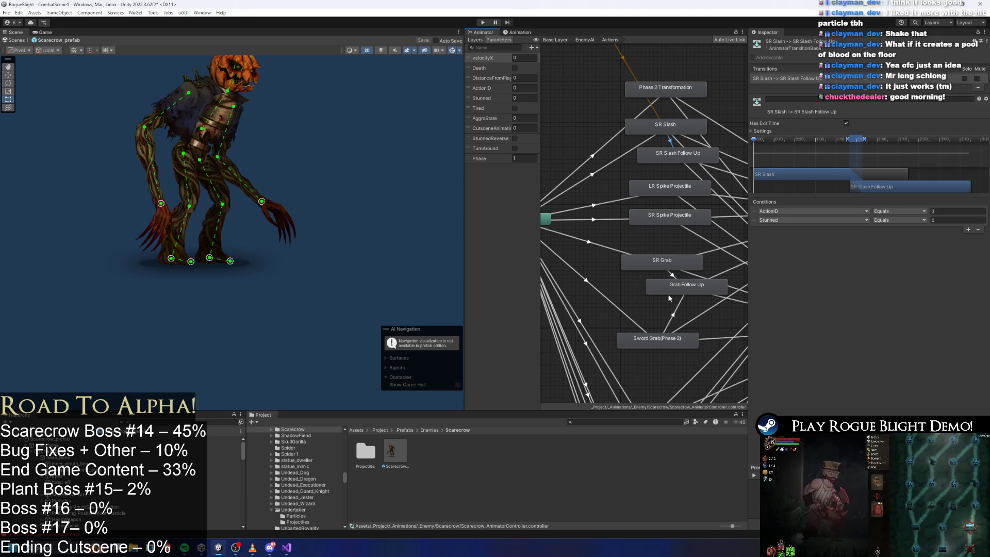
{"action": "left_click", "coordinate": [672, 274]}
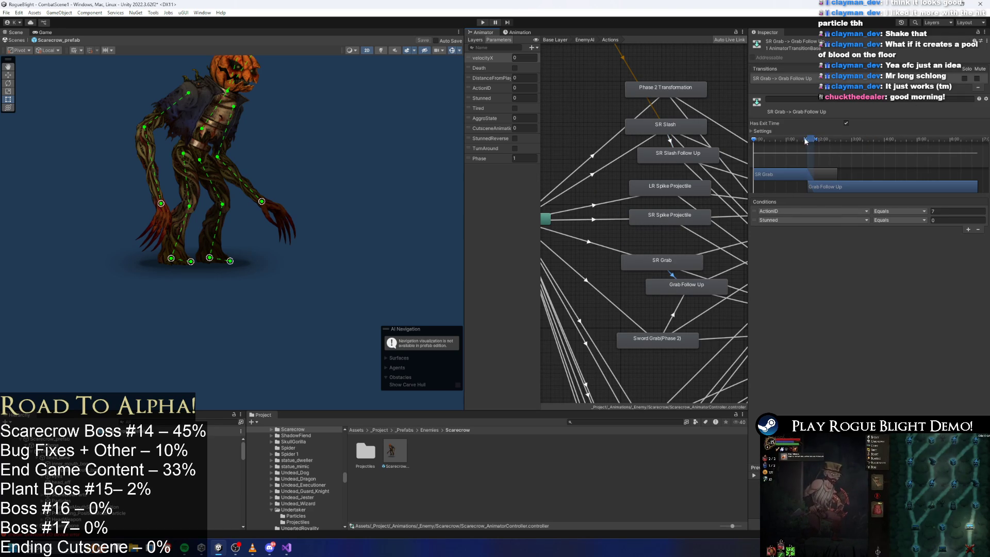
Load the SR_grab_scarecrow clip in the Animation timeline at frame 76
{"action": "left_click", "coordinate": [222, 438]}
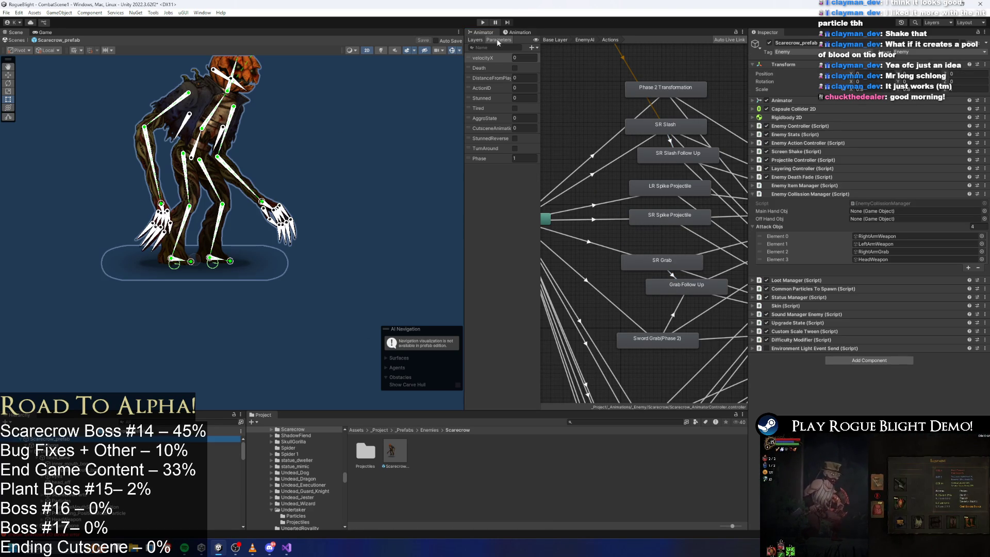
{"action": "left_click", "coordinate": [518, 32]}
{"action": "left_click", "coordinate": [493, 47]}
{"action": "left_click", "coordinate": [493, 49]}
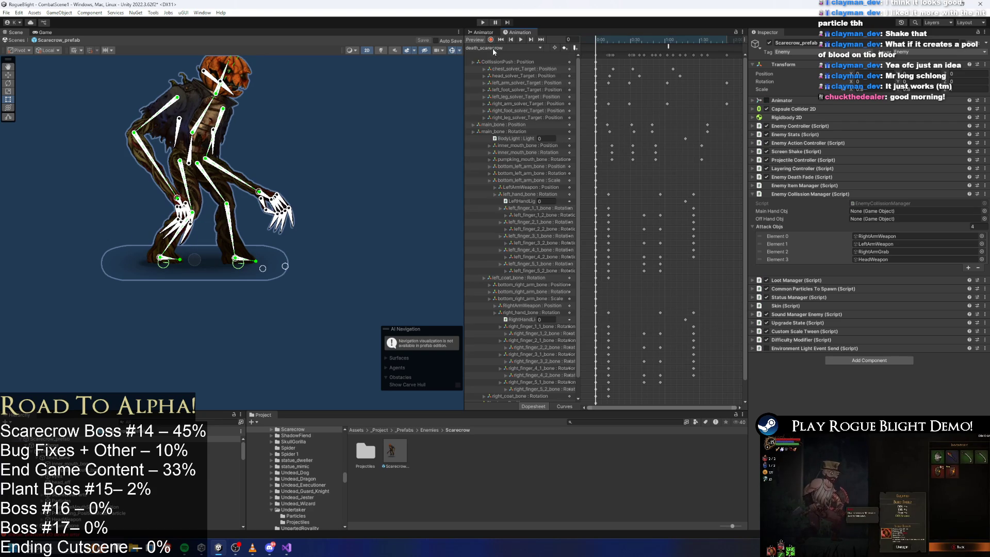
{"action": "left_click", "coordinate": [493, 49]}
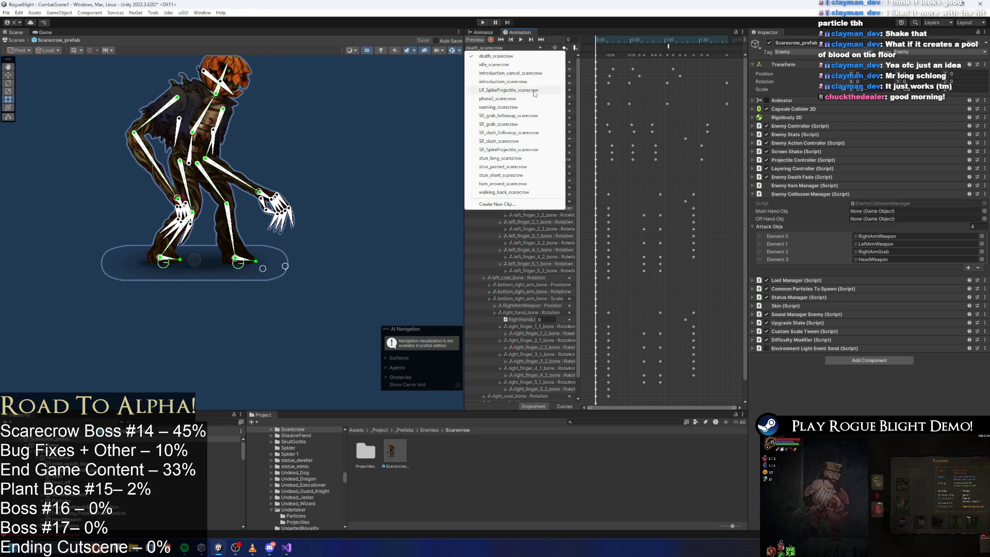
{"action": "left_click", "coordinate": [531, 124]}
{"action": "left_click", "coordinate": [661, 40]}
Make the grab clip's animation event call ActionFinishing() instead of EnableAttackCollision
{"action": "scroll", "coordinate": [669, 43], "scroll_direction": "up", "scroll_amount": 4}
{"action": "left_click", "coordinate": [665, 47]}
{"action": "left_click", "coordinate": [666, 47]}
{"action": "left_click", "coordinate": [677, 43]}
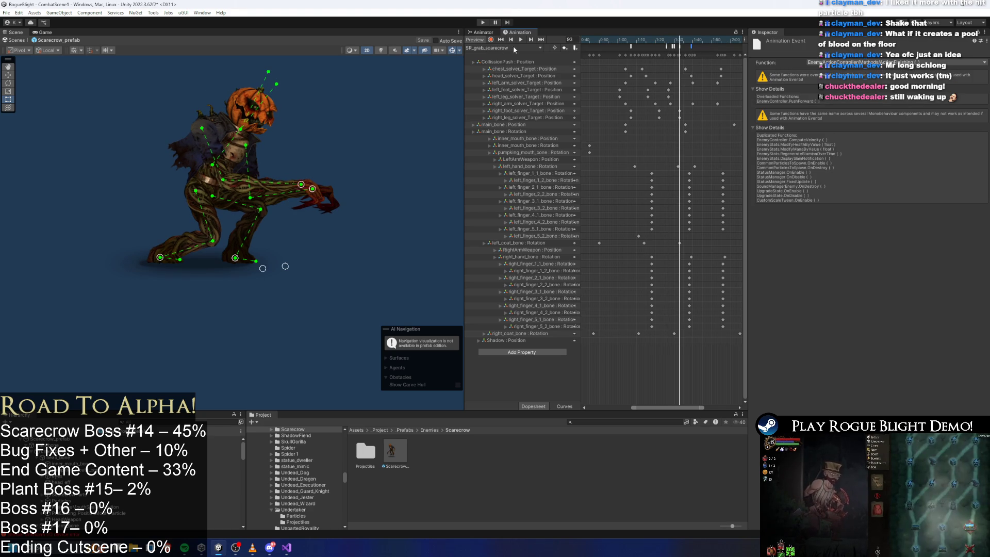
Push the SR Grab to Grab Follow Up transition's exit time to 72%
{"action": "left_click", "coordinate": [482, 32]}
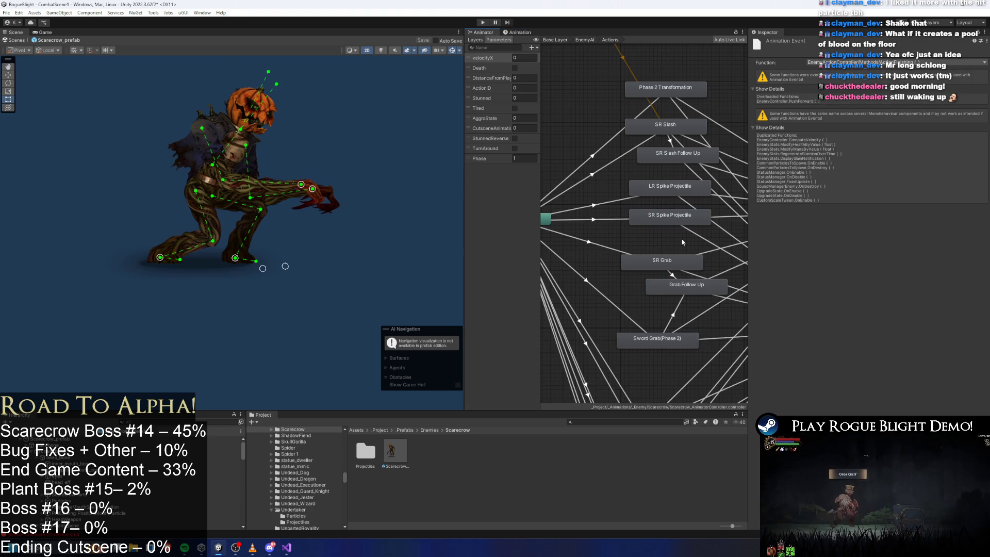
{"action": "left_click", "coordinate": [671, 274]}
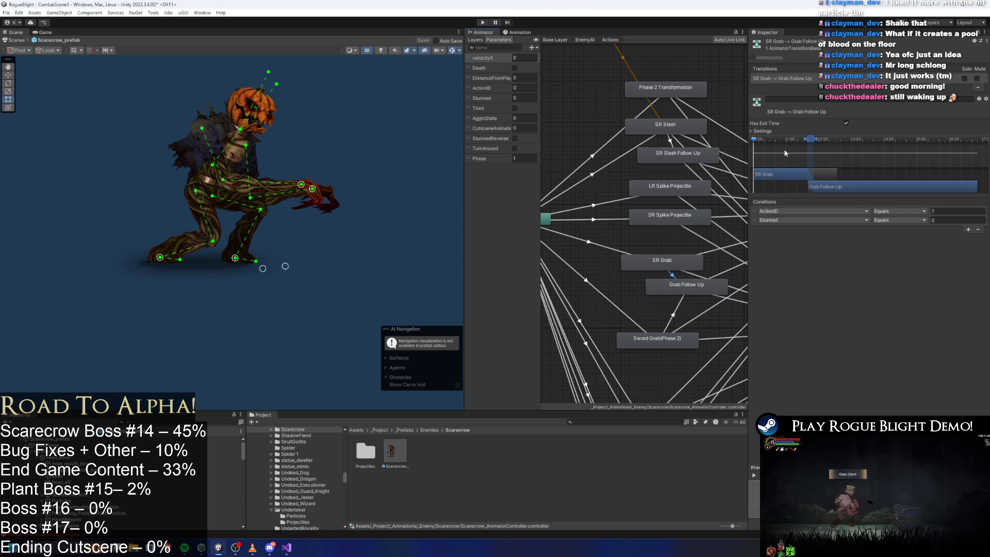
{"action": "left_click_drag", "start_coordinate": [810, 141], "coordinate": [815, 139]}
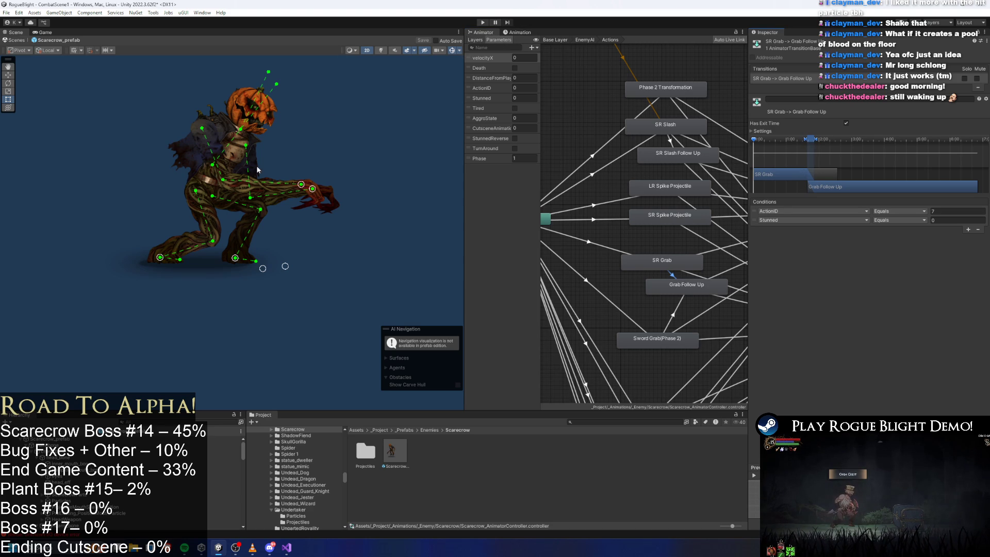
Load SR_grab_followup_scarecrow at frame 189 and widen the Animation timeline
{"action": "left_click", "coordinate": [519, 32]}
{"action": "left_click", "coordinate": [503, 47]}
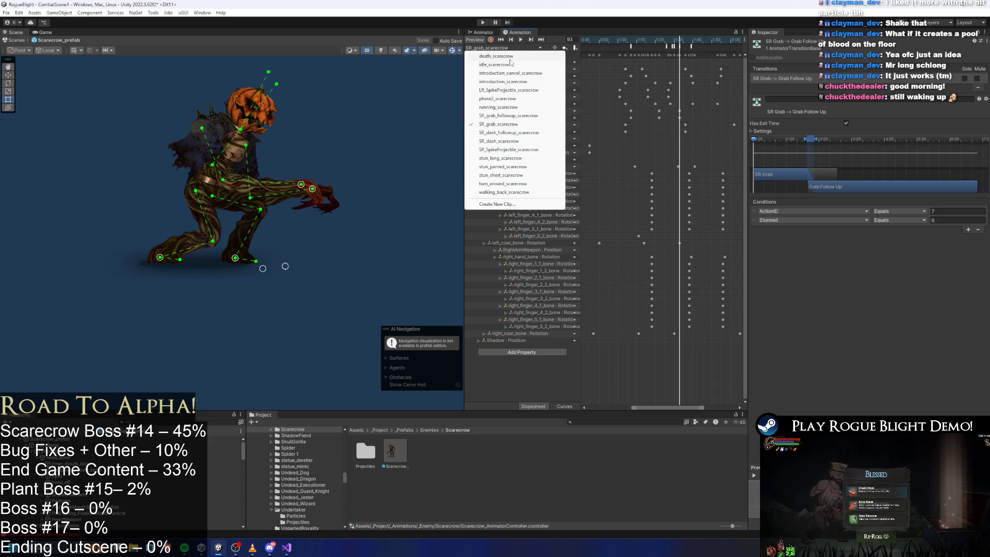
{"action": "left_click", "coordinate": [520, 116]}
{"action": "left_click_drag", "start_coordinate": [665, 43], "coordinate": [677, 45]}
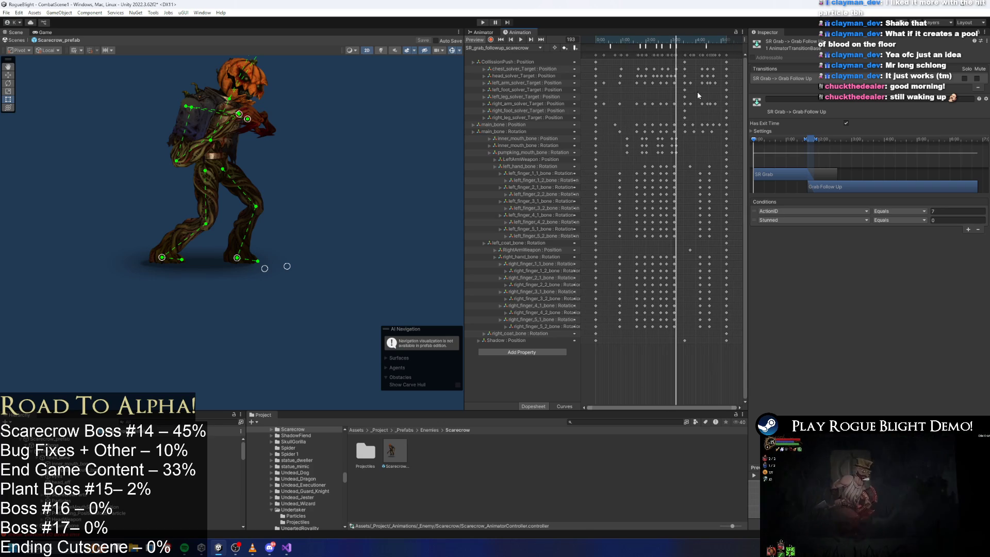
{"action": "left_click_drag", "start_coordinate": [749, 112], "coordinate": [783, 112]}
{"action": "left_click_drag", "start_coordinate": [485, 93], "coordinate": [422, 94]}
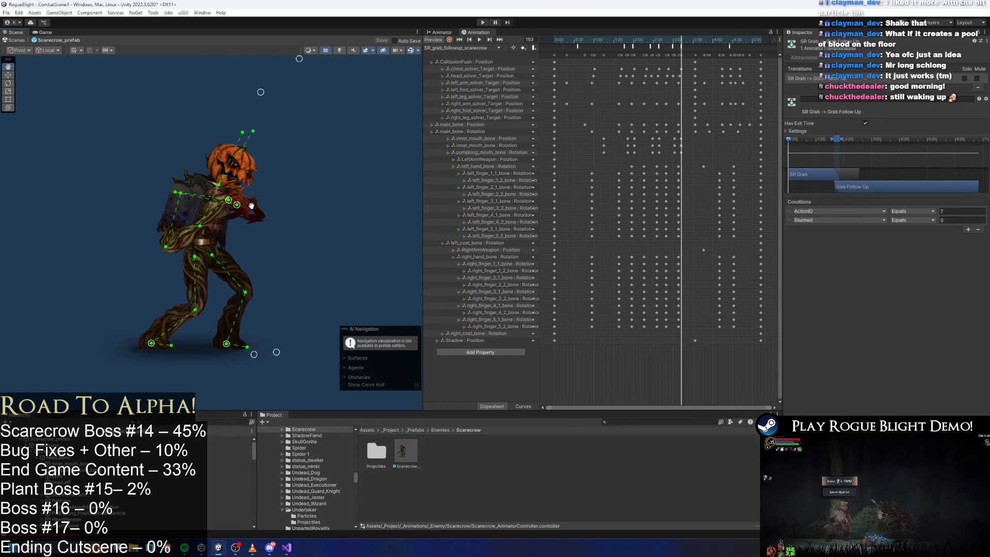
Inspect the DisableAttackCollision event at frame 178, then load SR_grab_scarecrow
{"action": "left_click", "coordinate": [681, 46]}
{"action": "mouse_move", "coordinate": [670, 42]}
{"action": "left_mouse_down"}
{"action": "mouse_move", "coordinate": [661, 44]}
{"action": "mouse_move", "coordinate": [697, 45]}
{"action": "left_mouse_up"}
{"action": "left_click", "coordinate": [424, 47]}
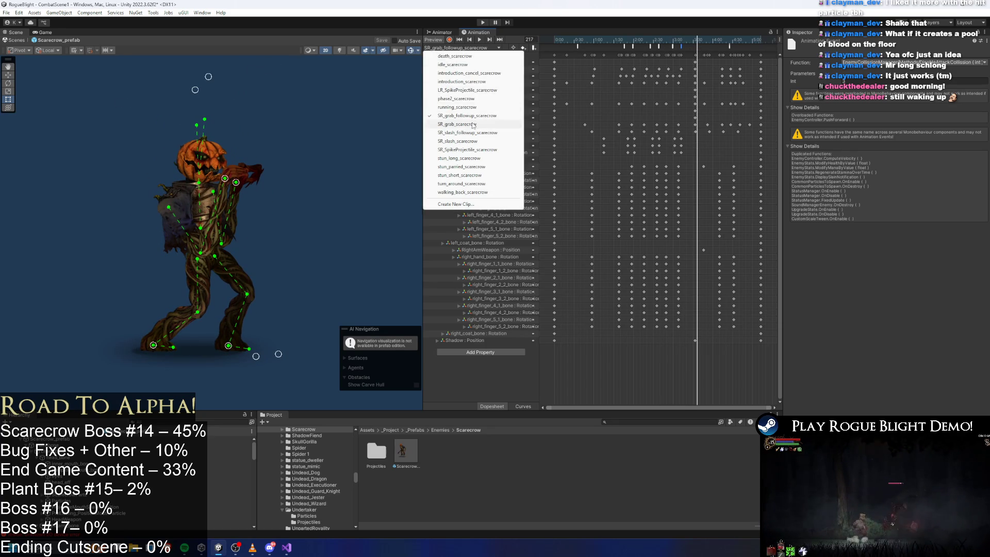
{"action": "left_click", "coordinate": [495, 124]}
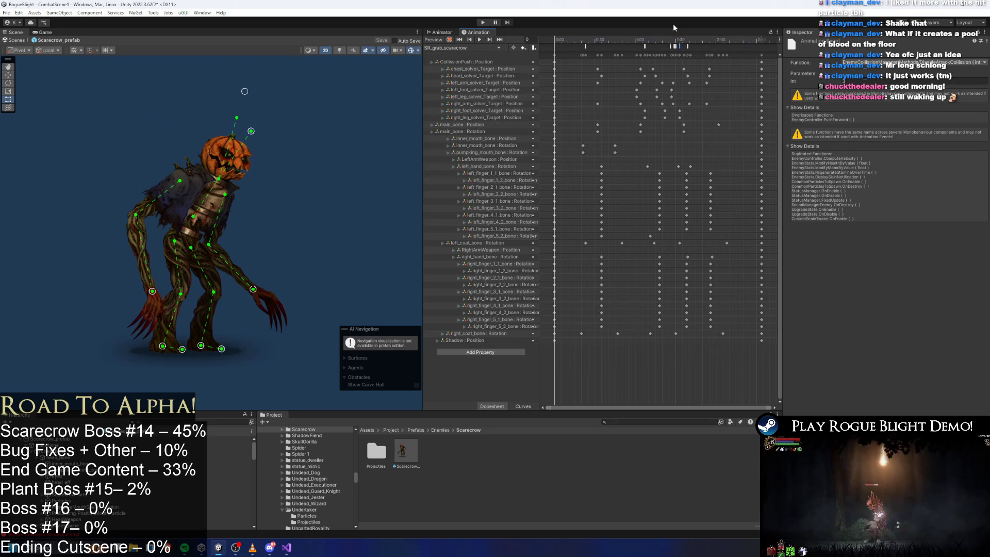
{"action": "left_click", "coordinate": [680, 420]}
{"action": "type", "text": "wendigo prefa"}
Search the Project for 'wendigo prefab' and open wendigo_prefab
{"action": "key", "text": "BackSpace"}
{"action": "key", "text": "BackSpace"}
{"action": "key", "text": "BackSpace"}
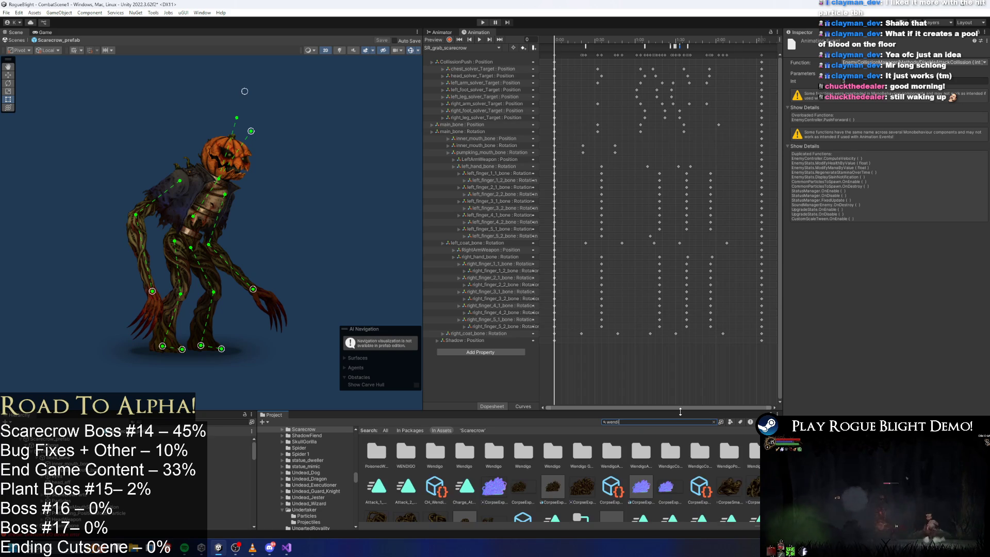
{"action": "type", "text": "prefab"}
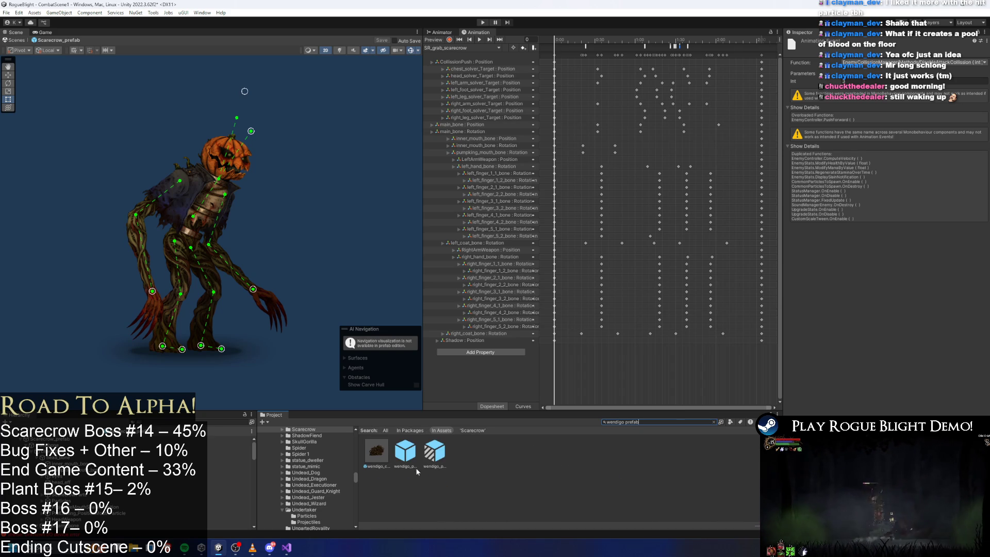
{"action": "double_click", "coordinate": [404, 451]}
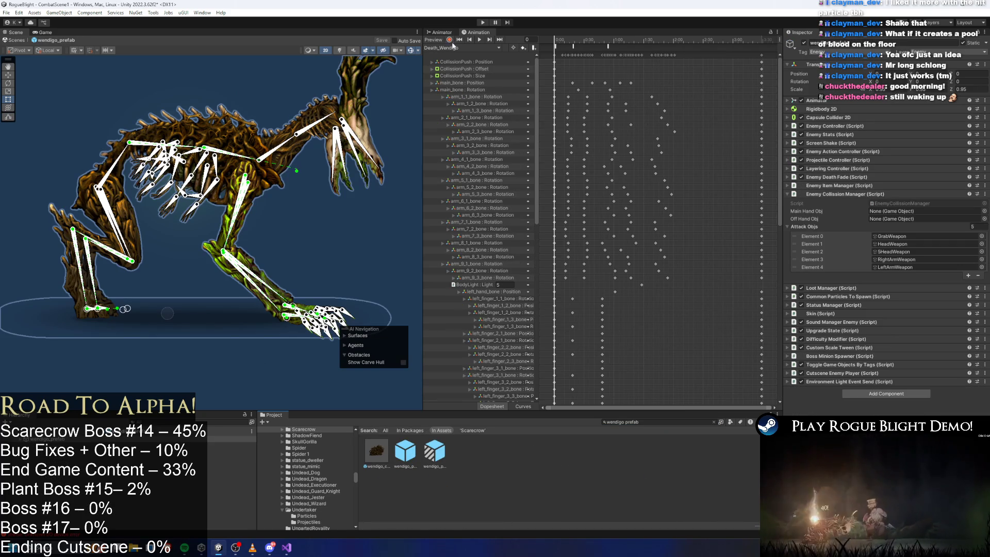
Review the Grab_Attack_1_1_Wendigo clip and its animation event at frame 68
{"action": "left_click", "coordinate": [453, 47]}
{"action": "left_click", "coordinate": [500, 125]}
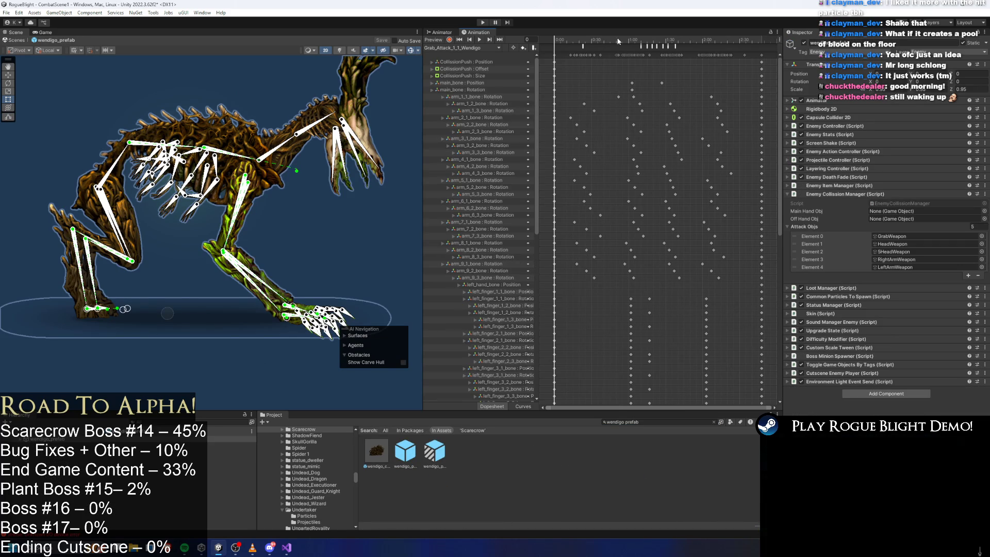
{"action": "left_click", "coordinate": [641, 47]}
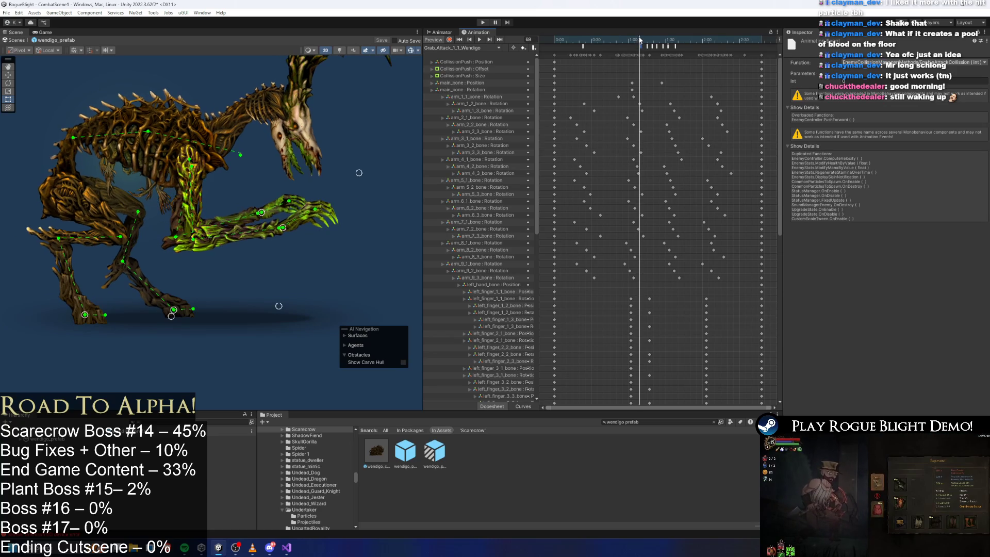
{"action": "left_click", "coordinate": [460, 39]}
{"action": "left_click", "coordinate": [463, 48]}
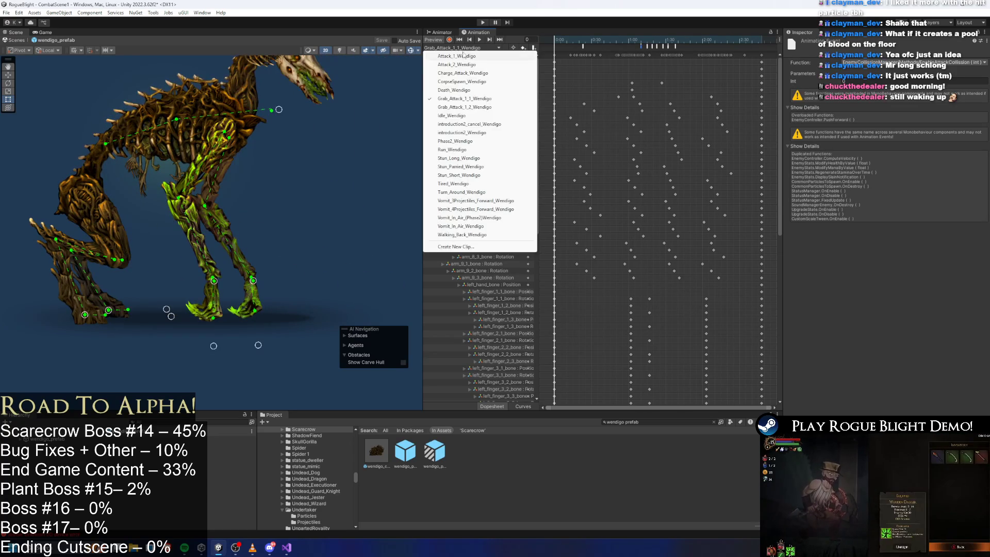
Show the wendigo's Animator graph and enter its Actions state machine
{"action": "left_click", "coordinate": [452, 32]}
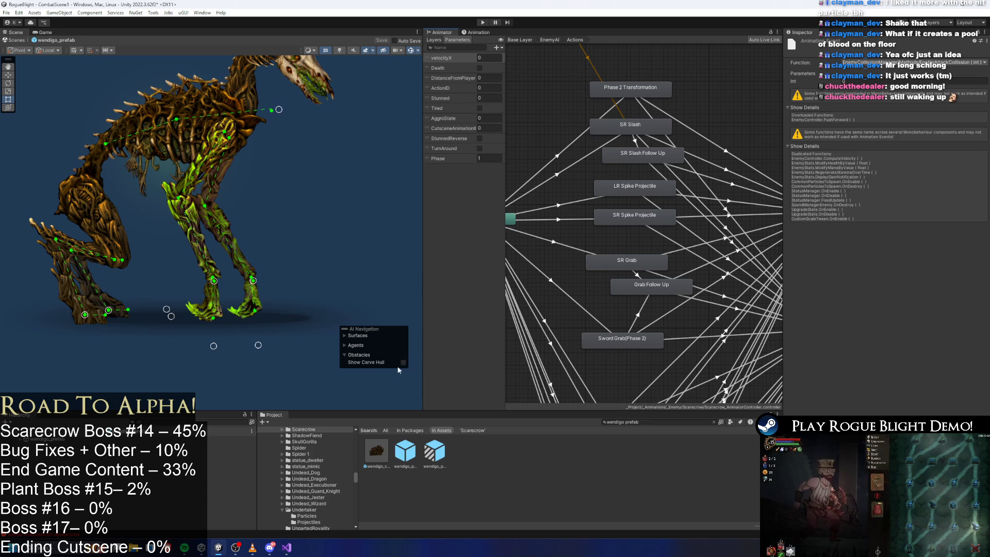
{"action": "scroll", "coordinate": [606, 290], "scroll_direction": "down", "scroll_amount": 5}
{"action": "scroll", "coordinate": [606, 289], "scroll_direction": "up", "scroll_amount": 4}
{"action": "left_click", "coordinate": [68, 439]}
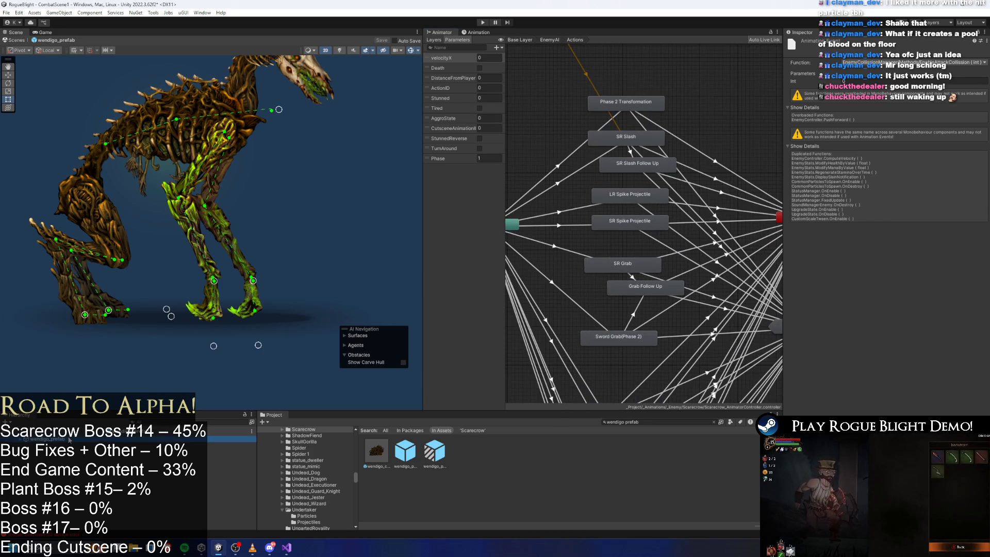
{"action": "double_click", "coordinate": [591, 258]}
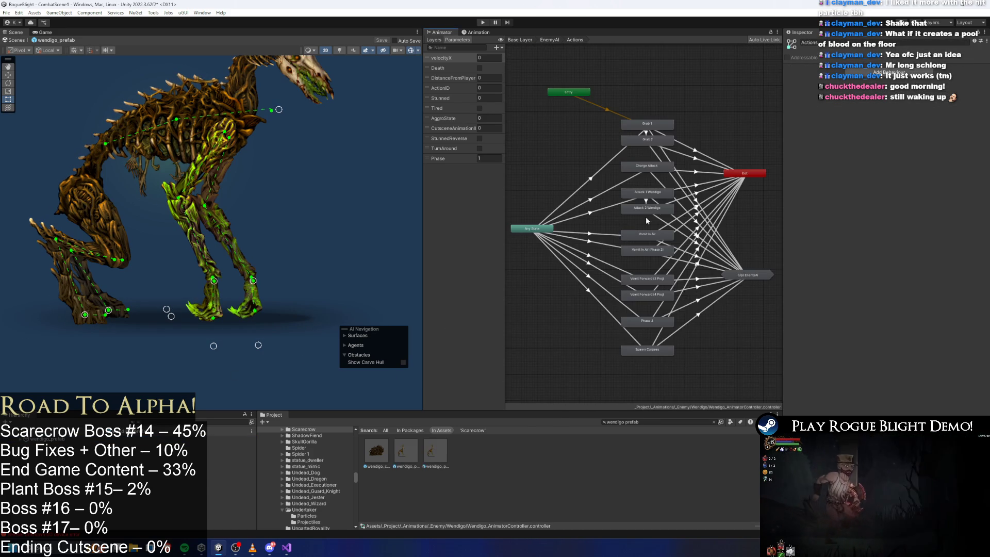
Inspect the wendigo's Grab 1 → Grab 2 transition and launch the Calculator app
{"action": "left_click", "coordinate": [643, 128]}
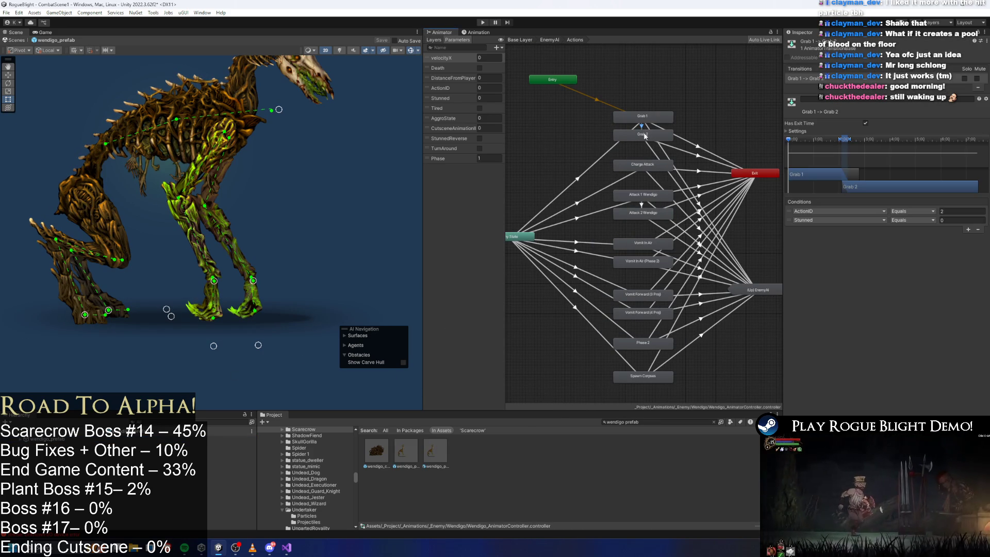
{"action": "scroll", "coordinate": [643, 134], "scroll_direction": "up", "scroll_amount": 3}
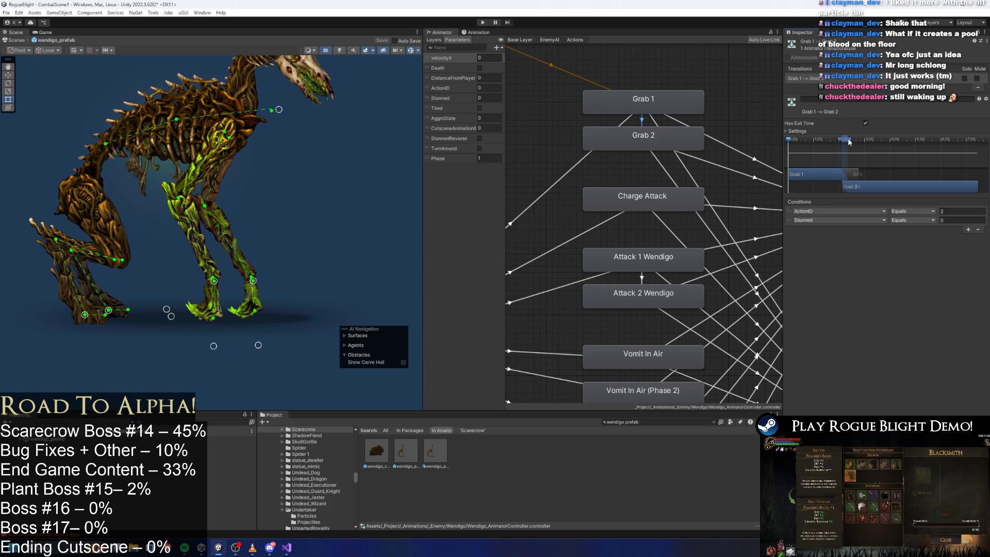
{"action": "key", "text": "super"}
{"action": "type", "text": "cal"}
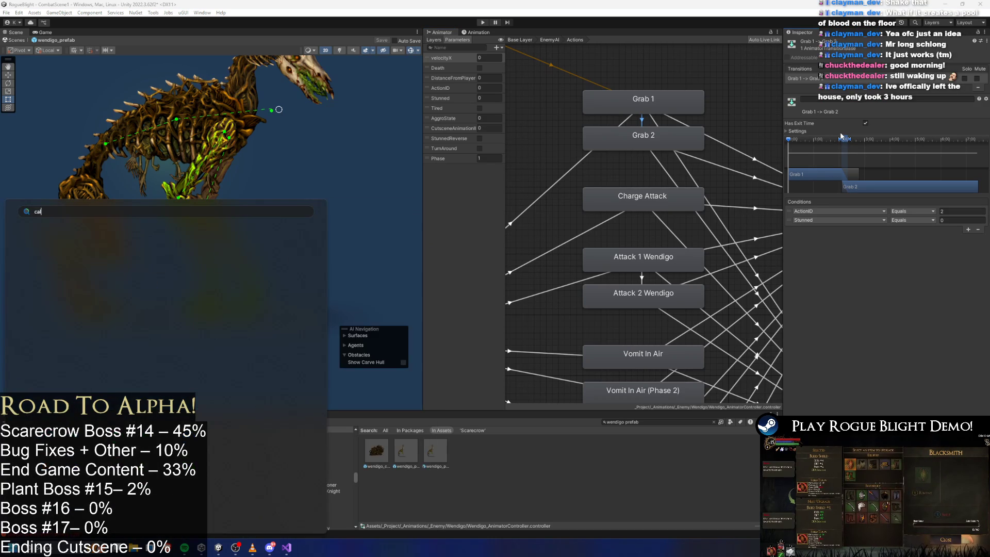
{"action": "key", "text": "Return"}
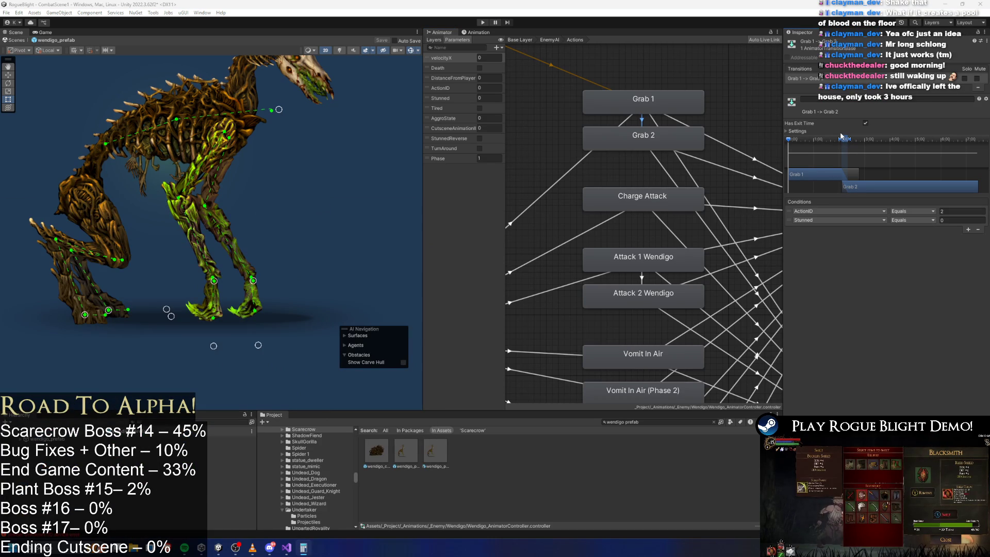
{"action": "key", "text": "super"}
{"action": "key", "text": "Escape"}
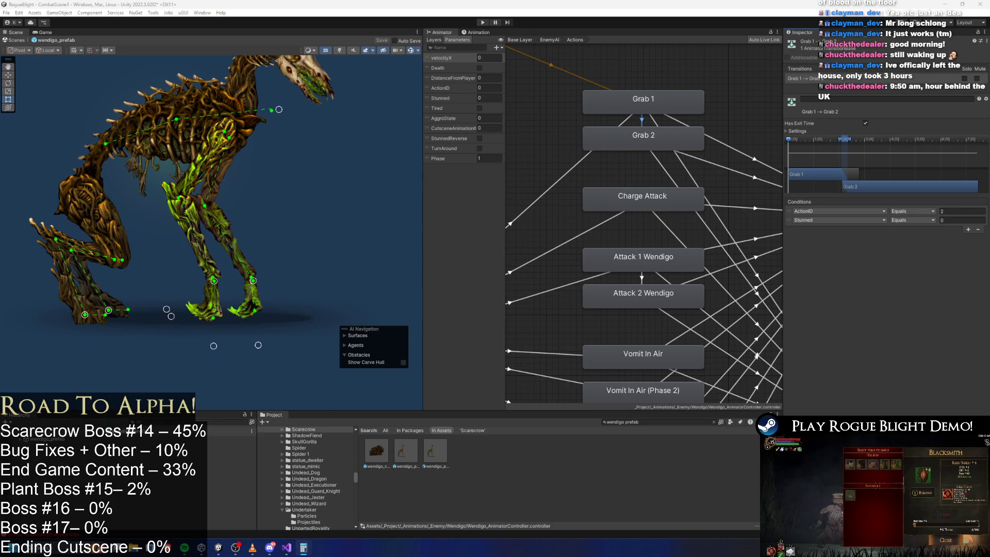
{"action": "key", "text": "super"}
{"action": "type", "text": "calc"}
{"action": "key", "text": "Return"}
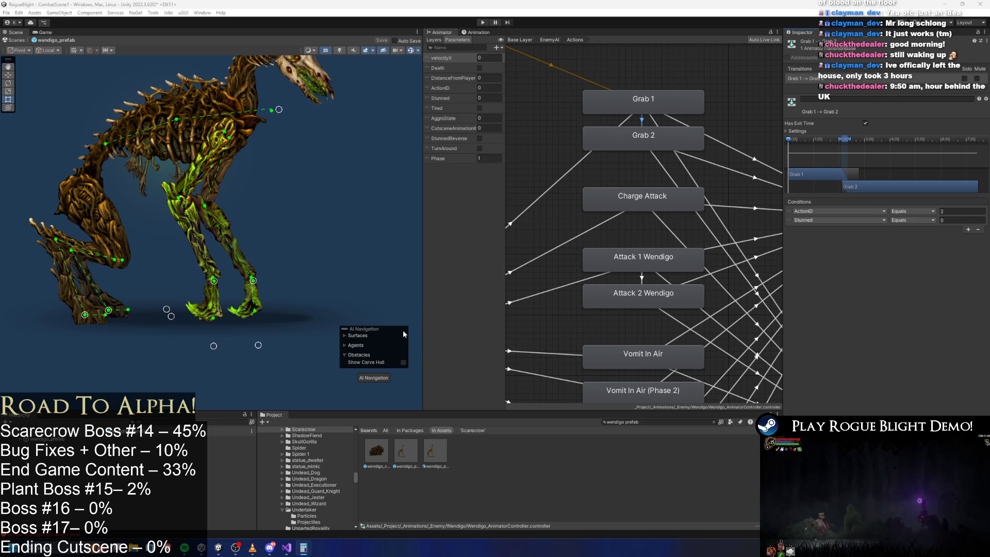
Compare the Grab 1 and Grab 2 state settings and their transitions in the wendigo Animator
{"action": "left_click", "coordinate": [633, 98]}
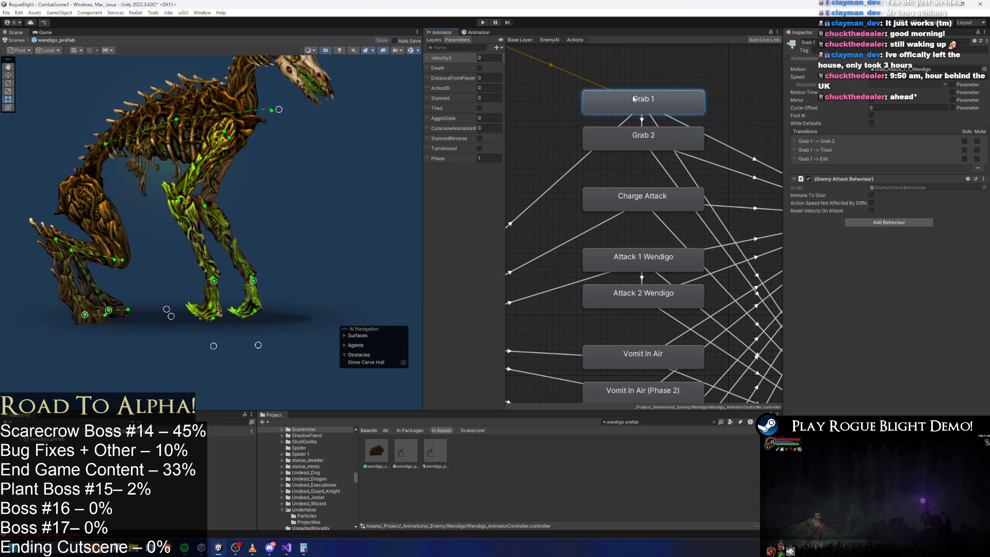
{"action": "left_click", "coordinate": [647, 135]}
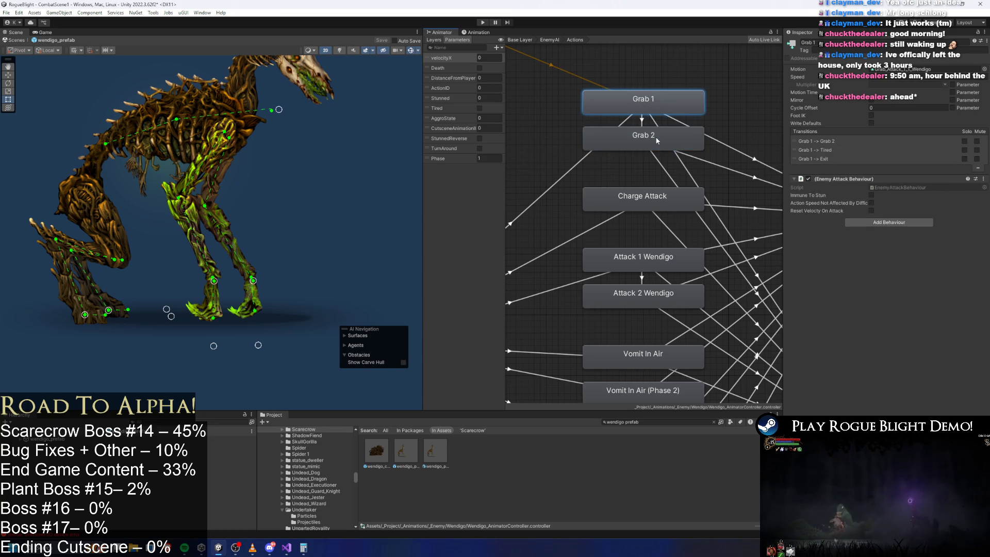
{"action": "left_click", "coordinate": [656, 102]}
{"action": "left_click", "coordinate": [645, 129]}
{"action": "left_click", "coordinate": [650, 107]}
{"action": "left_click", "coordinate": [641, 133]}
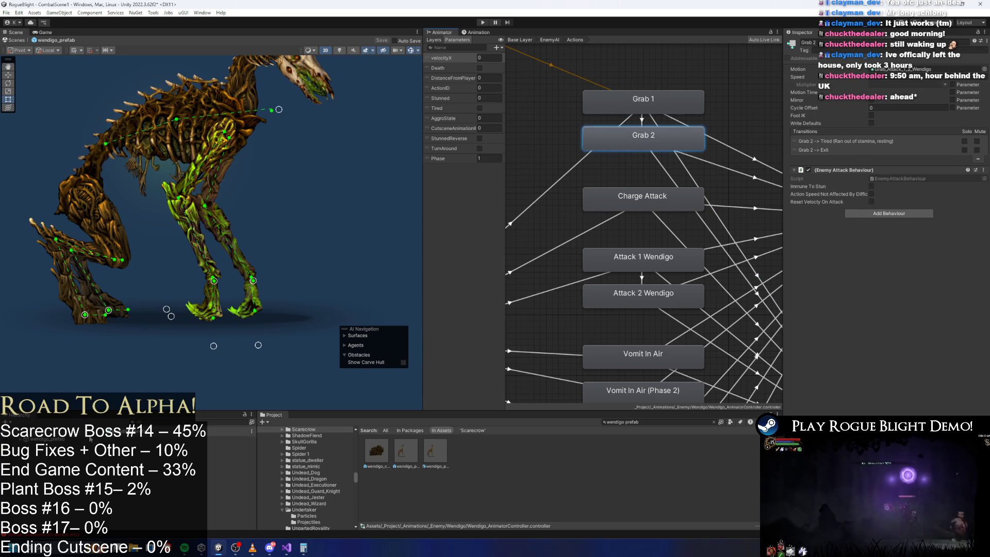
Reselect the wendigo prefab and toggle between the Grab 1 and Grab 2 states
{"action": "left_click", "coordinate": [89, 439]}
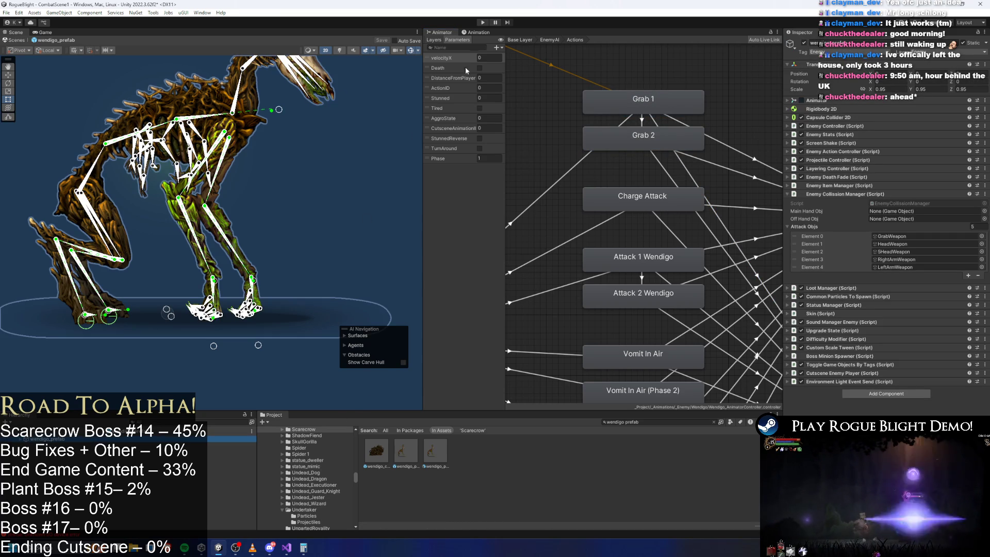
{"action": "left_click", "coordinate": [643, 99]}
{"action": "left_click", "coordinate": [647, 147]}
{"action": "left_click", "coordinate": [654, 107]}
{"action": "left_click", "coordinate": [643, 135]}
{"action": "left_click", "coordinate": [651, 101]}
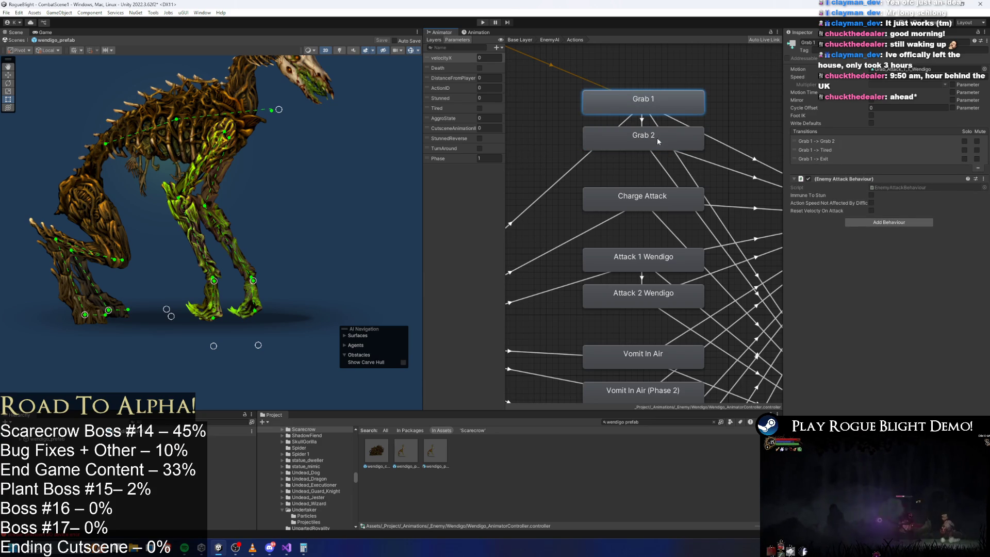
{"action": "left_click", "coordinate": [658, 135]}
{"action": "left_click", "coordinate": [630, 90]}
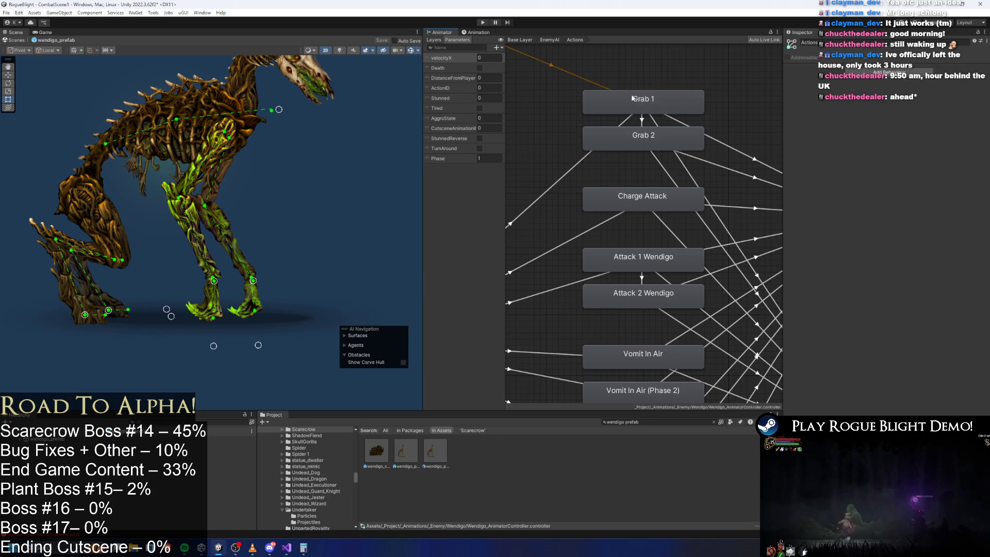
{"action": "left_click", "coordinate": [646, 134], "text": "shift"}
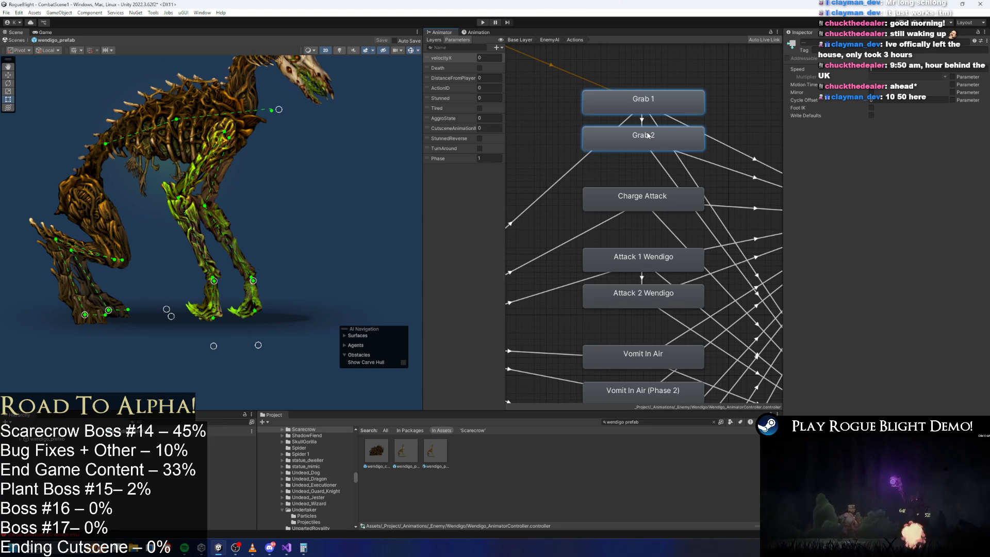
Recheck the Grab 1 → Grab 2 transition, then bring up the wendigo clip list in the Animation window
{"action": "left_click", "coordinate": [642, 119]}
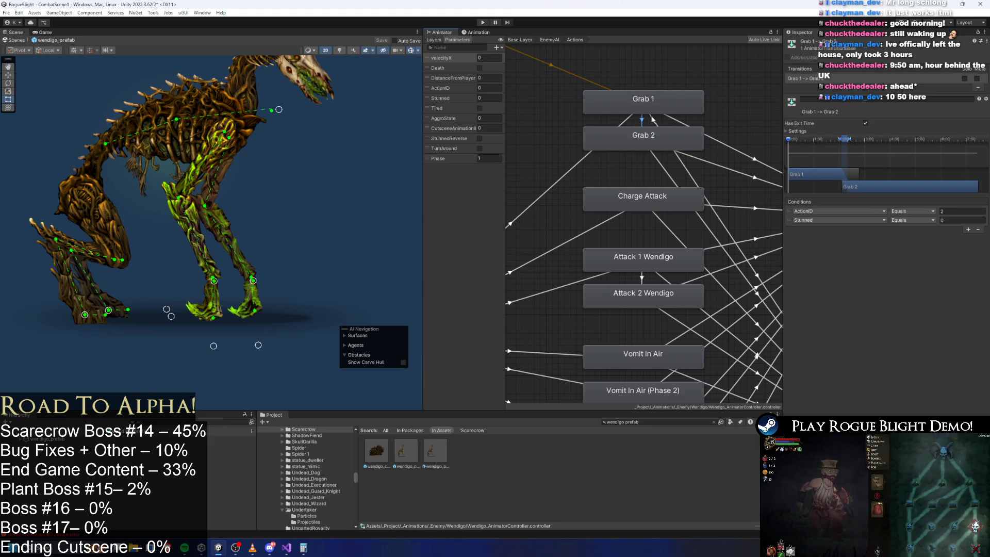
{"action": "left_click", "coordinate": [645, 137]}
{"action": "left_click", "coordinate": [644, 102]}
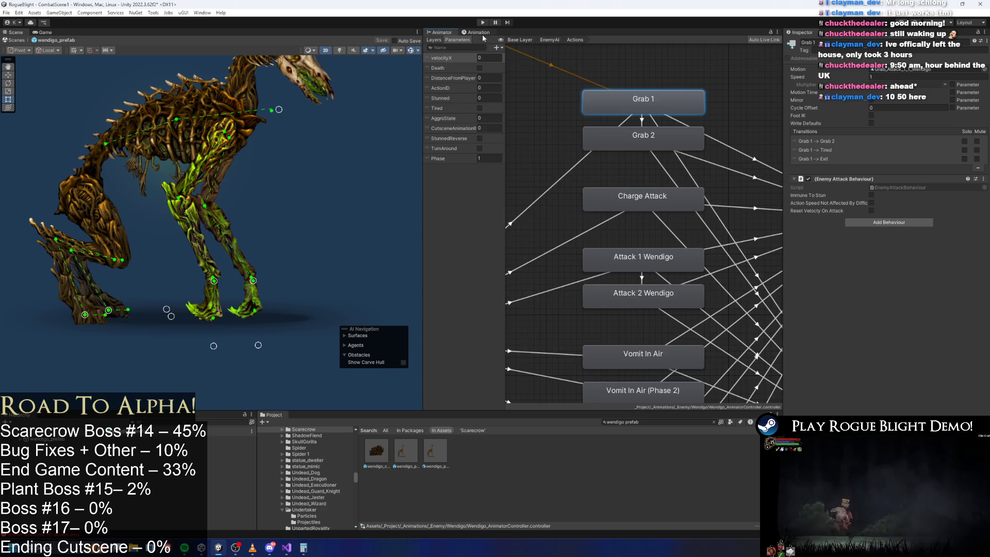
{"action": "left_click", "coordinate": [477, 32]}
{"action": "left_click", "coordinate": [461, 48]}
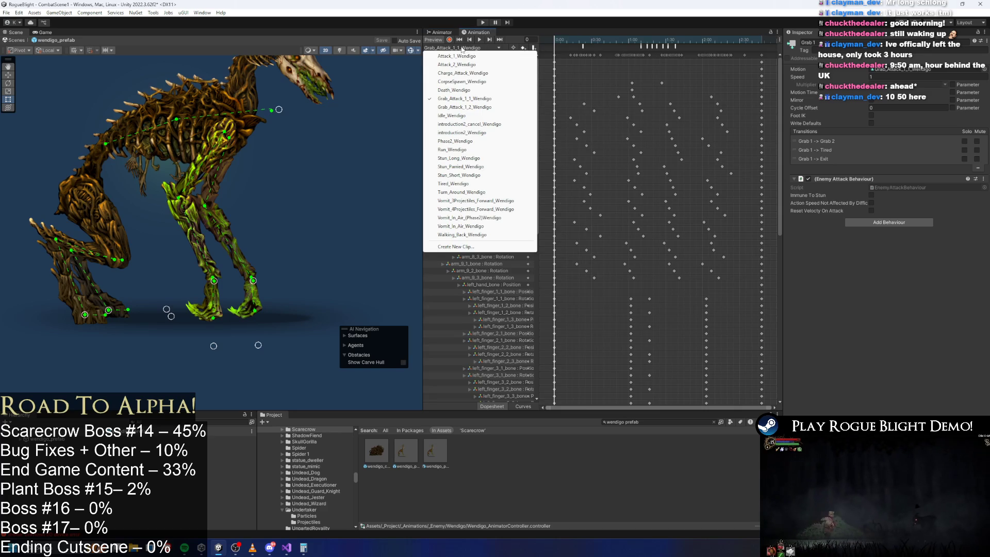
Keep Grab_Attack_1_1_Wendigo loaded and check frame 70's ActionFinishing event and the last frame
{"action": "left_click", "coordinate": [485, 99]}
{"action": "left_click", "coordinate": [640, 41]}
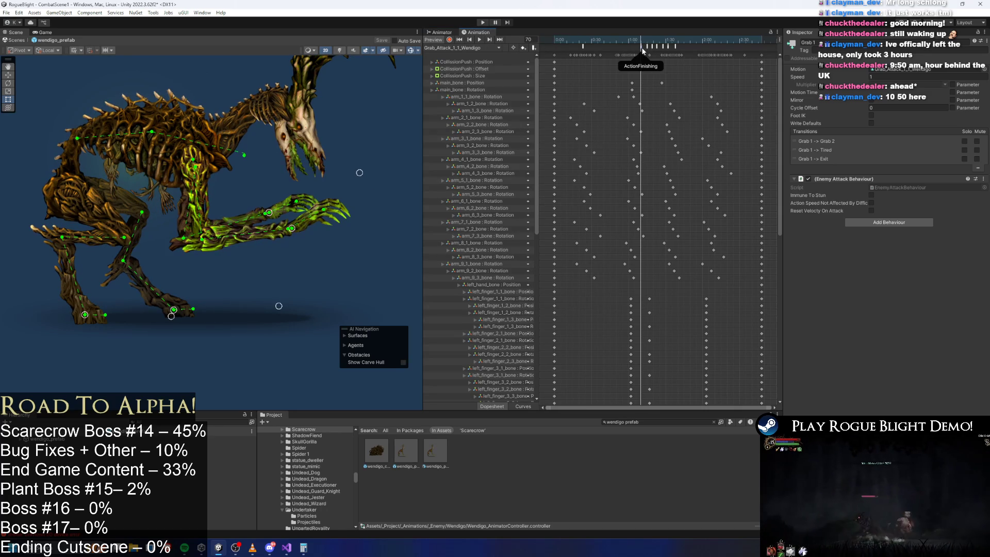
{"action": "left_click", "coordinate": [643, 48]}
{"action": "left_click", "coordinate": [642, 41]}
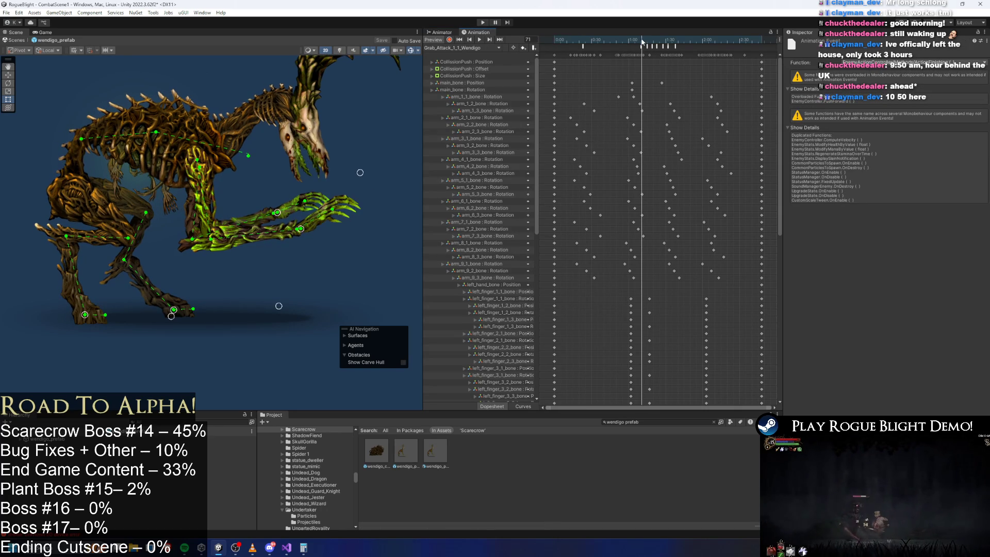
{"action": "left_click", "coordinate": [641, 41]}
{"action": "left_click", "coordinate": [759, 41]}
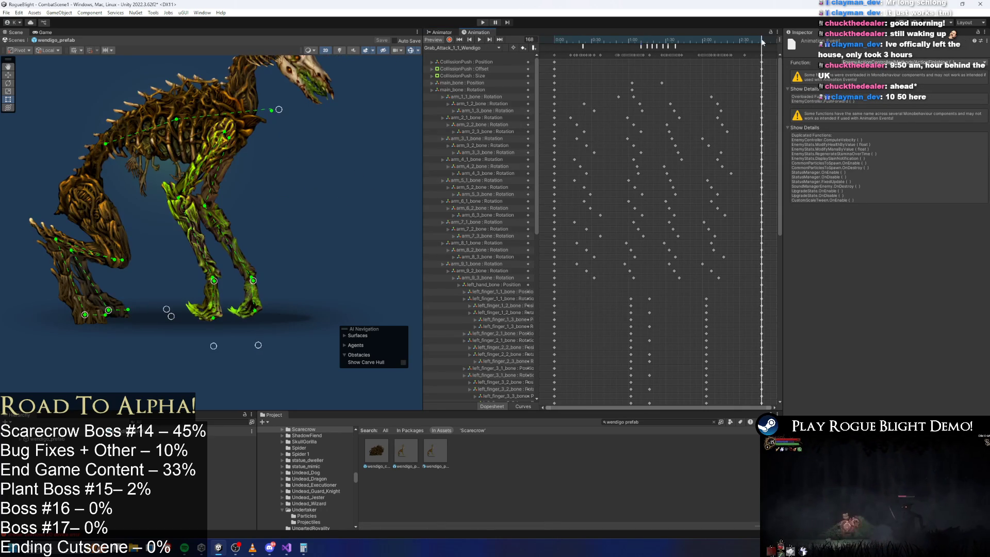
Compute 70 ÷ 168 in the Calculator
{"action": "key", "text": "super"}
{"action": "type", "text": "ca"}
{"action": "key", "text": "Return"}
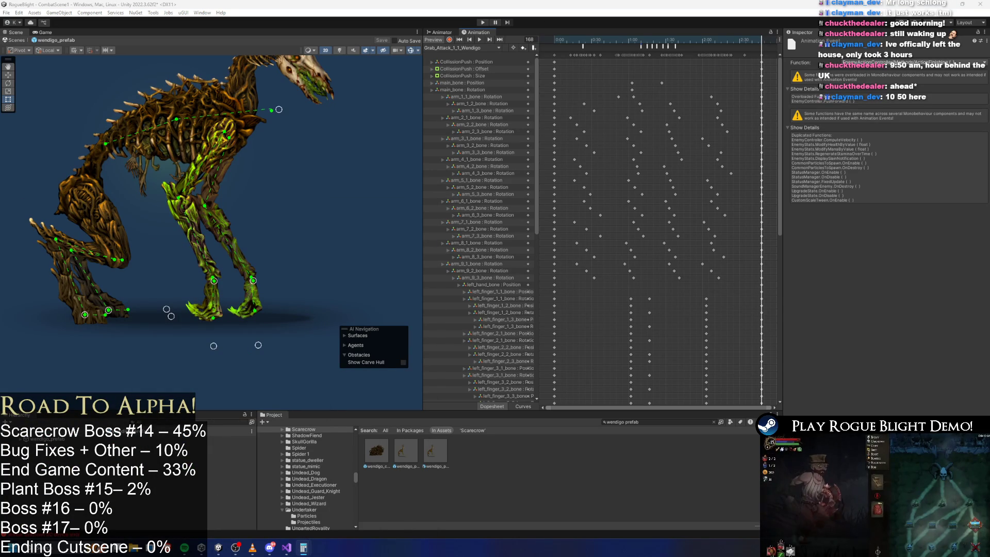
{"action": "key", "text": "alt+Tab"}
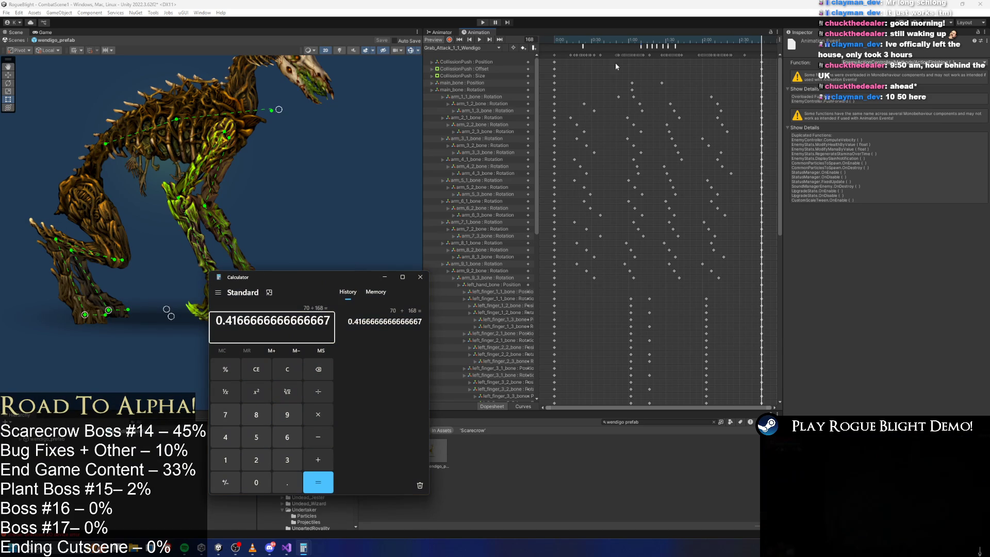
{"action": "key", "text": "alt+Tab"}
Scrub the clip to frame 98, compute 98/168 ≈ 0.583, and return to the Animator graph
{"action": "left_click_drag", "start_coordinate": [662, 41], "coordinate": [676, 41]}
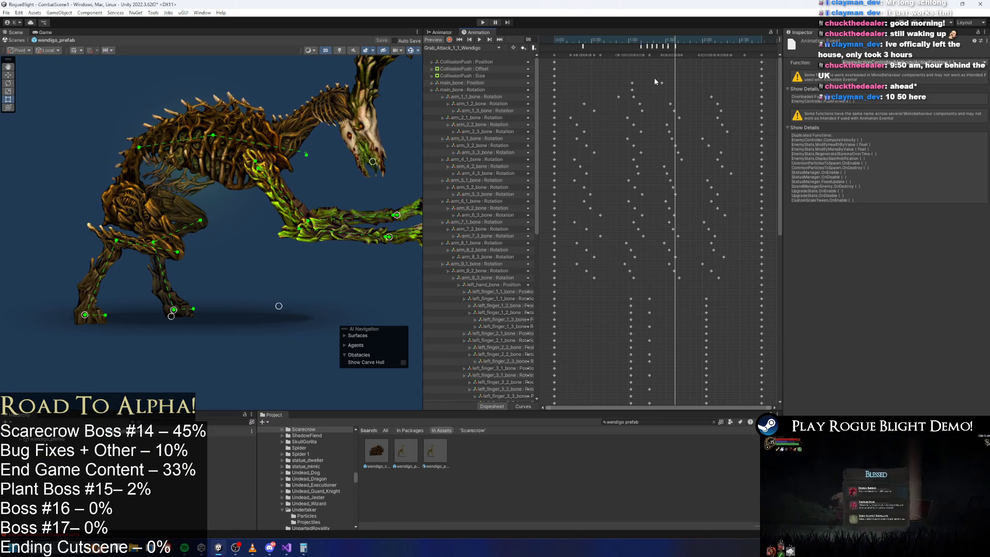
{"action": "mouse_move", "coordinate": [303, 548]}
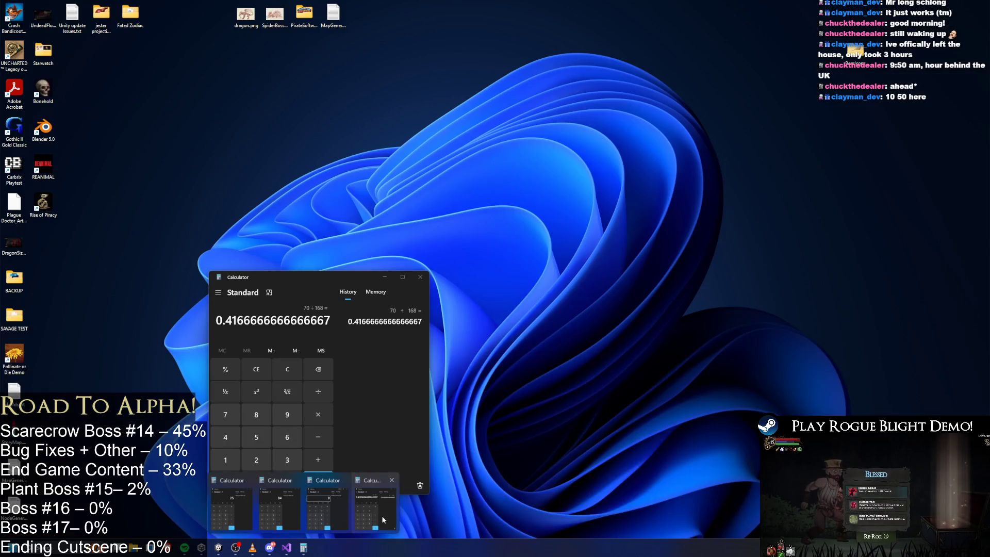
{"action": "left_click", "coordinate": [375, 522]}
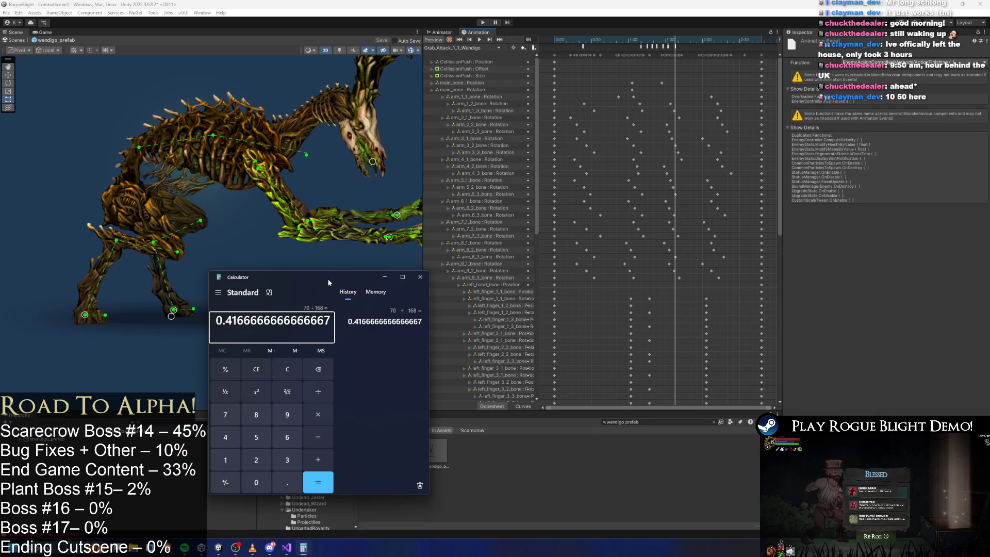
{"action": "key", "text": "Escape"}
{"action": "type", "text": "9"}
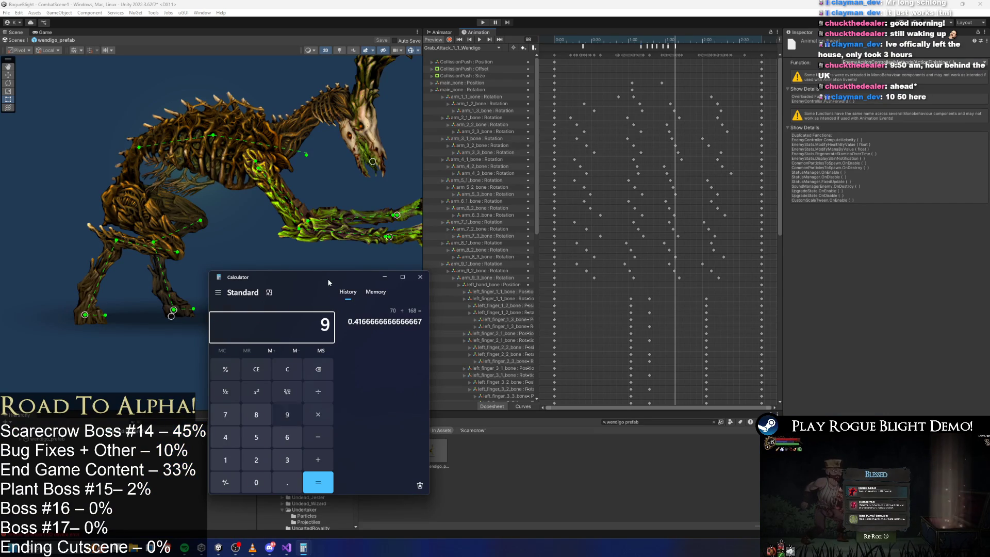
{"action": "type", "text": "8/168"}
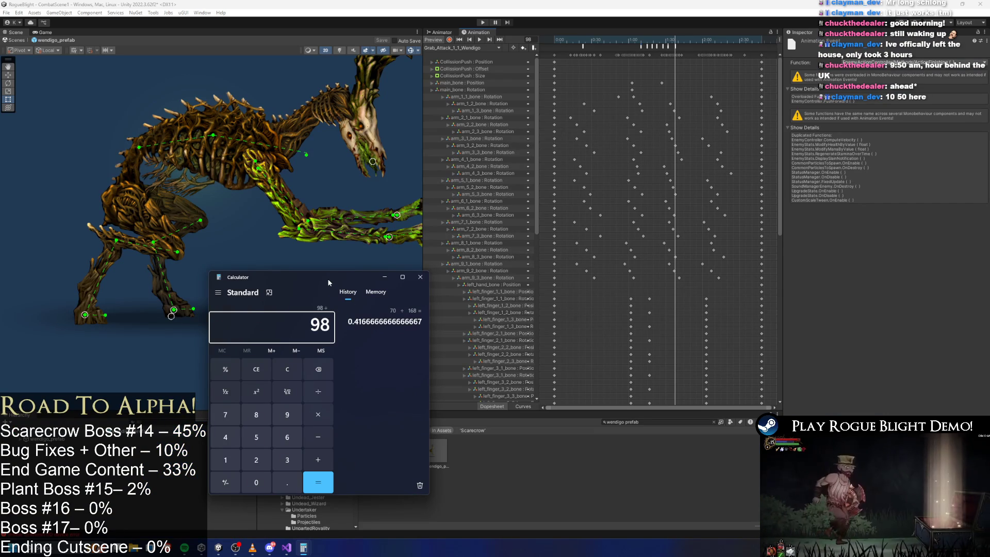
{"action": "key", "text": "Return"}
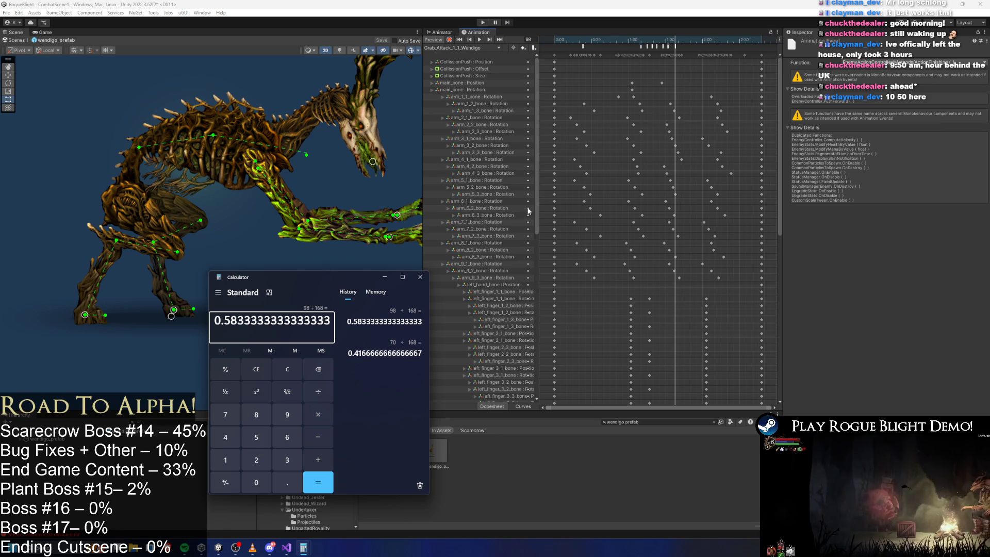
{"action": "mouse_move", "coordinate": [683, 45]}
{"action": "left_mouse_down"}
{"action": "mouse_move", "coordinate": [760, 45]}
{"action": "mouse_move", "coordinate": [694, 47]}
{"action": "mouse_move", "coordinate": [719, 63]}
{"action": "mouse_move", "coordinate": [694, 76]}
{"action": "mouse_move", "coordinate": [716, 78]}
{"action": "mouse_move", "coordinate": [692, 83]}
{"action": "mouse_move", "coordinate": [718, 87]}
{"action": "mouse_move", "coordinate": [702, 92]}
{"action": "left_mouse_up"}
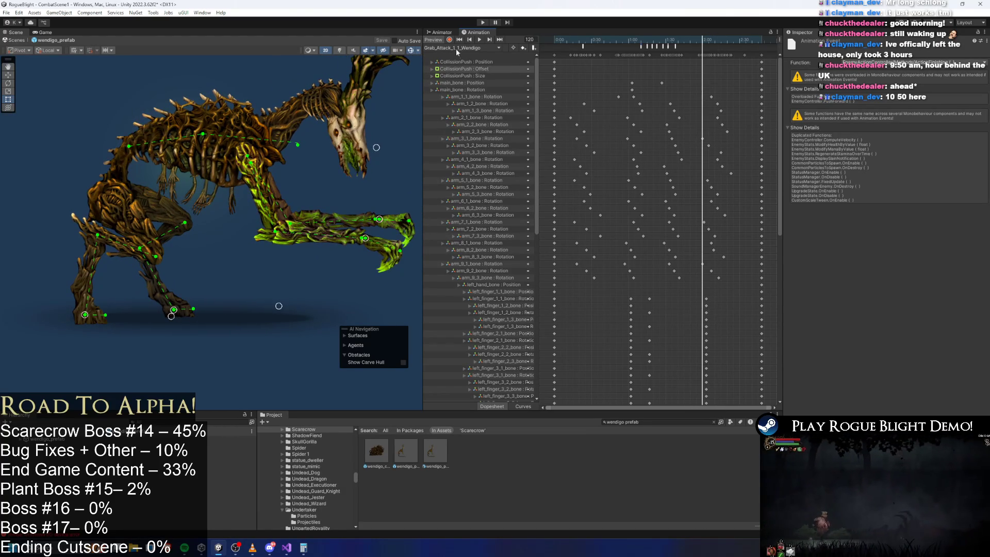
{"action": "left_click", "coordinate": [682, 49]}
Search the Project for 'carecrow prefa' and open the Scarecrow prefab
{"action": "left_click", "coordinate": [436, 33]}
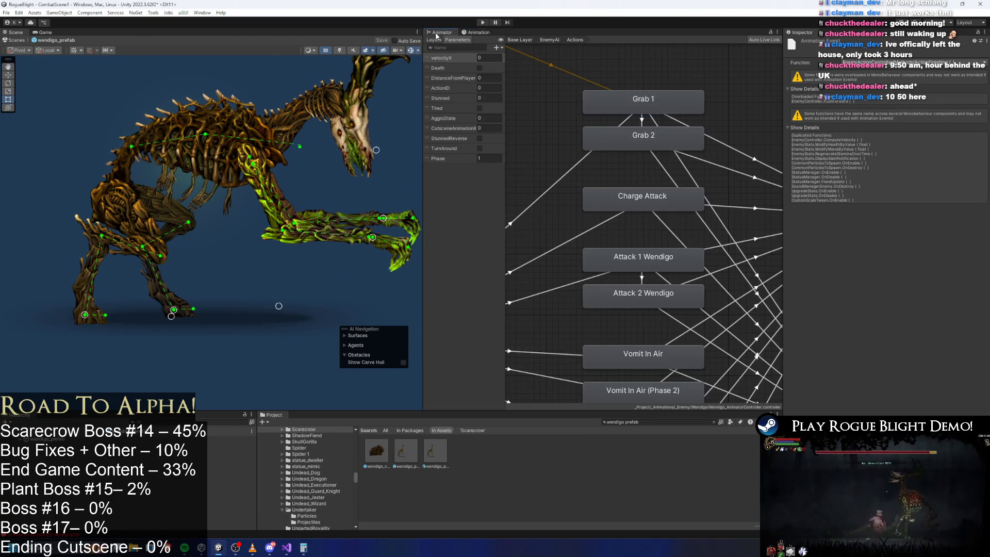
{"action": "left_click", "coordinate": [654, 423]}
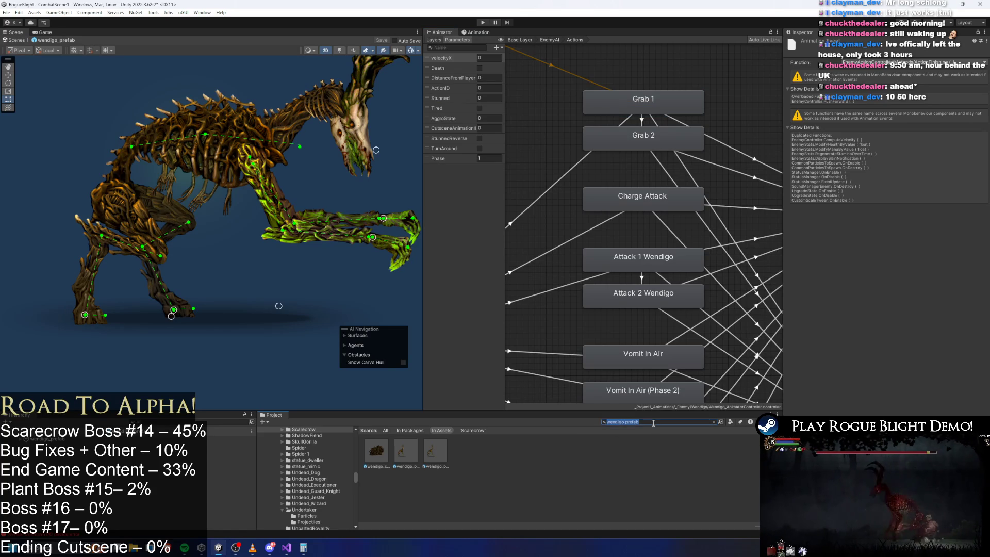
{"action": "type", "text": "carecrow prefa"}
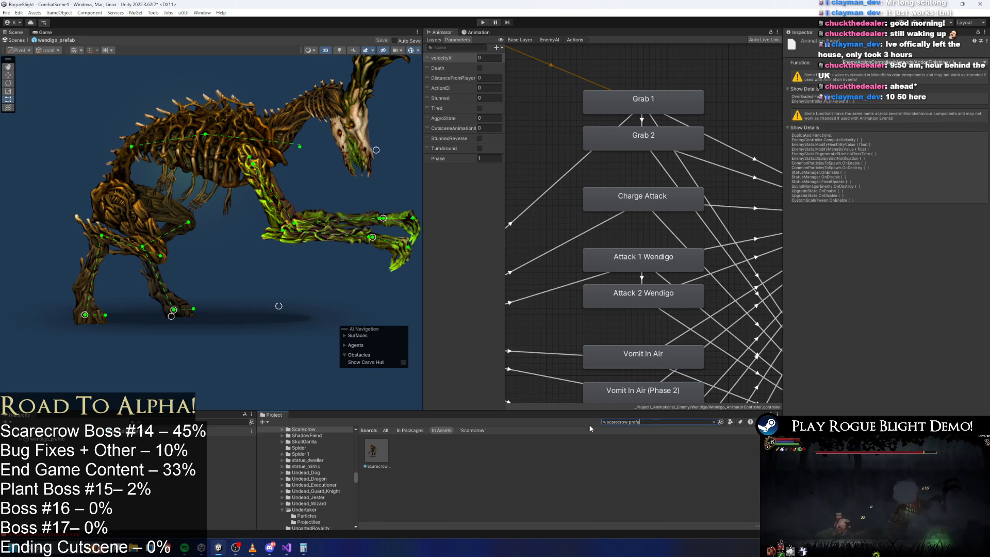
{"action": "double_click", "coordinate": [374, 457]}
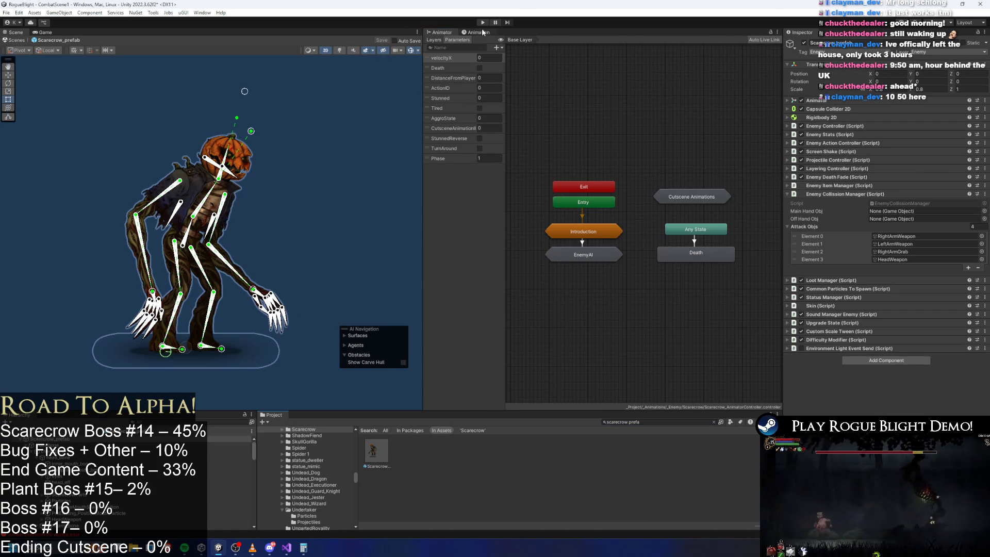
Load SR_grab_scarecrow and scrub it between frames 101 and 146, checking the ActionFinishing event
{"action": "left_click", "coordinate": [478, 32]}
{"action": "left_click", "coordinate": [455, 48]}
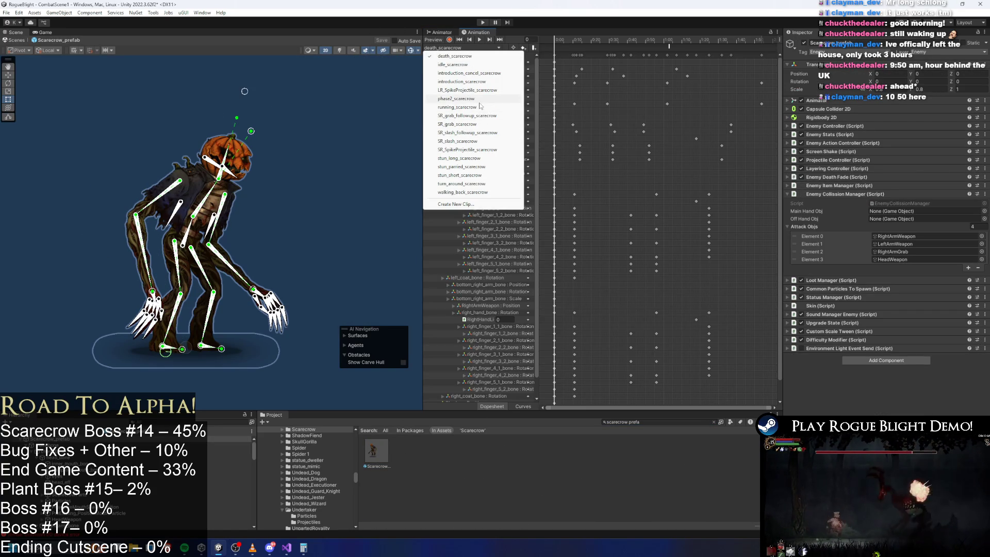
{"action": "left_click", "coordinate": [479, 124]}
{"action": "left_click", "coordinate": [680, 41]}
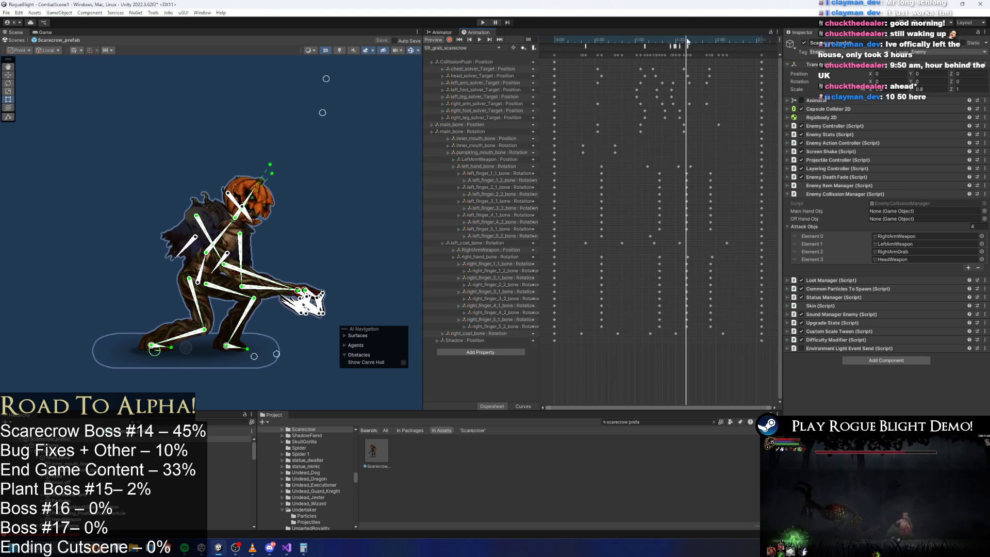
{"action": "left_click", "coordinate": [688, 46]}
{"action": "left_click", "coordinate": [694, 42]}
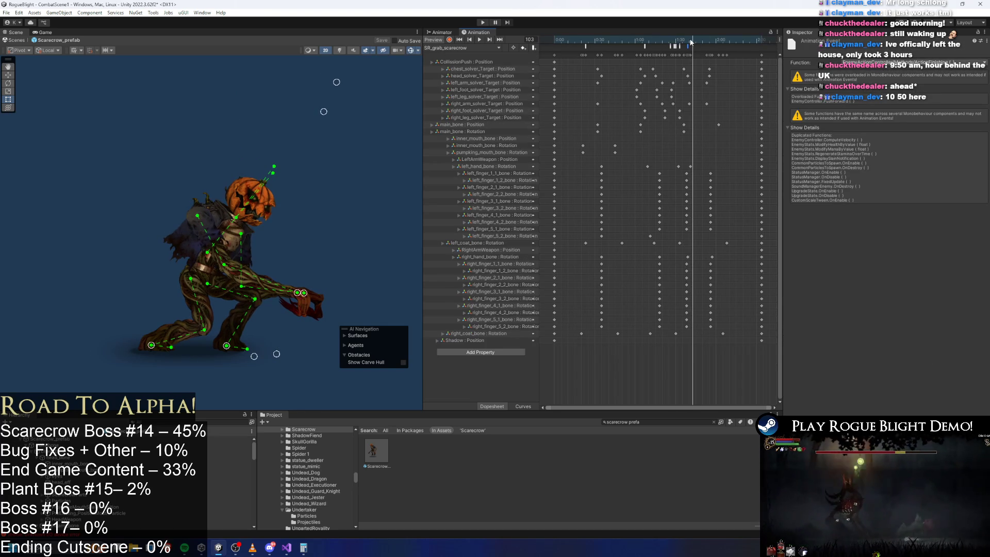
{"action": "left_click_drag", "start_coordinate": [691, 41], "coordinate": [690, 42]}
{"action": "key", "text": "super"}
{"action": "key", "text": "Escape"}
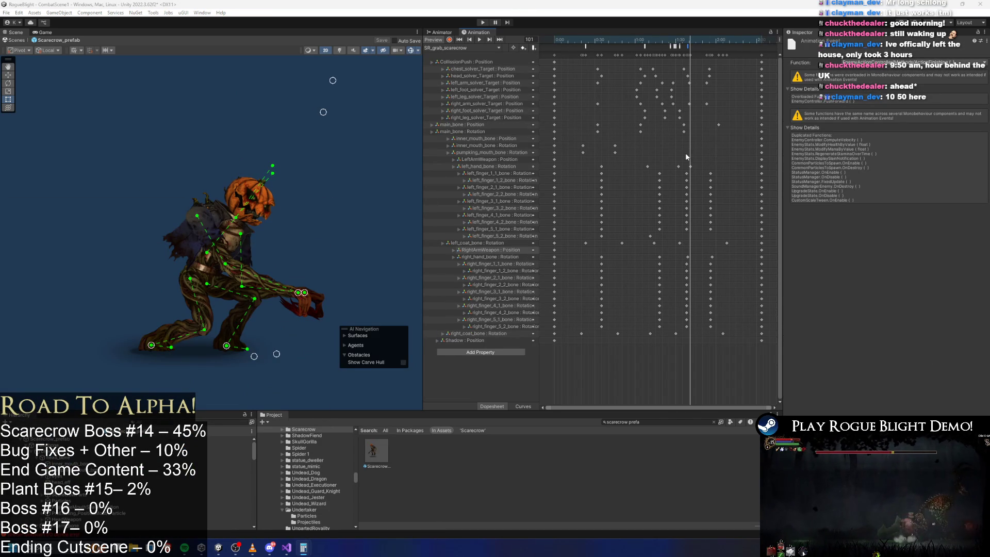
{"action": "left_click_drag", "start_coordinate": [762, 41], "coordinate": [709, 41]}
Scrub to frame 154 and compute 114/154 in the Calculator
{"action": "key", "text": "super"}
{"action": "type", "text": "calc"}
{"action": "key", "text": "Escape"}
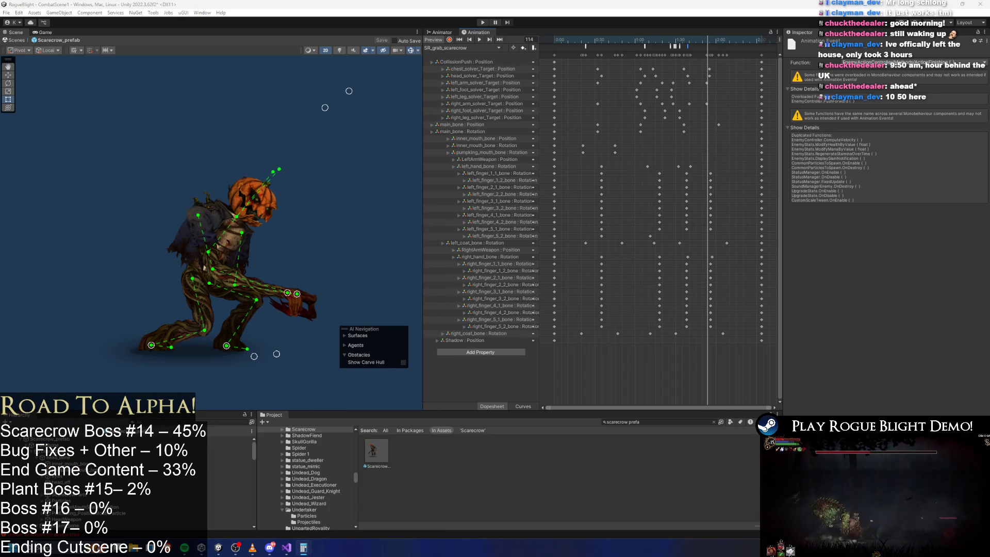
{"action": "left_click_drag", "start_coordinate": [768, 48], "coordinate": [762, 48]}
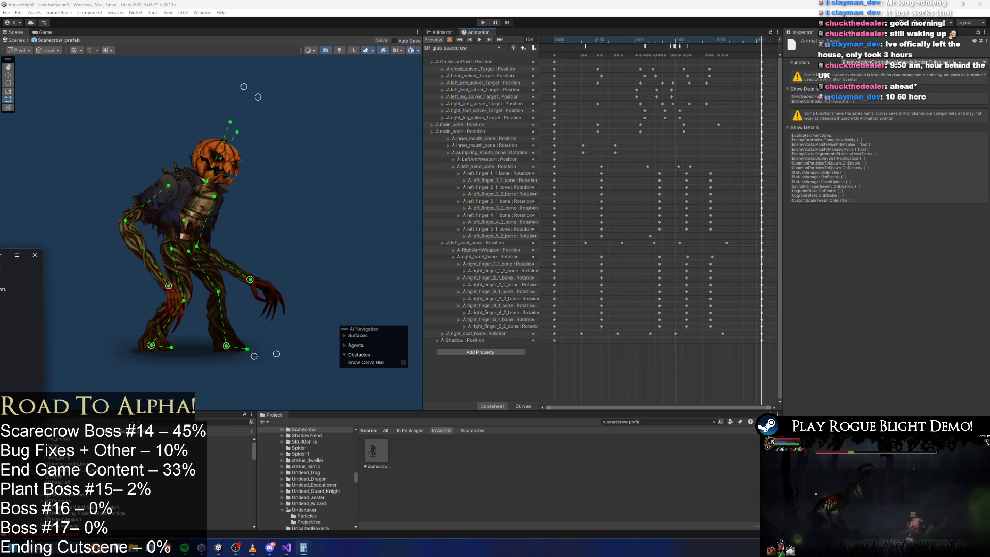
{"action": "type", "text": "114/154"}
{"action": "key", "text": "Return"}
Return to the Scarecrow's Animator graph and enter the EnemyAI sub-state machine
{"action": "left_click", "coordinate": [51, 439]}
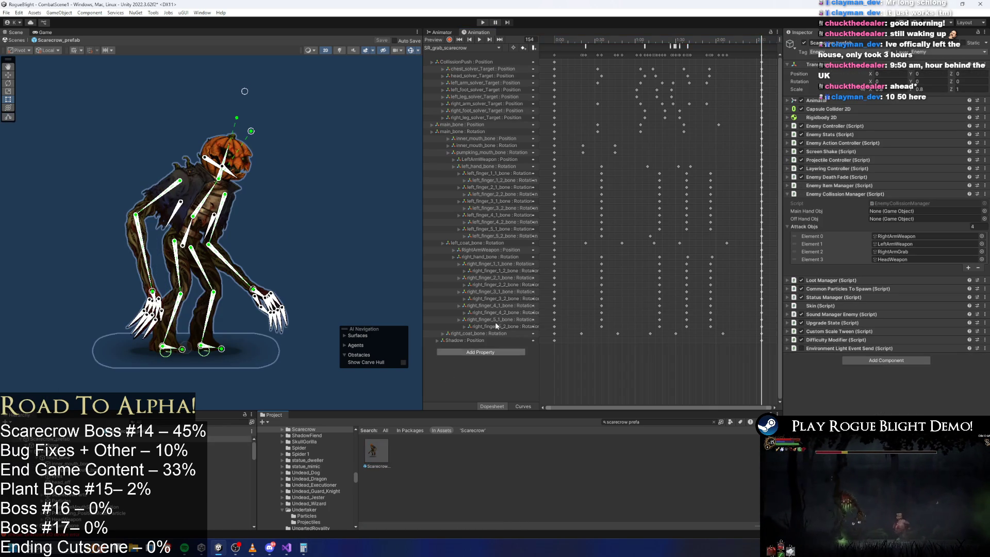
{"action": "left_click", "coordinate": [442, 32]}
{"action": "double_click", "coordinate": [583, 254]}
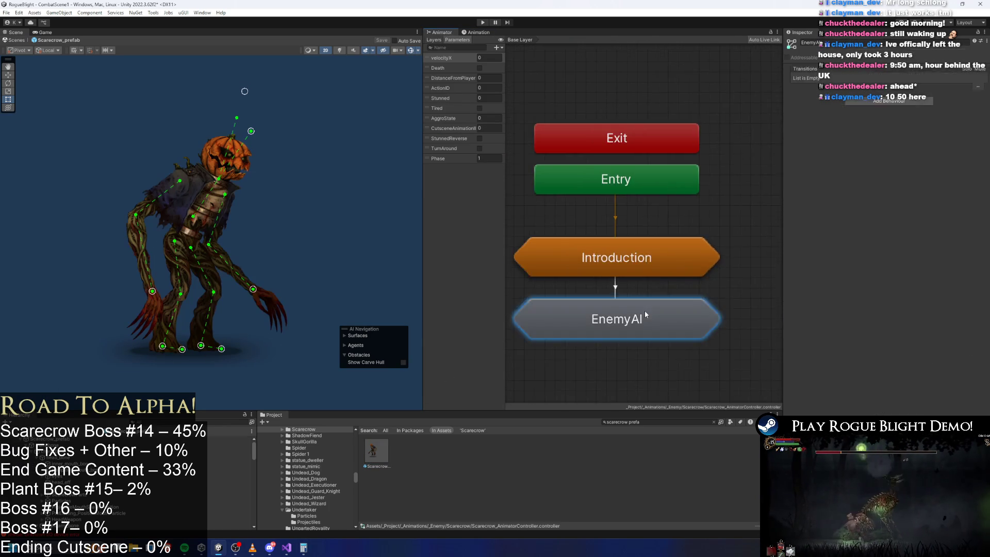
Open the Actions sub-state machine and preview the SR Grab → Grab Follow Up transition blend
{"action": "double_click", "coordinate": [662, 252]}
{"action": "scroll", "coordinate": [637, 181], "scroll_direction": "up", "scroll_amount": 5}
{"action": "scroll", "coordinate": [627, 257], "scroll_direction": "down", "scroll_amount": 4}
{"action": "scroll", "coordinate": [648, 286], "scroll_direction": "up", "scroll_amount": 5}
{"action": "left_click", "coordinate": [648, 285]}
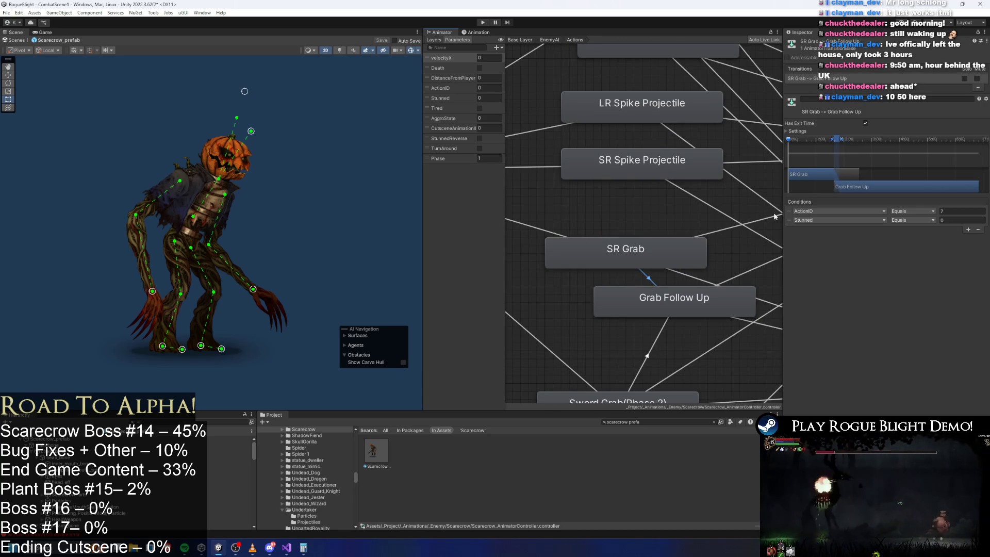
{"action": "left_click", "coordinate": [833, 143]}
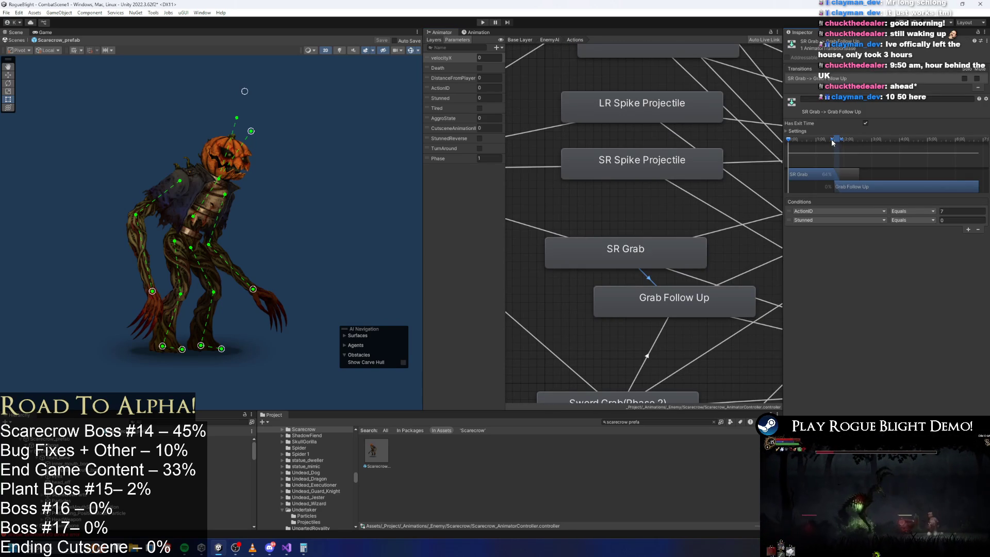
{"action": "left_click_drag", "start_coordinate": [833, 143], "coordinate": [843, 142]}
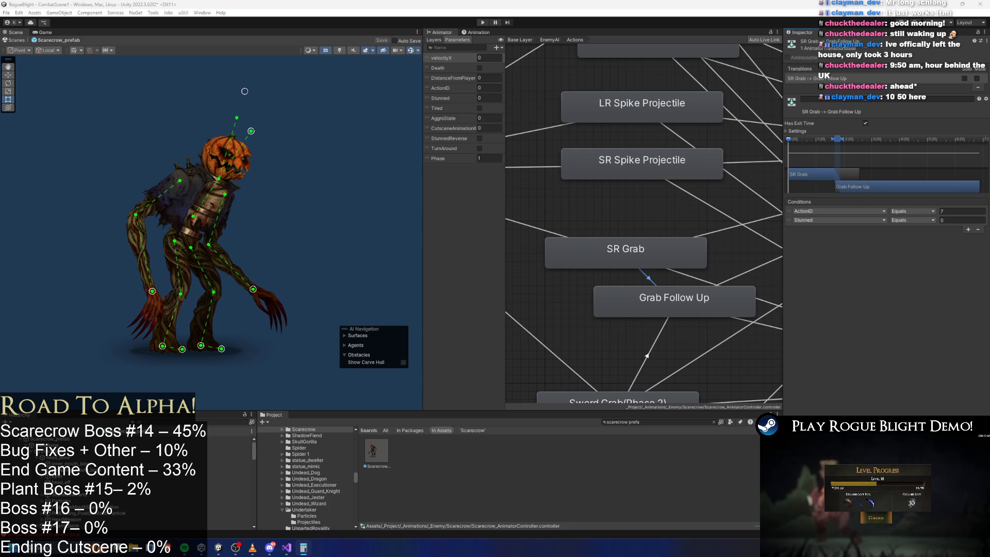
Enter Play mode, which raises the unwanted prefab modifications warning
{"action": "key", "text": "alt+Tab"}
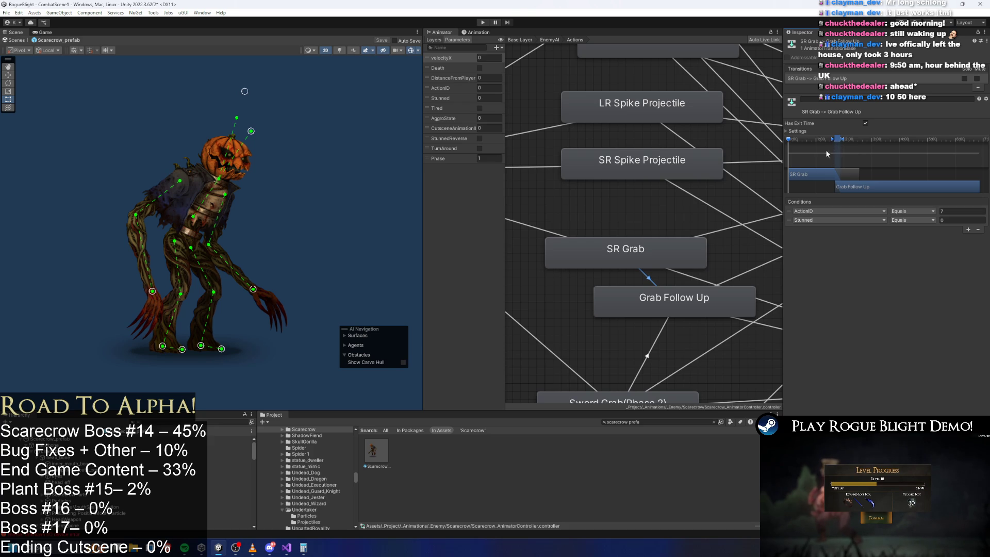
{"action": "scroll", "coordinate": [840, 187], "scroll_direction": "down", "scroll_amount": 2}
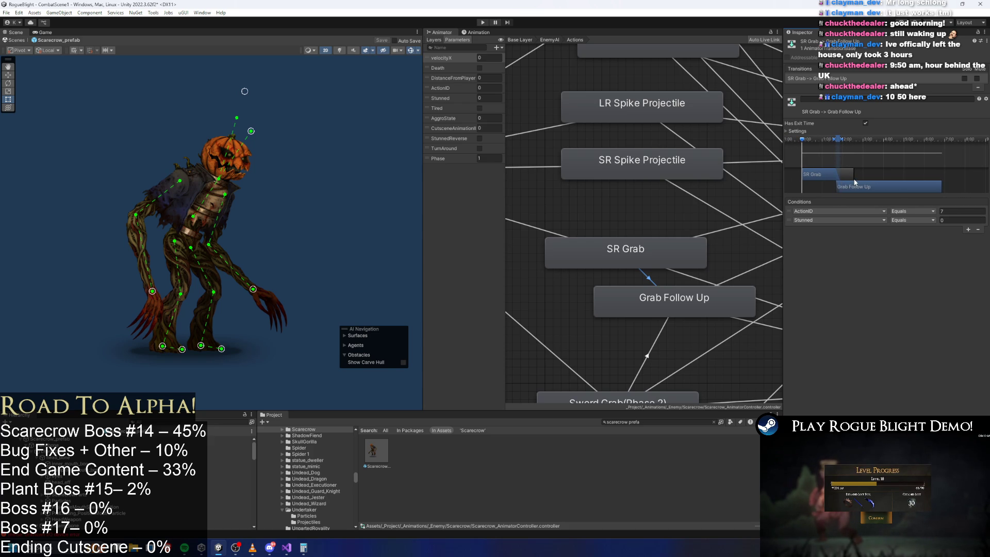
{"action": "left_click", "coordinate": [487, 22]}
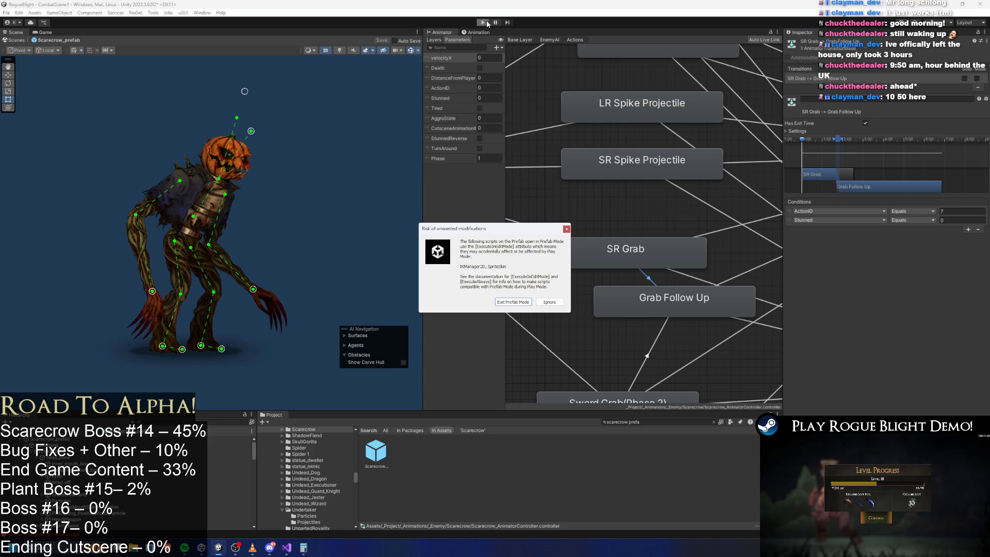